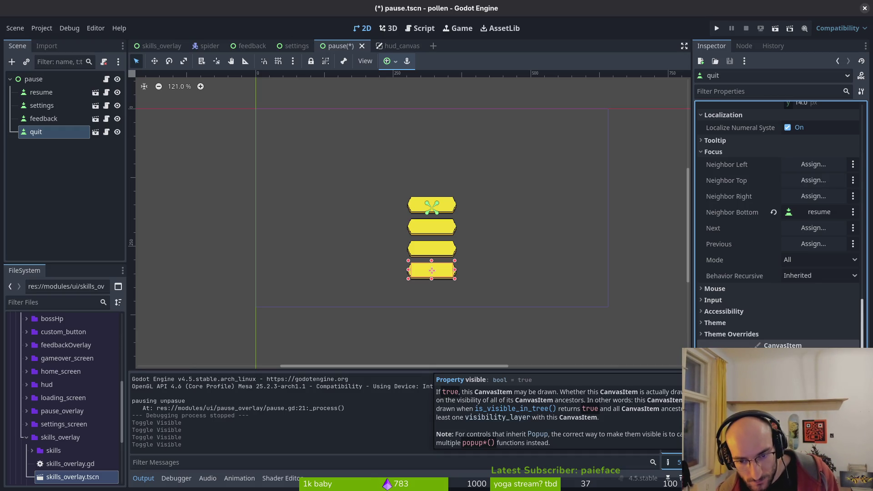
Step: In pause.gd, change hide() to visible = false in resume_game and save the file
{"action": "key", "text": "alt+Tab"}
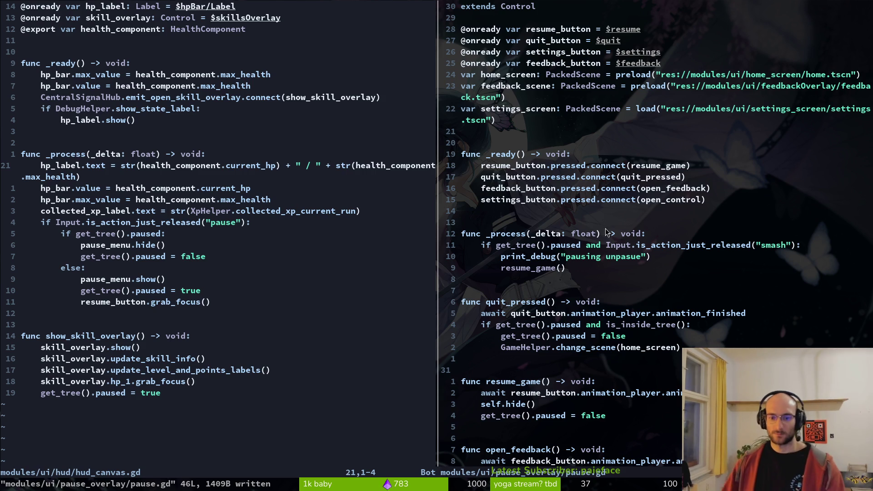
{"action": "scroll", "coordinate": [522, 408], "scroll_direction": "down", "scroll_amount": 1}
{"action": "type", "text": "ciw"}
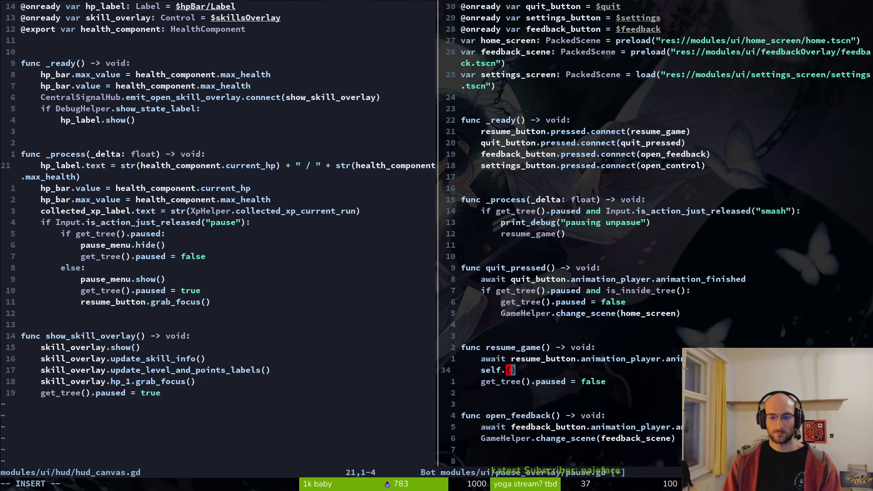
{"action": "type", "text": "visib"}
{"action": "key", "text": "Return"}
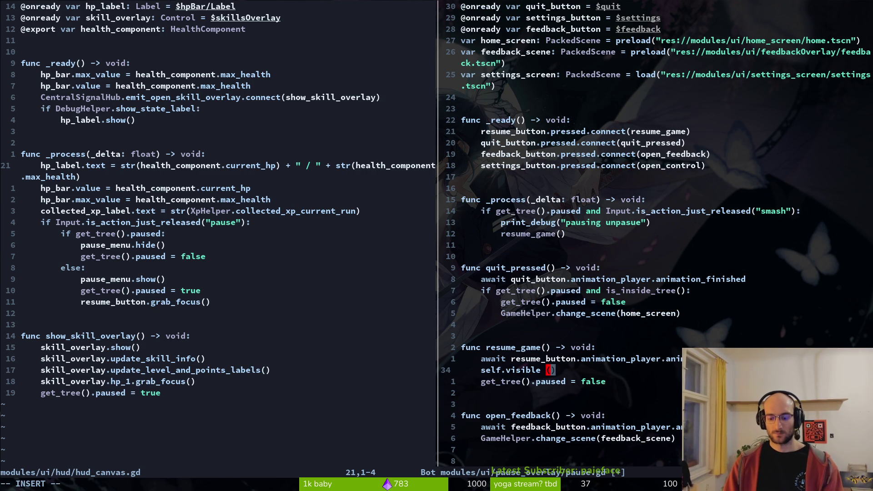
{"action": "type", "text": "= false"}
{"action": "key", "text": "Escape"}
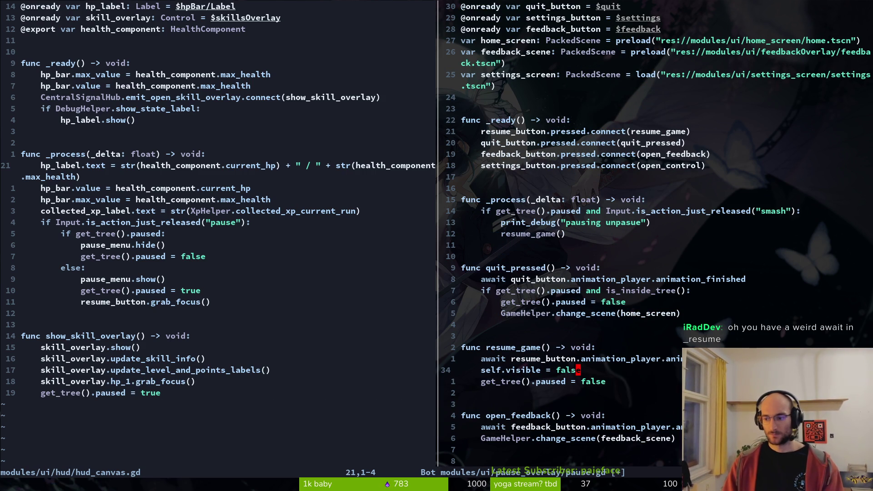
{"action": "type", "text": ":w"}
{"action": "key", "text": "Return"}
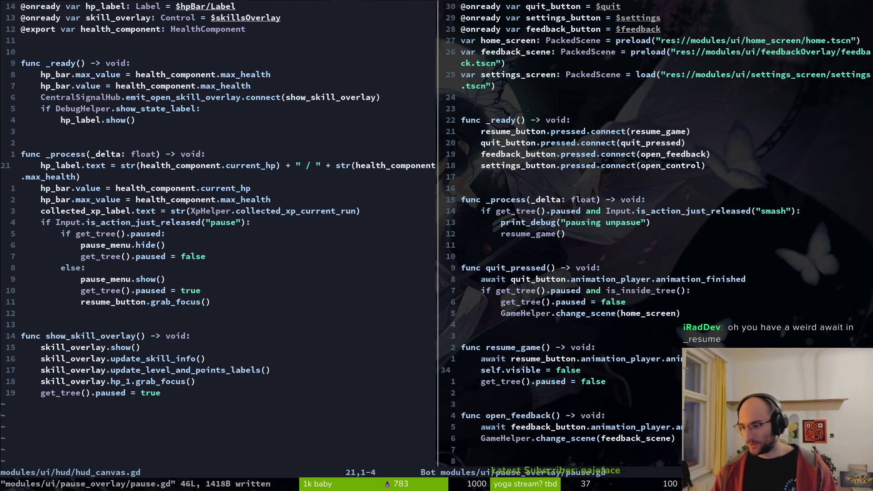
Step: Return to Godot and run the game with F5 to test the change
{"action": "key", "text": "k"}
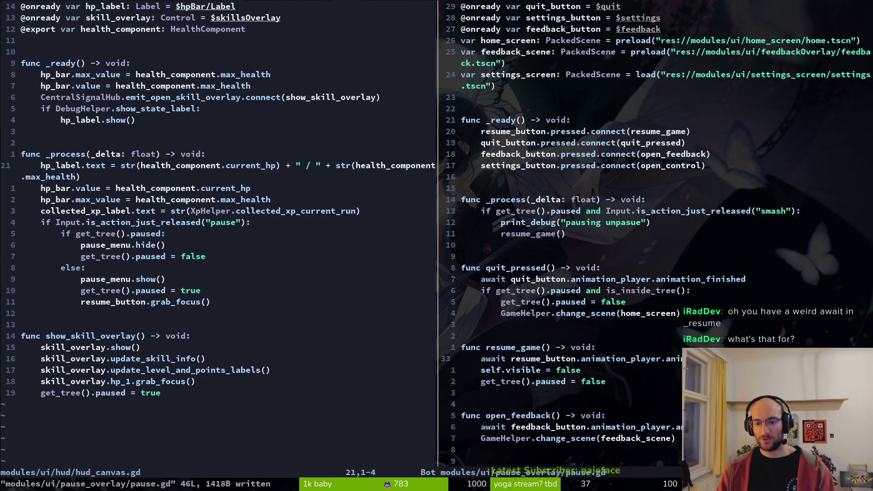
{"action": "key", "text": "alt+Tab"}
{"action": "key", "text": "F5"}
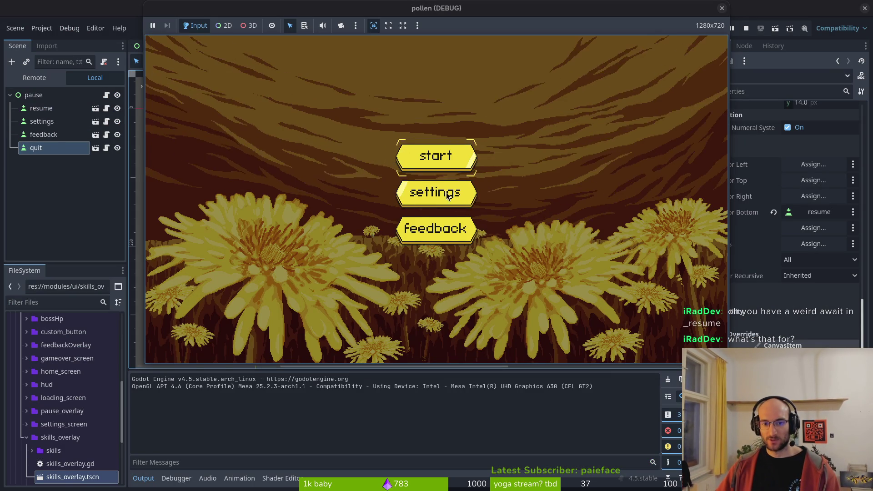
Step: In the running game, open the settings screen and go back to the main menu
{"action": "left_click", "coordinate": [447, 193]}
{"action": "left_click", "coordinate": [447, 328]}
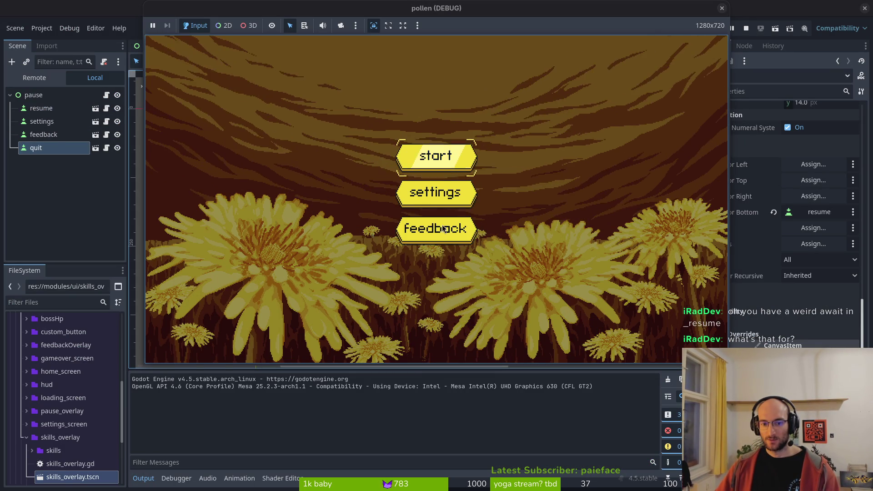
{"action": "left_click", "coordinate": [440, 202]}
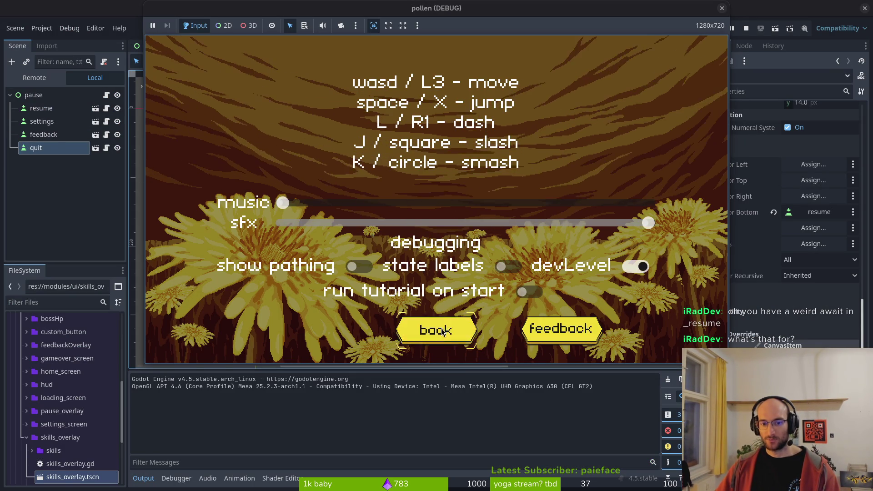
{"action": "left_click", "coordinate": [442, 331]}
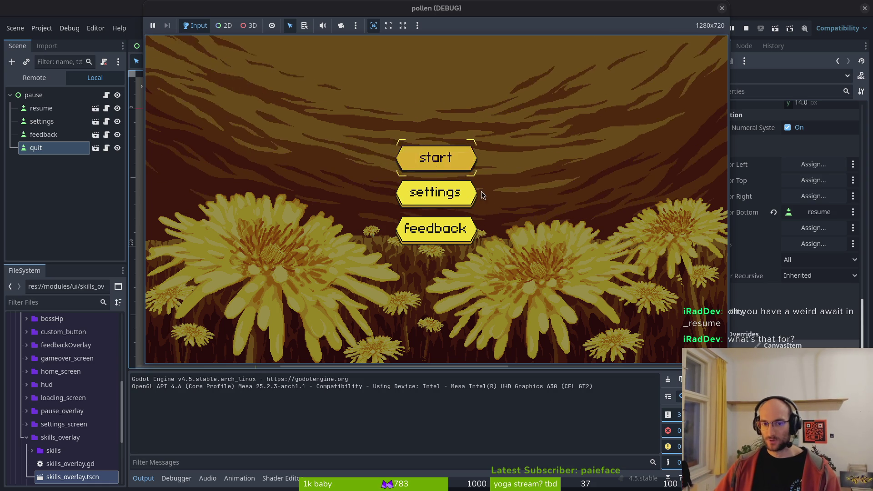
Step: Start the game, pause and resume it, pause again, then close the game
{"action": "left_click", "coordinate": [449, 176]}
{"action": "key", "text": "Escape"}
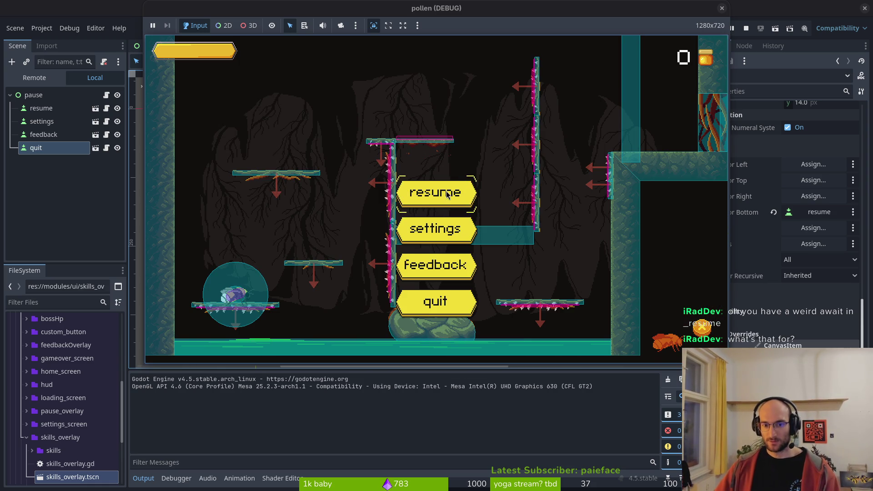
{"action": "left_click", "coordinate": [432, 197]}
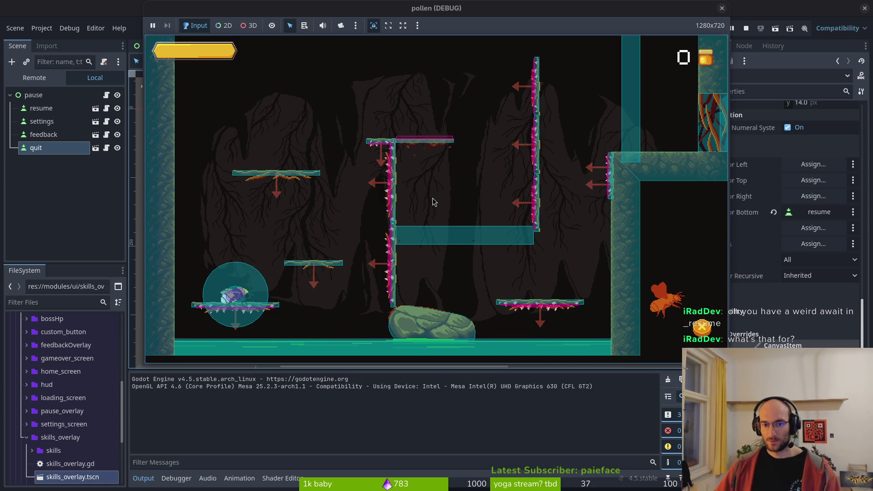
{"action": "key", "text": "Escape"}
{"action": "key", "text": "Escape"}
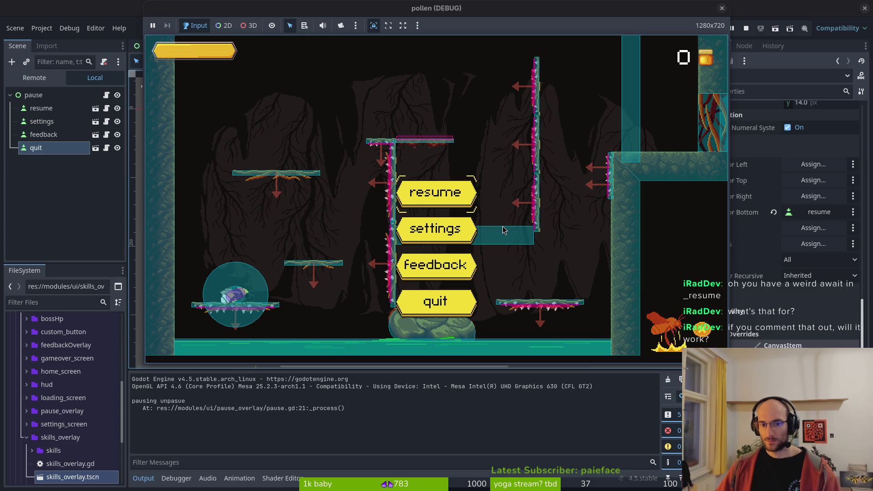
{"action": "key", "text": "Escape"}
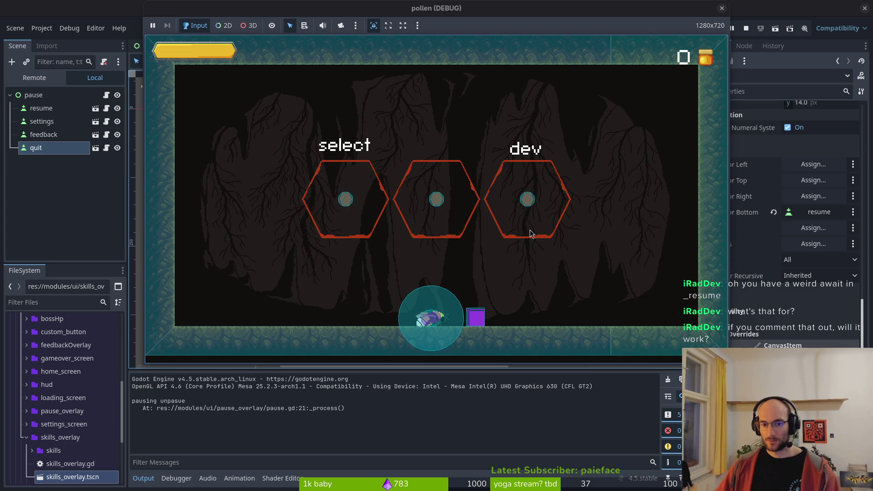
{"action": "key", "text": "F8"}
{"action": "key", "text": "alt+Tab"}
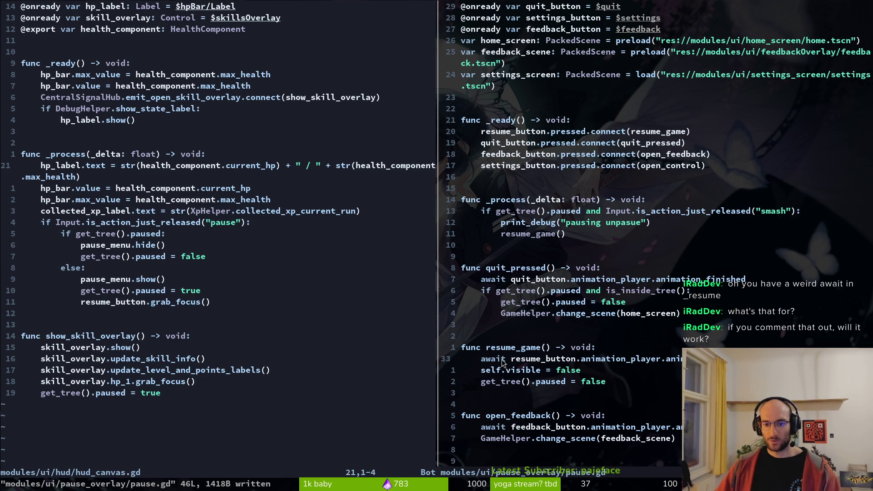
Step: Comment out the await line in resume_game and save pause.gd
{"action": "key", "text": "g"}
{"action": "key", "text": "c"}
{"action": "key", "text": "c"}
{"action": "type", "text": ":w"}
{"action": "key", "text": "Return"}
{"action": "key", "text": "alt+Tab"}
{"action": "key", "text": "alt+Tab"}
Step: Add a hide() call on a new line below self.visible = false and save
{"action": "scroll", "coordinate": [530, 381], "scroll_direction": "down", "scroll_amount": 1}
{"action": "left_click", "coordinate": [526, 362]}
{"action": "key", "text": "o"}
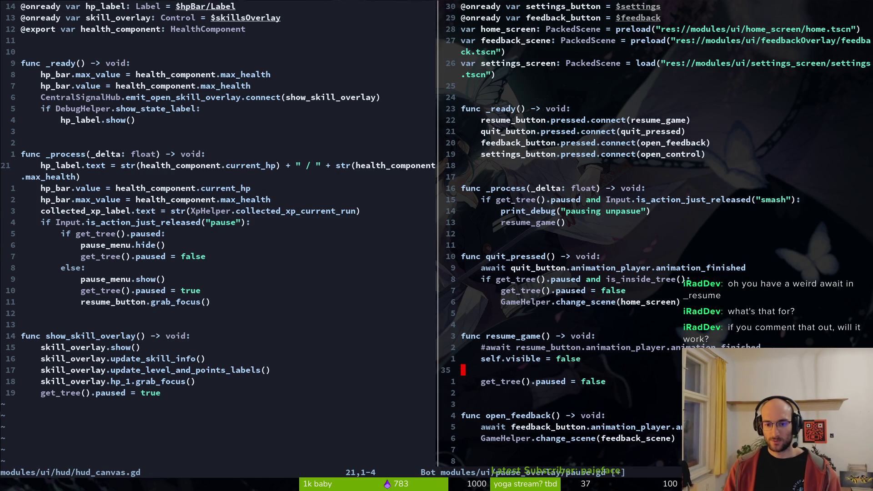
{"action": "key", "text": "Escape"}
{"action": "type", "text": "p"}
{"action": "type", "text": "cwhidew() = false"}
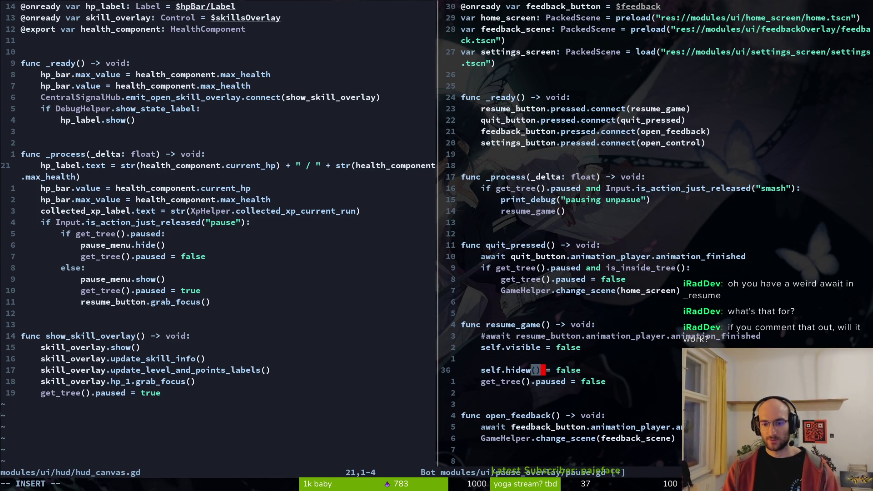
{"action": "key", "text": "BackSpace"}
{"action": "key", "text": "BackSpace"}
{"action": "type", "text": "("}
{"action": "key", "text": "Escape"}
{"action": "type", "text": ":w"}
{"action": "key", "text": "Return"}
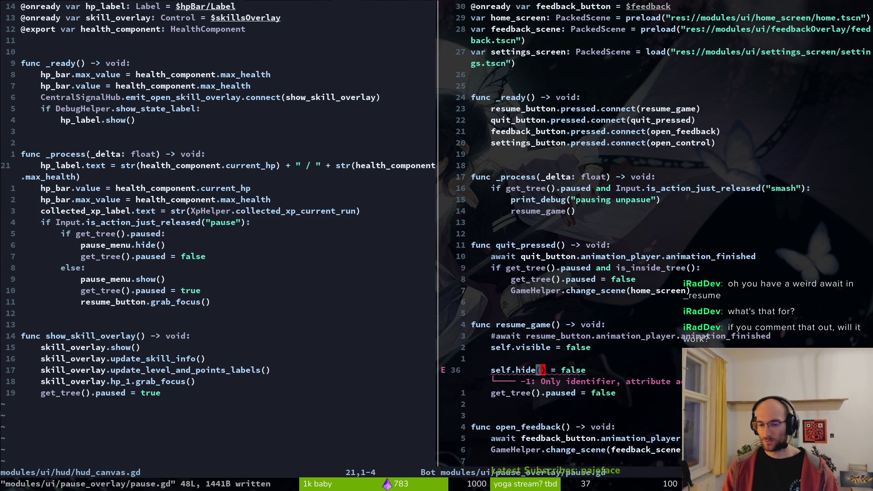
Step: Correct the new line to self.hide() and save pause.gd
{"action": "key", "text": "D"}
{"action": "type", "text": "hC"}
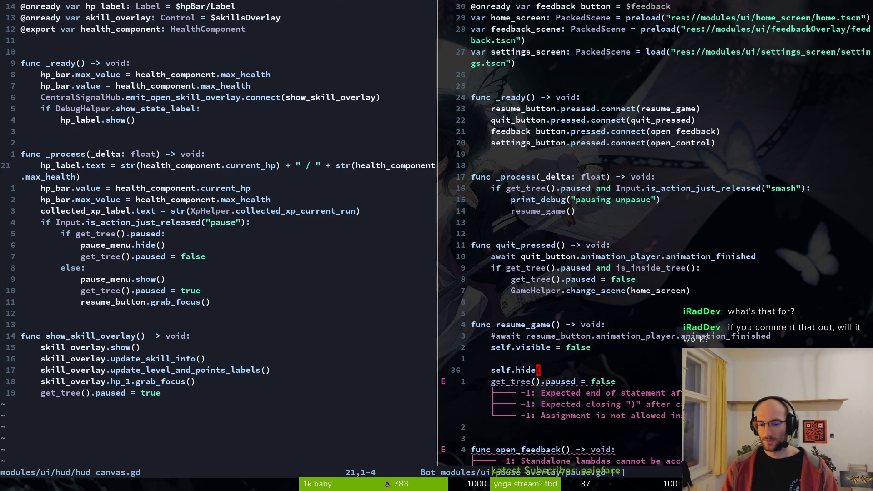
{"action": "type", "text": ")"}
{"action": "key", "text": "Escape"}
{"action": "type", "text": ":w"}
{"action": "key", "text": "Return"}
Step: Run the game from Godot, start a run, pause it, then close the game
{"action": "key", "text": "alt+Tab"}
{"action": "key", "text": "F5"}
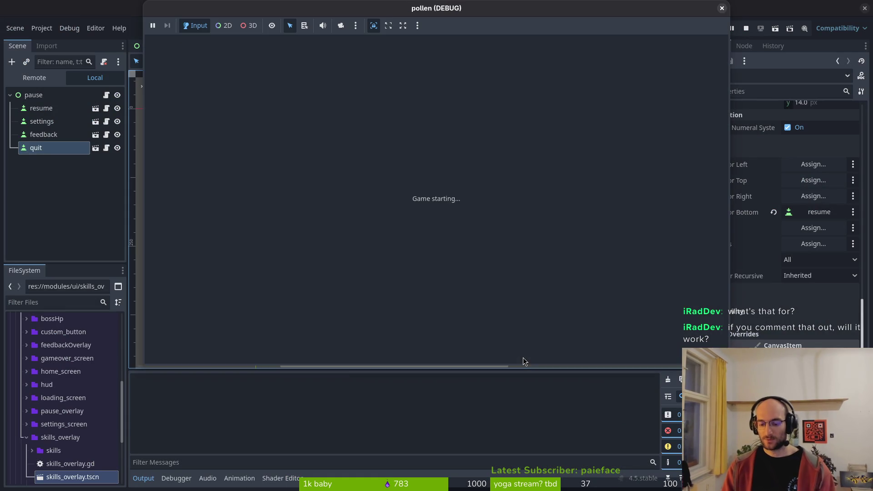
{"action": "key", "text": "Return"}
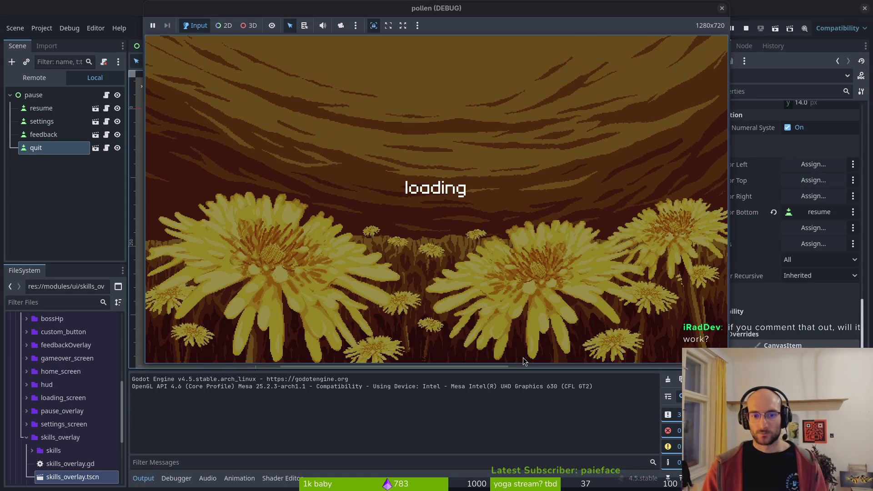
{"action": "key", "text": "Escape"}
{"action": "key", "text": "Escape"}
{"action": "key", "text": "Escape"}
{"action": "key", "text": "Escape"}
{"action": "key", "text": "Escape"}
{"action": "key", "text": "Escape"}
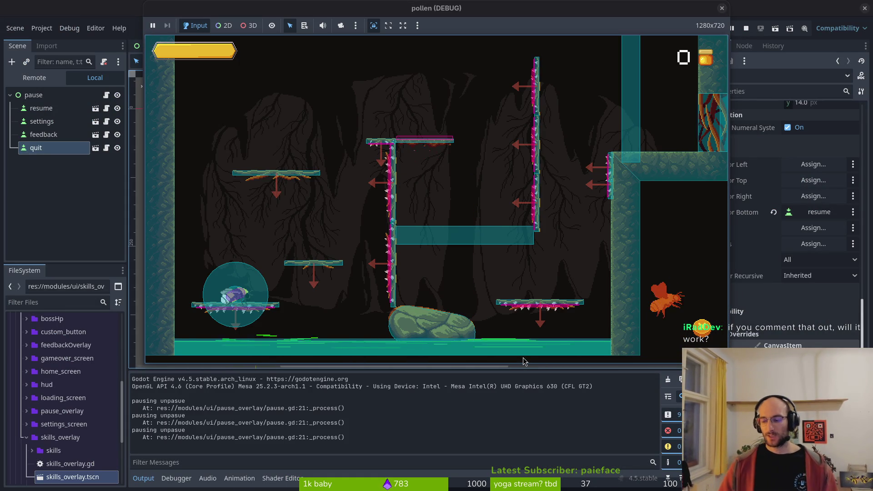
{"action": "key", "text": "F8"}
{"action": "key", "text": "alt+Tab"}
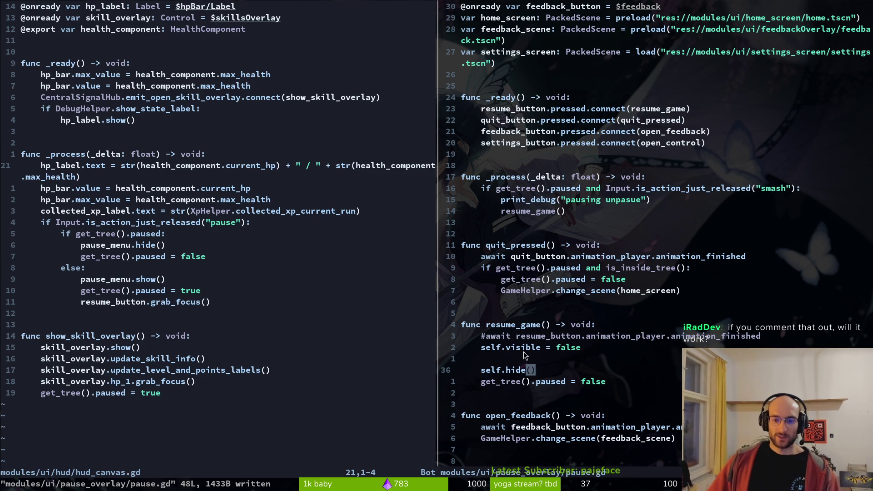
Step: Comment out the self.hide() line with # and save pause.gd
{"action": "left_click", "coordinate": [525, 351]}
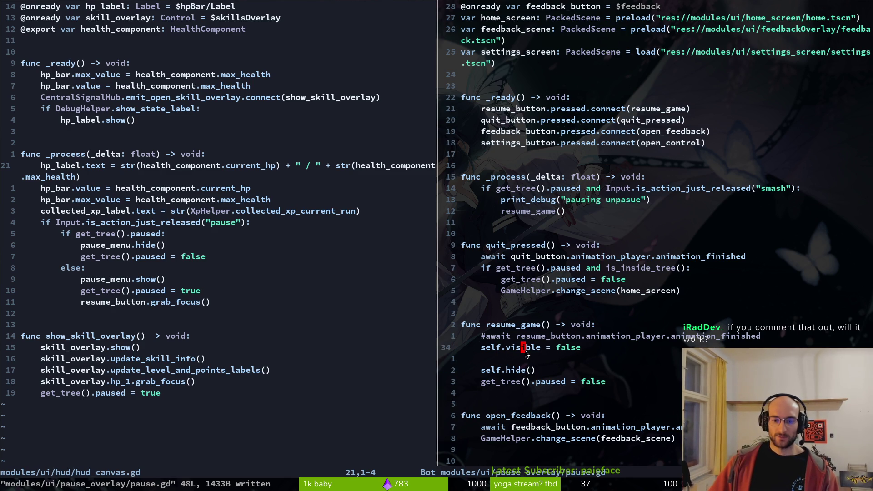
{"action": "left_click", "coordinate": [484, 371]}
{"action": "type", "text": "i"}
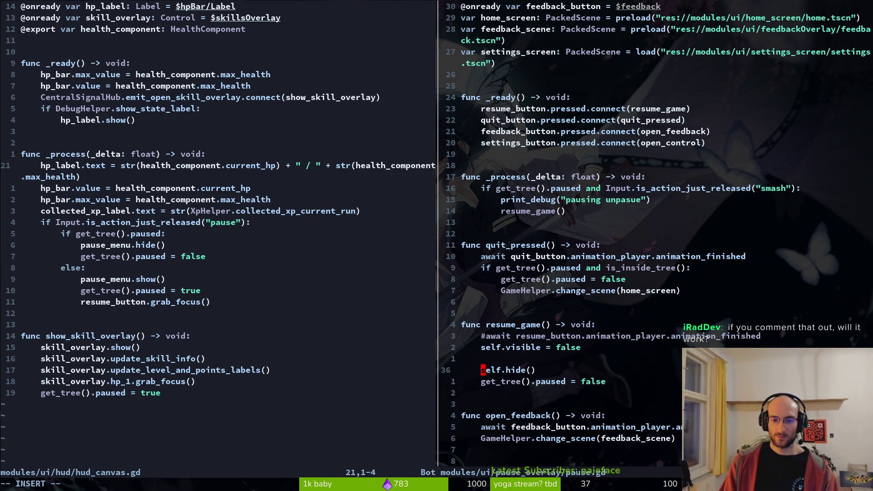
{"action": "type", "text": "#"}
{"action": "key", "text": "Escape"}
{"action": "type", "text": ":w"}
{"action": "key", "text": "Return"}
Step: Remove that comment, uncomment the await line, and save pause.gd
{"action": "key", "text": "x"}
{"action": "key", "text": "k"}
{"action": "key", "text": "k"}
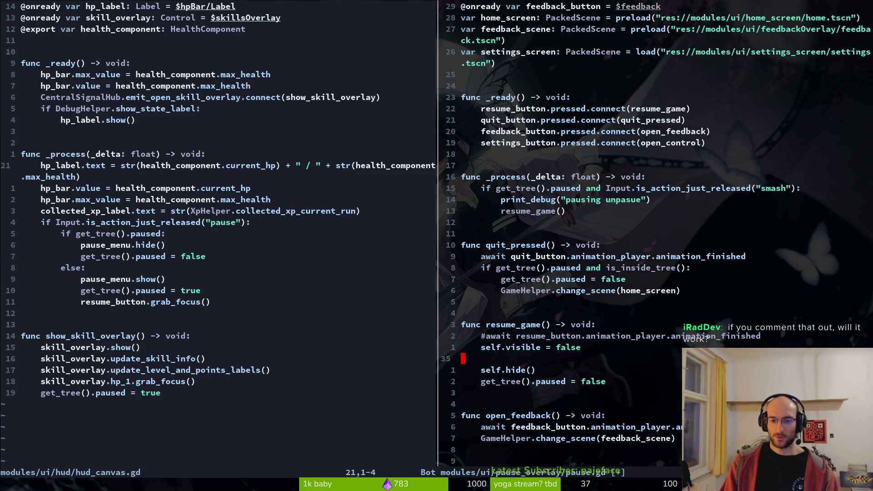
{"action": "key", "text": "Escape"}
{"action": "type", "text": "kx:w"}
{"action": "key", "text": "Return"}
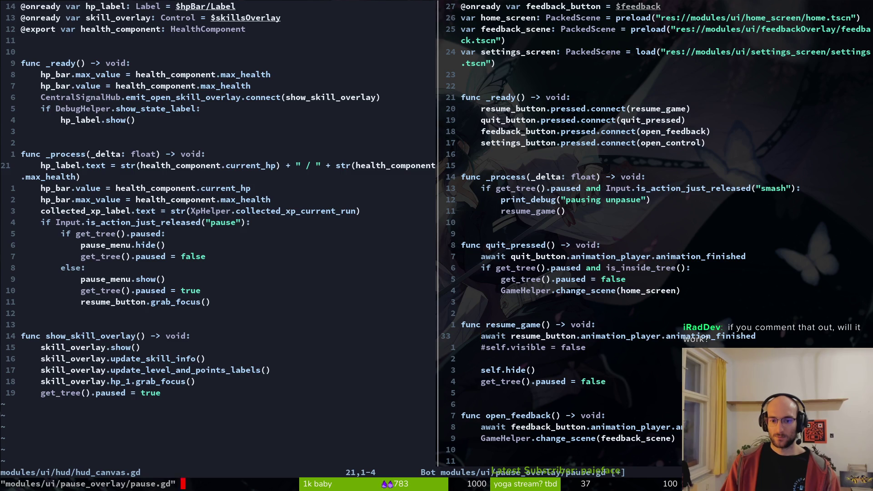
{"action": "key", "text": "alt+Tab"}
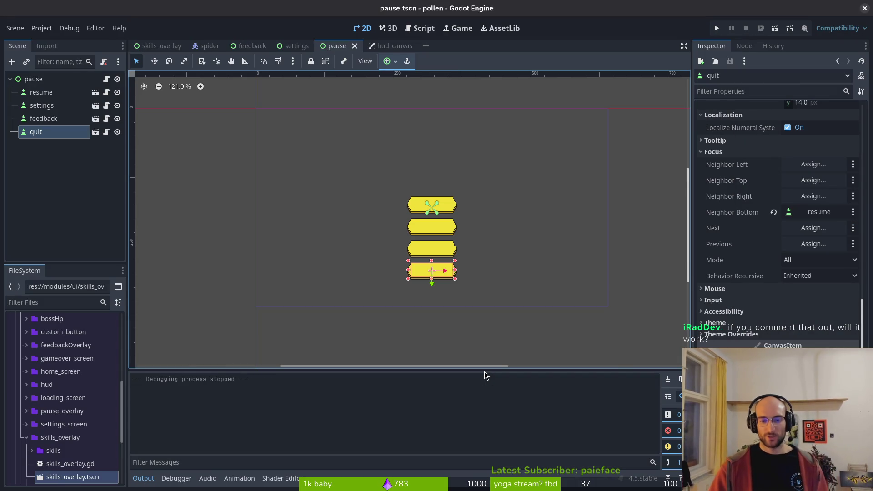
Step: Run the game, choose quit from the pause menu, then stop the game
{"action": "left_click", "coordinate": [716, 32]}
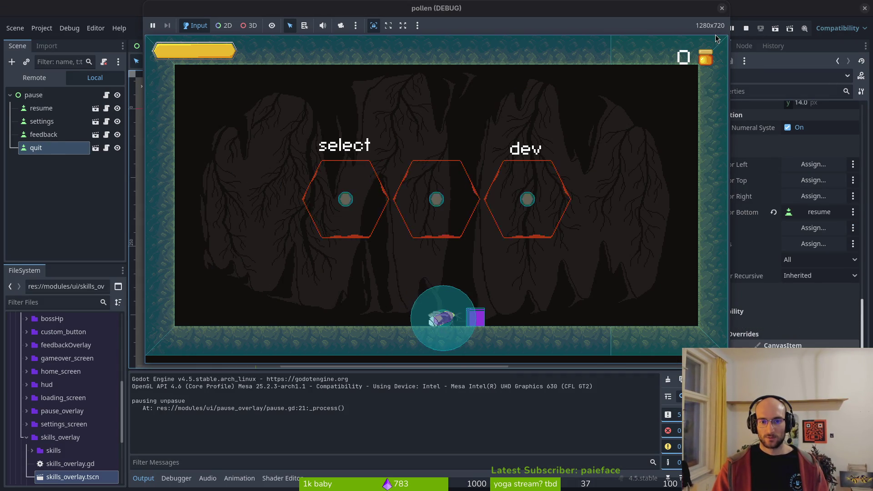
{"action": "key", "text": "Down"}
{"action": "key", "text": "Down"}
{"action": "key", "text": "Down"}
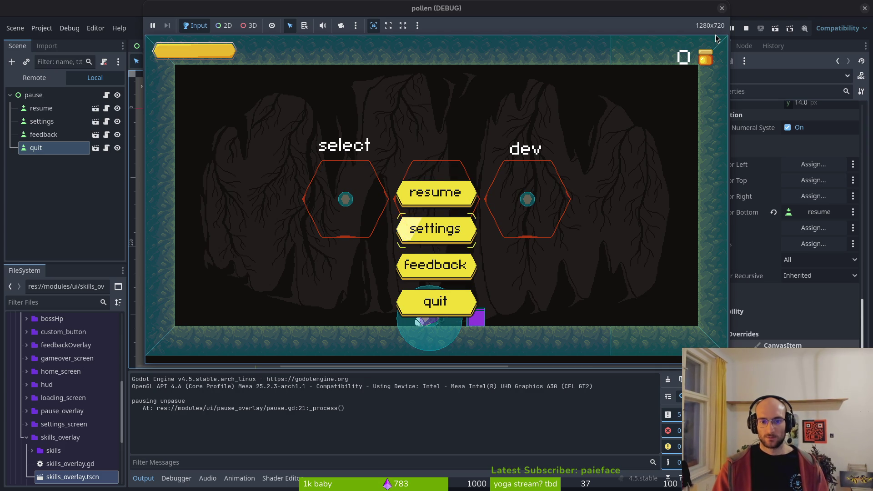
{"action": "key", "text": "Return"}
{"action": "left_click", "coordinate": [723, 10]}
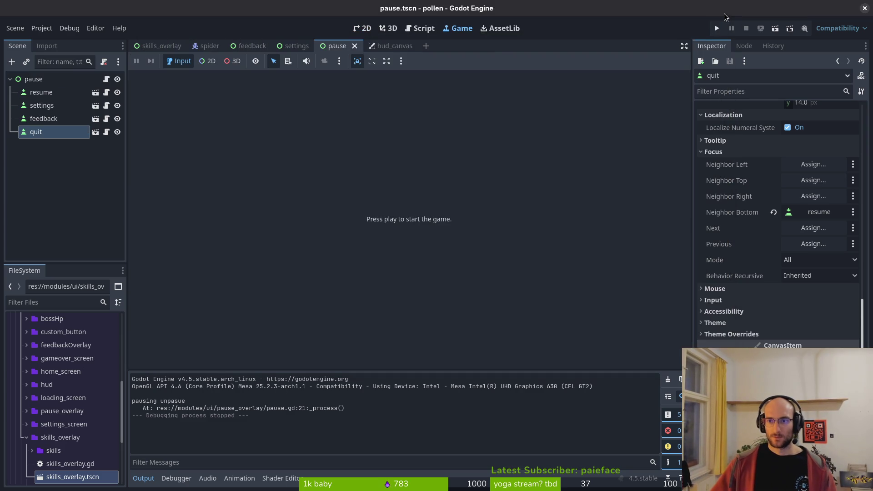
Step: Relaunch the game, test the smash action while paused, then restart and start again
{"action": "left_click", "coordinate": [716, 29]}
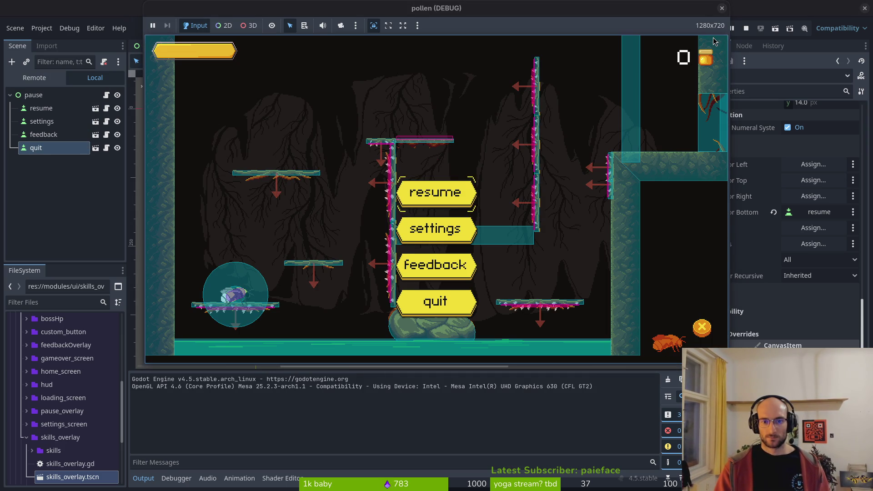
{"action": "key", "text": "Escape"}
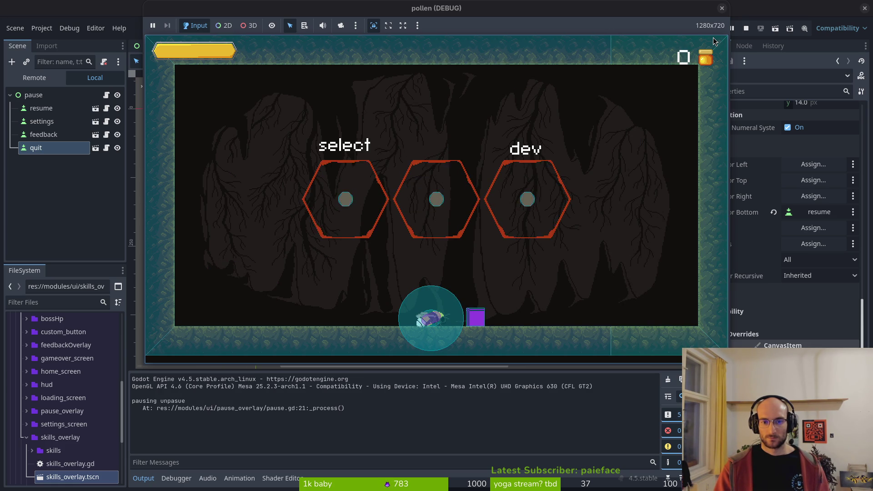
{"action": "key", "text": "F5"}
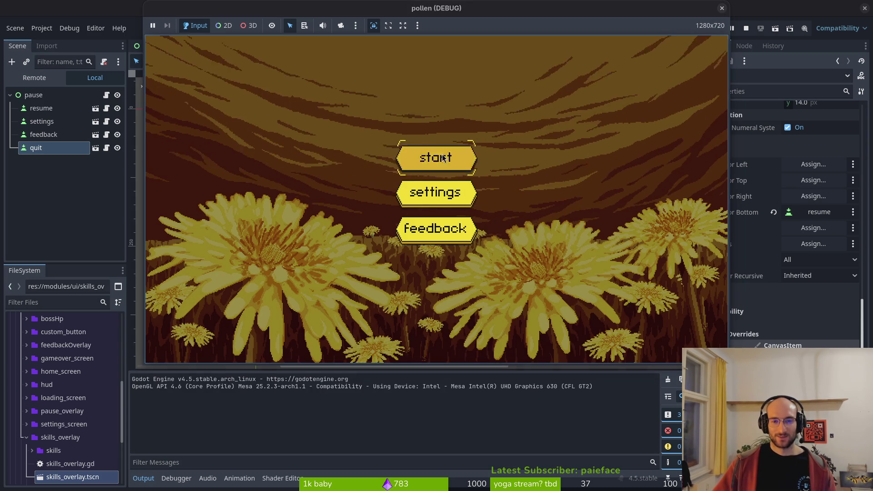
{"action": "left_click", "coordinate": [442, 155]}
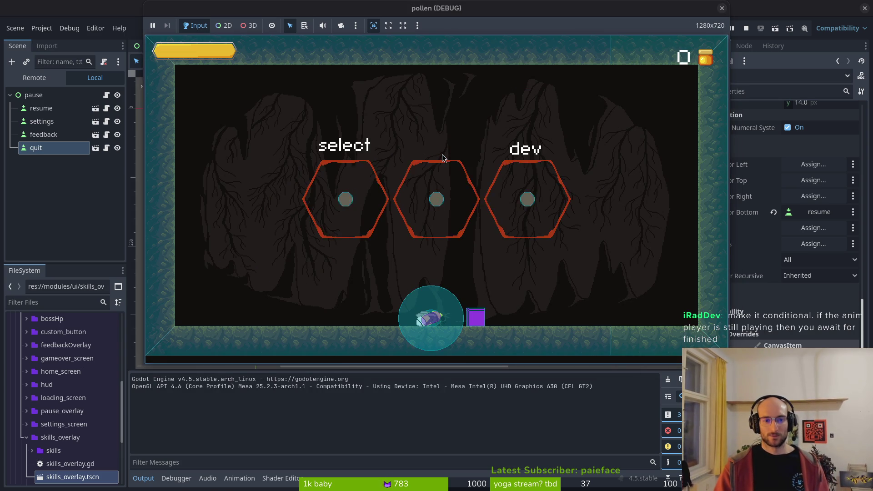
Step: Stop the game and open tutorial_1.gd in Neovim with the file search 'tut1'
{"action": "key", "text": "F8"}
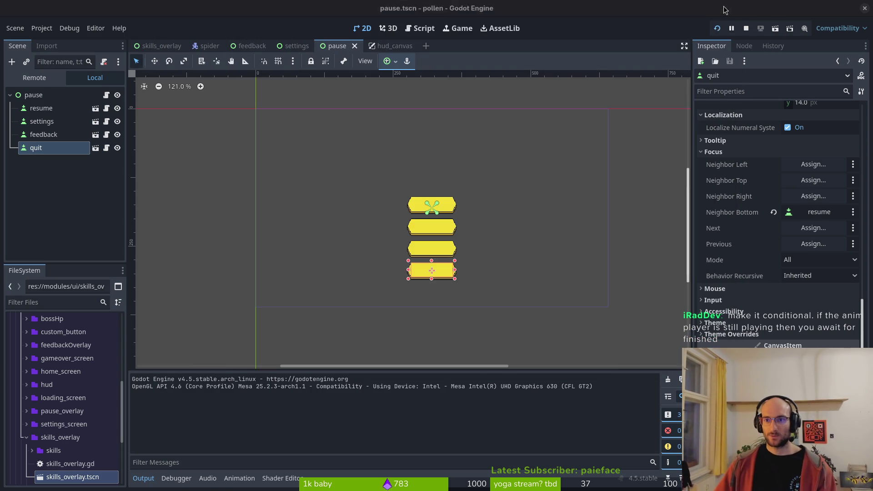
{"action": "key", "text": "alt+Tab"}
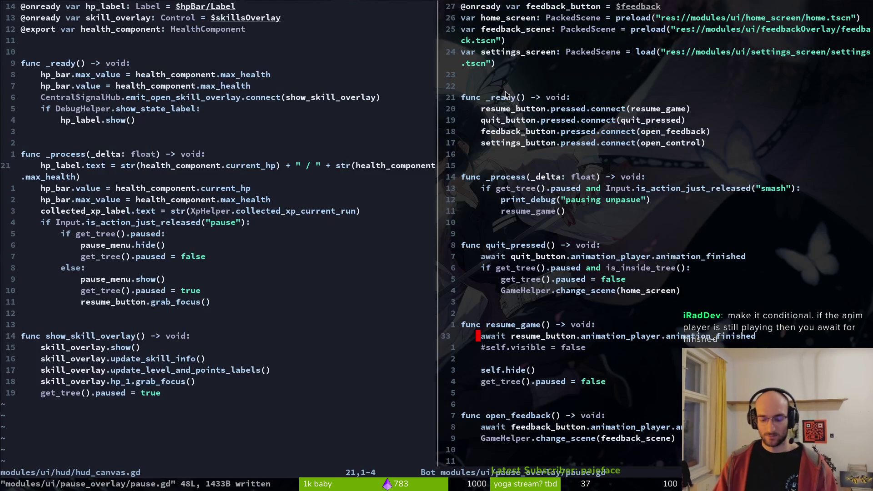
{"action": "key", "text": "ctrl+p"}
{"action": "type", "text": "tut1"}
{"action": "key", "text": "Return"}
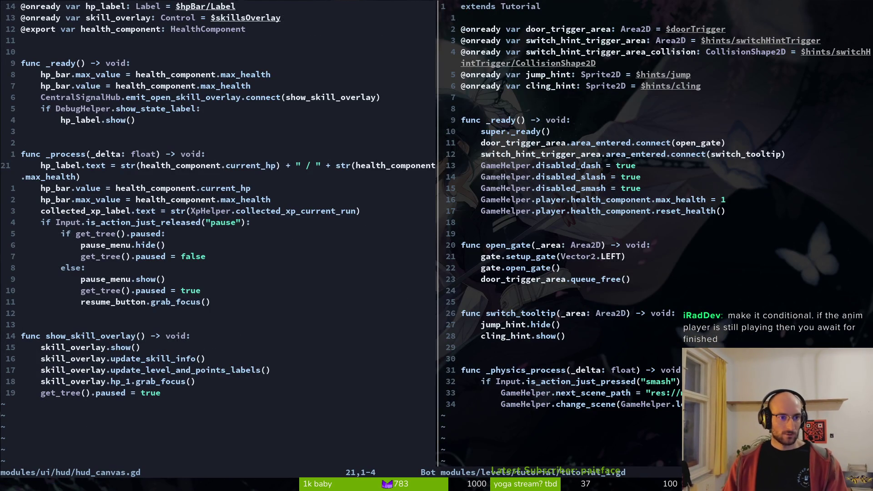
Step: Delete the _physics_process function from tutorial_1.gd and save the file
{"action": "key", "text": "j"}
{"action": "key", "text": "j"}
{"action": "key", "text": "j"}
{"action": "key", "text": "ctrl+w"}
{"action": "key", "text": "h"}
{"action": "key", "text": "j"}
{"action": "key", "text": "j"}
{"action": "key", "text": "j"}
{"action": "key", "text": "j"}
{"action": "key", "text": "j"}
{"action": "key", "text": "j"}
{"action": "key", "text": "ctrl+w"}
{"action": "key", "text": "l"}
{"action": "key", "text": "j"}
{"action": "key", "text": "j"}
{"action": "key", "text": "j"}
{"action": "key", "text": "j"}
{"action": "key", "text": "shift+v"}
{"action": "key", "text": "j"}
{"action": "key", "text": "j"}
{"action": "key", "text": "j"}
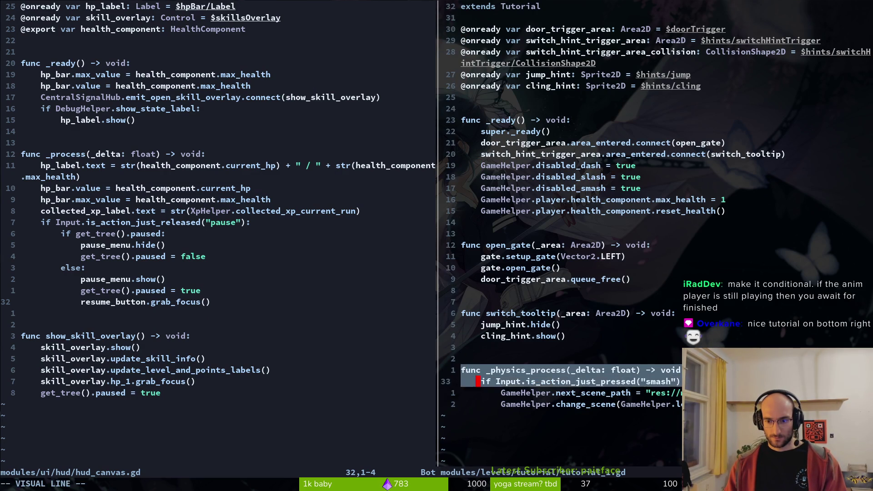
{"action": "type", "text": "d:w"}
{"action": "key", "text": "Return"}
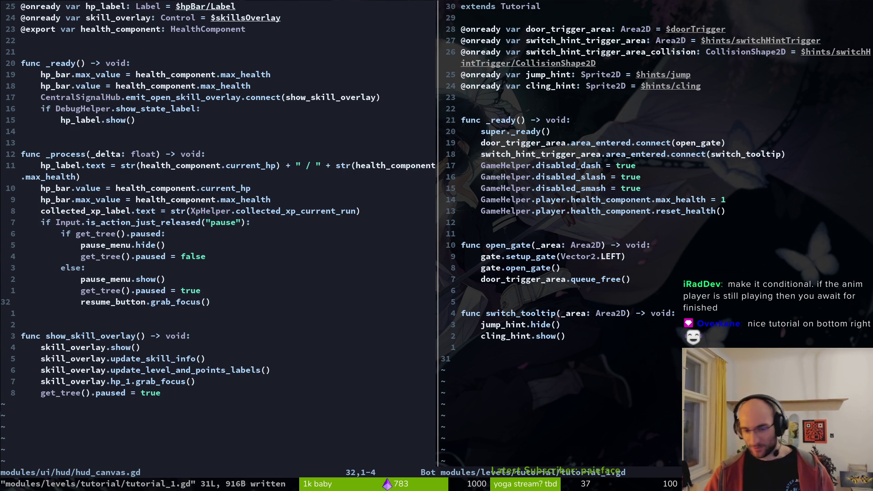
Step: Delete the pausing print_debug line from pause.gd's _process and save
{"action": "key", "text": "ctrl+o"}
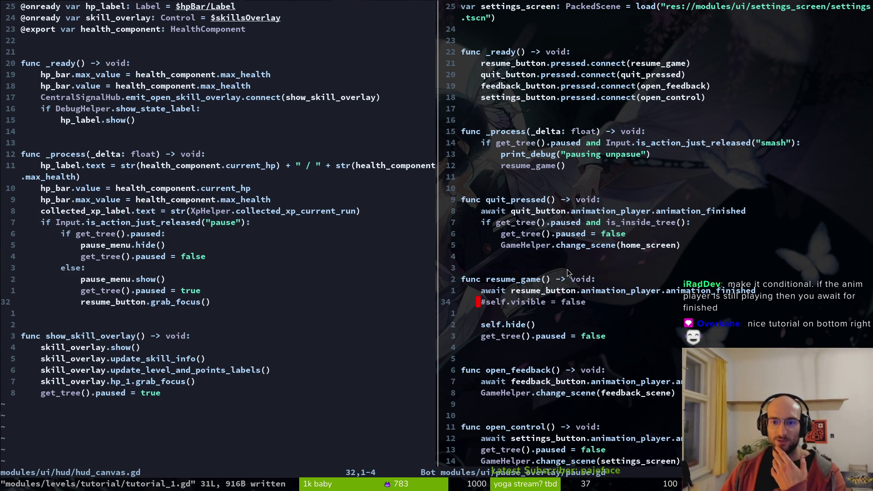
{"action": "left_click", "coordinate": [559, 154]}
{"action": "key", "text": "d"}
{"action": "key", "text": "d"}
{"action": "type", "text": ":w"}
{"action": "key", "text": "Return"}
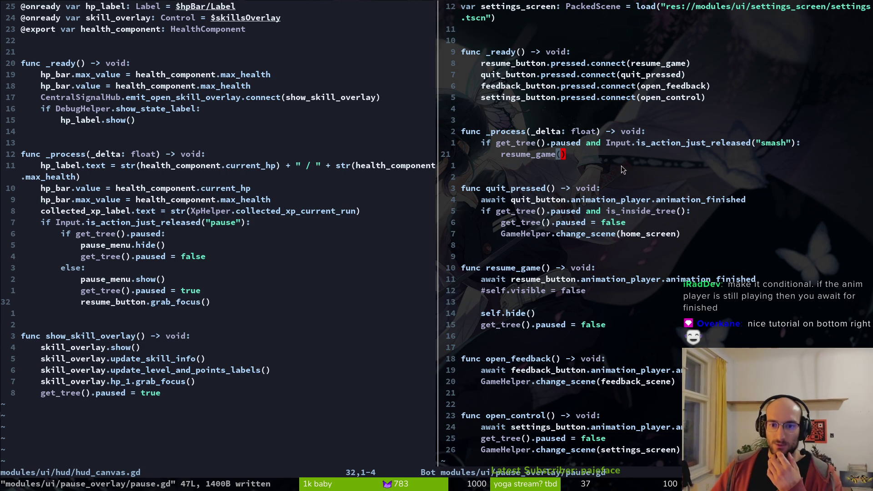
{"action": "scroll", "coordinate": [606, 127], "scroll_direction": "up", "scroll_amount": 1}
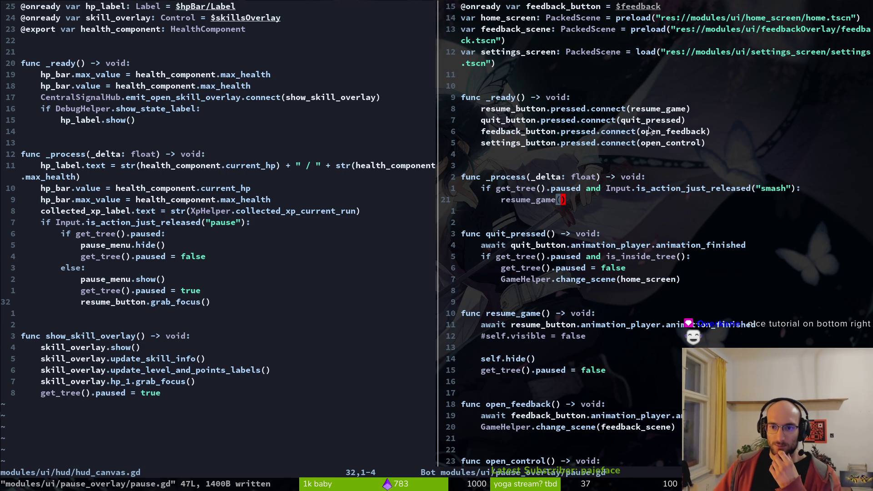
Step: Insert a blank line above the await in resume_game
{"action": "scroll", "coordinate": [548, 116], "scroll_direction": "down", "scroll_amount": 5}
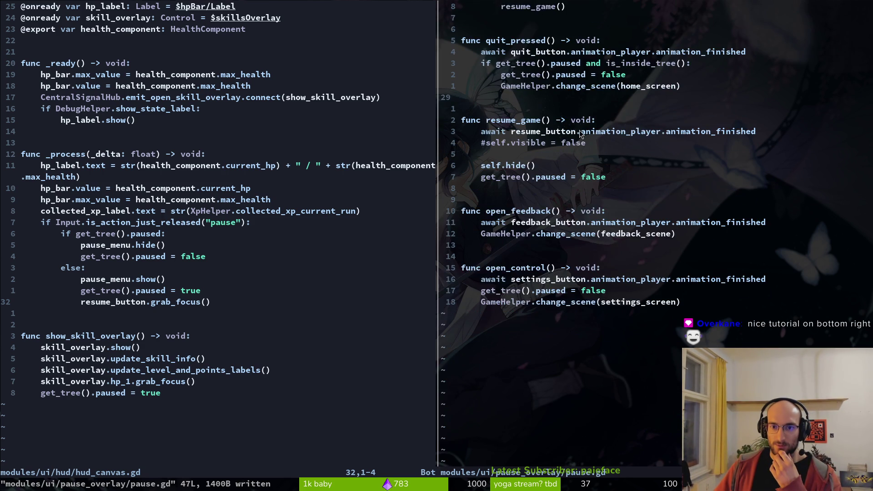
{"action": "scroll", "coordinate": [584, 207], "scroll_direction": "up", "scroll_amount": 5}
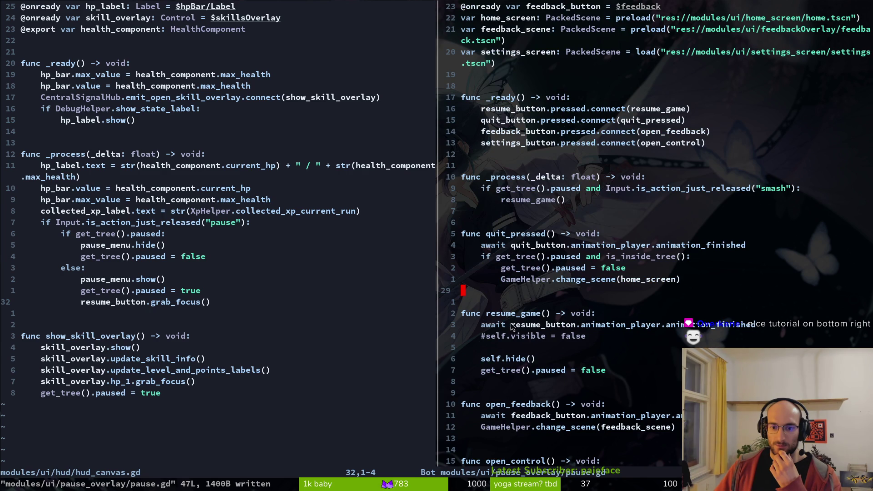
{"action": "left_click", "coordinate": [530, 335]}
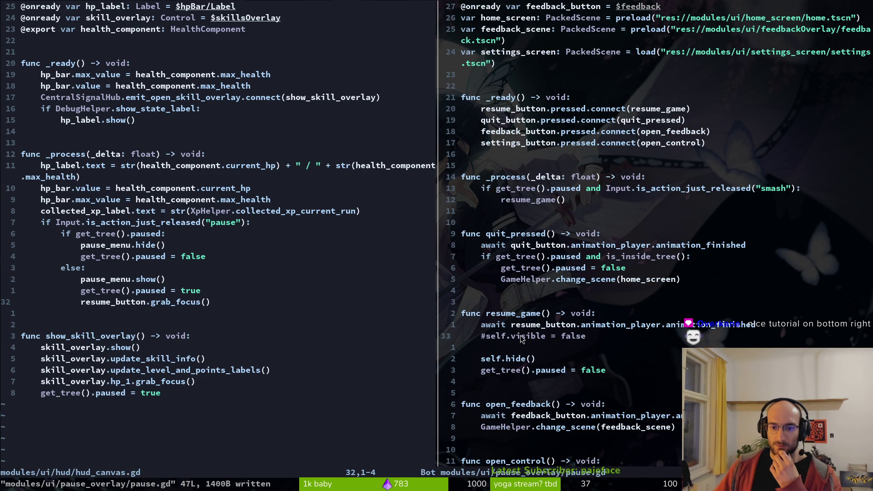
{"action": "left_click", "coordinate": [492, 324]}
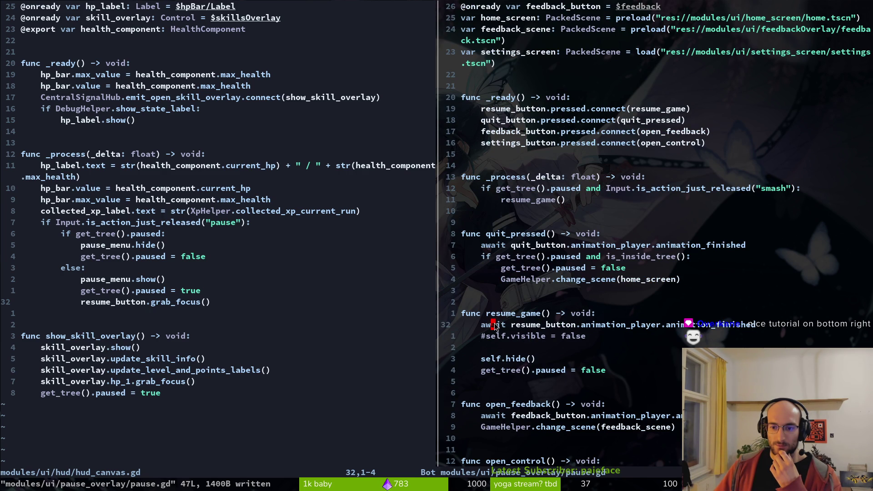
{"action": "left_click", "coordinate": [482, 338]}
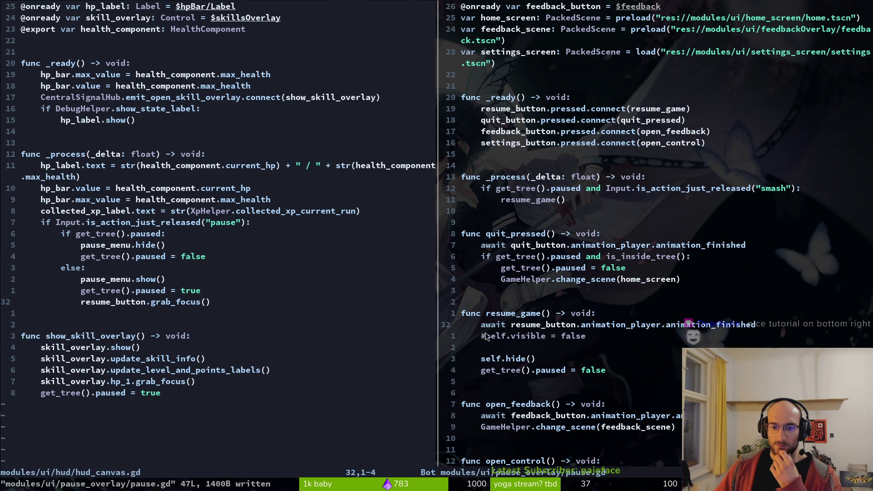
{"action": "left_click", "coordinate": [488, 326]}
{"action": "key", "text": "j"}
{"action": "key", "text": "k"}
{"action": "key", "text": "j"}
{"action": "key", "text": "k"}
{"action": "key", "text": "j"}
{"action": "key", "text": "k"}
{"action": "key", "text": "j"}
{"action": "key", "text": "k"}
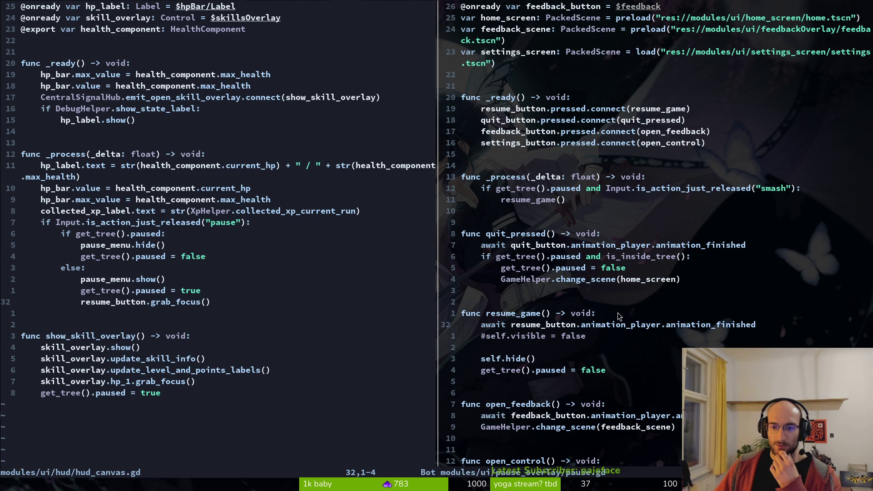
{"action": "key", "text": "O"}
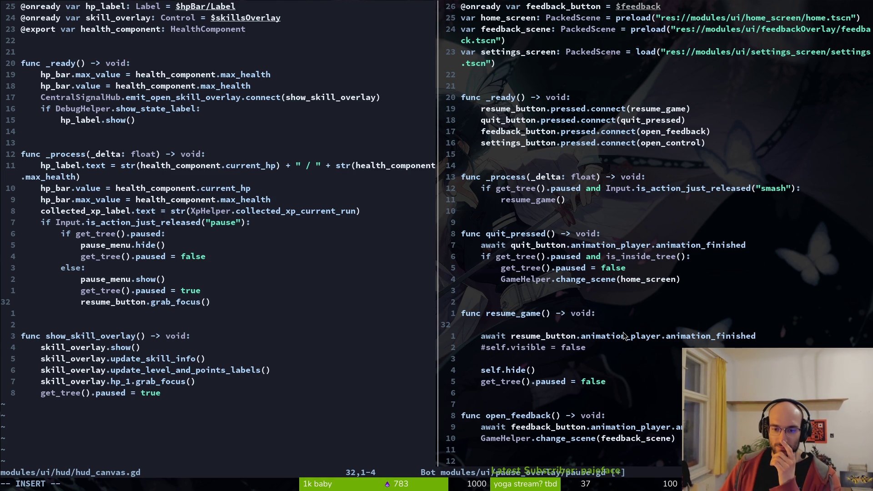
{"action": "left_click", "coordinate": [163, 291]}
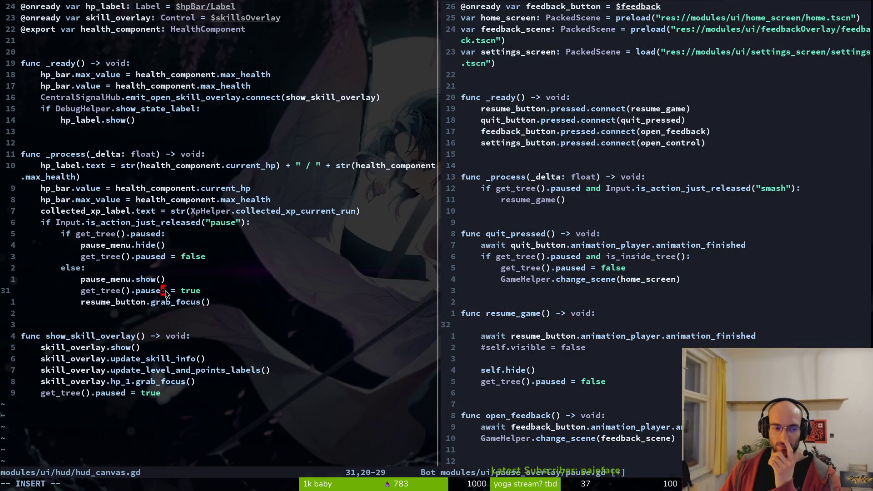
{"action": "key", "text": "Escape"}
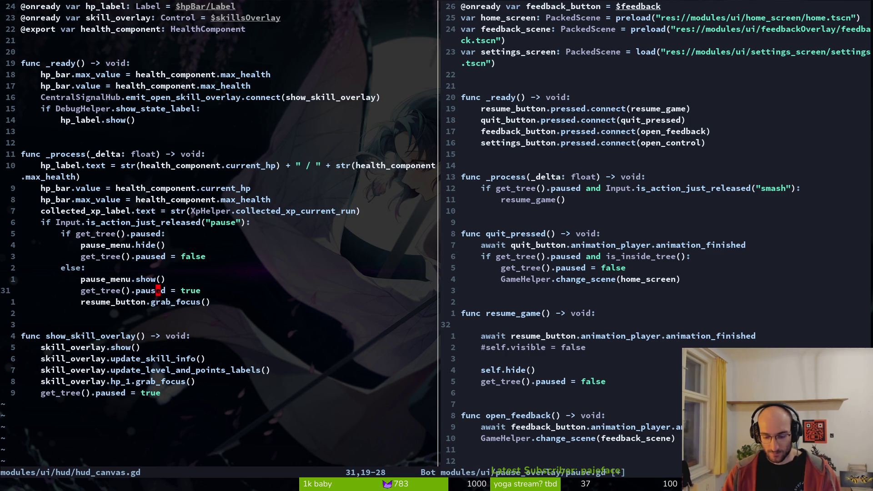
Step: Open feedback.gd in the left split using the 'feedba' file search
{"action": "key", "text": "space"}
{"action": "key", "text": "f"}
{"action": "key", "text": "f"}
{"action": "type", "text": "feedba"}
{"action": "key", "text": "Return"}
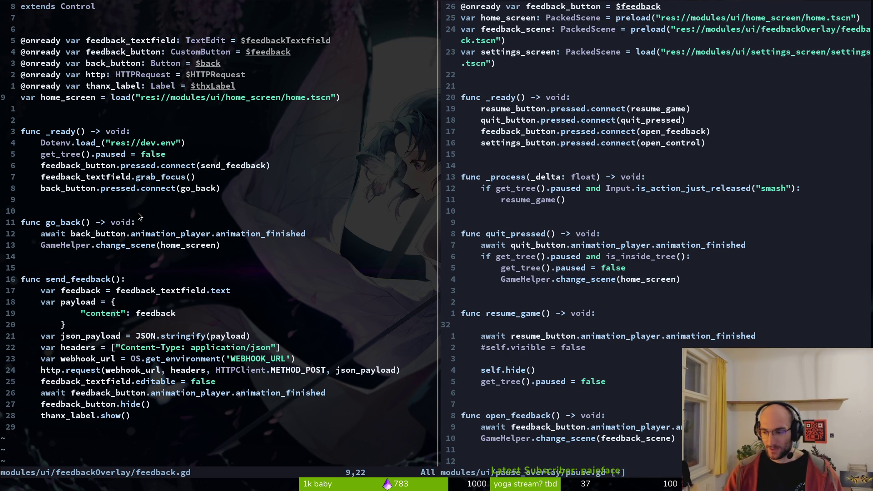
Step: Type 'if resume_button.animation_player.is' on the blank line above the await in resume_game
{"action": "left_click", "coordinate": [547, 327]}
{"action": "type", "text": "oif resu"}
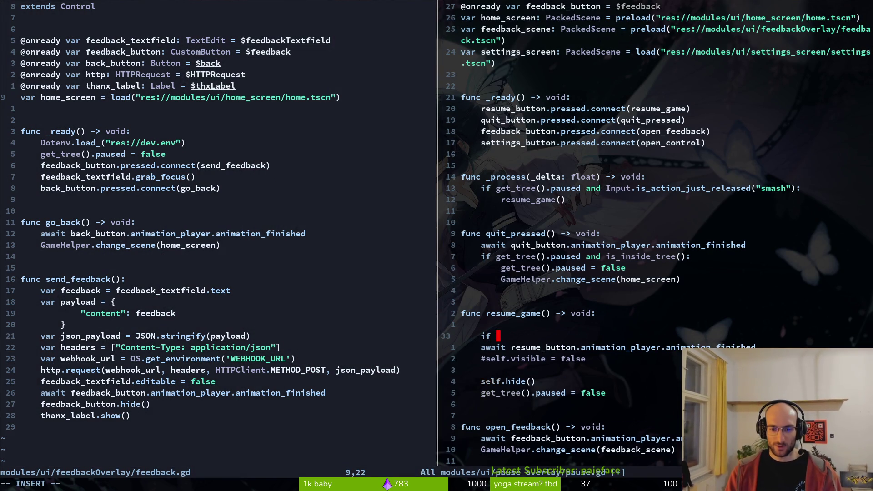
{"action": "type", "text": "me"}
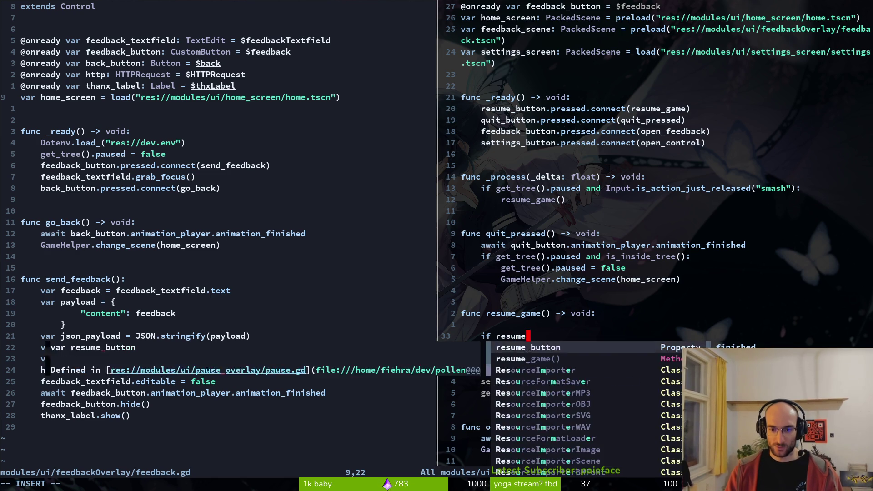
{"action": "type", "text": "_button.animation_player.is"}
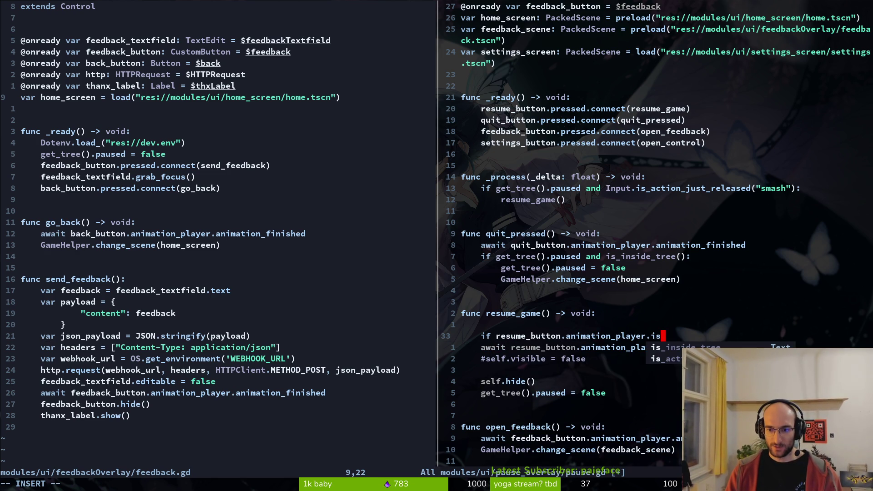
{"action": "key", "text": "Escape"}
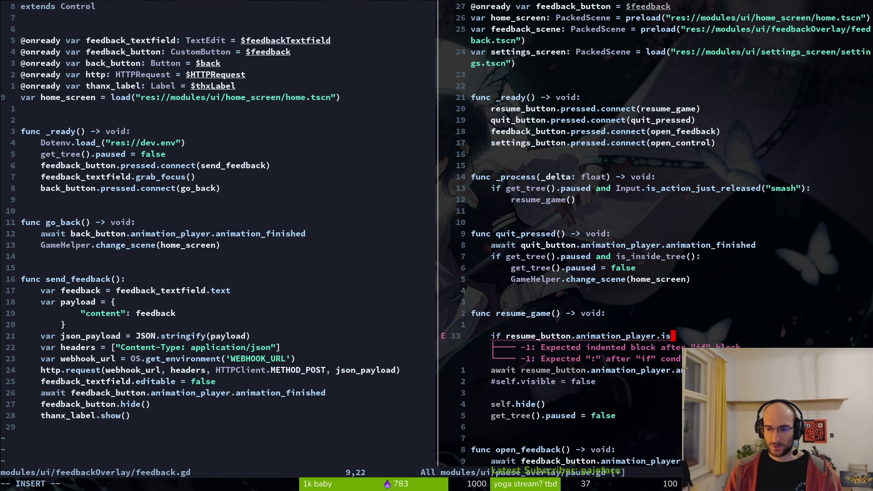
{"action": "key", "text": "alt+Tab"}
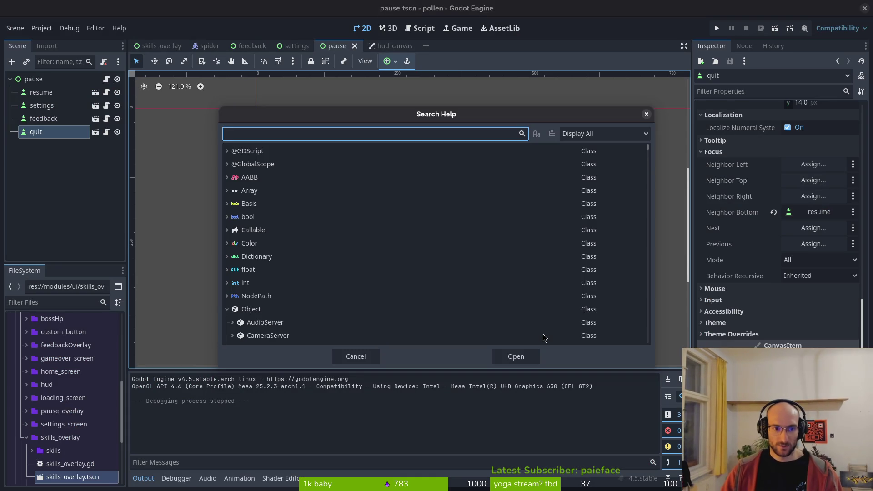
Step: Open the AnimationPlayer class reference and scroll through its properties and methods
{"action": "type", "text": "animation"}
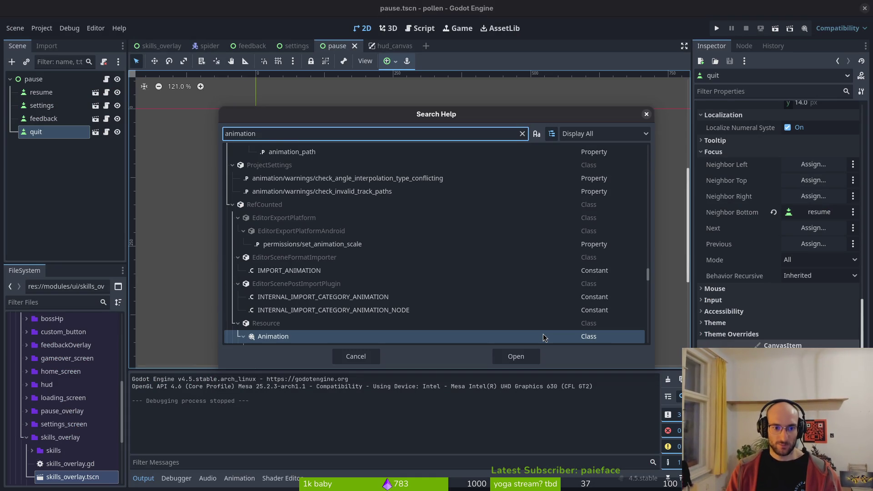
{"action": "type", "text": "playe"}
{"action": "key", "text": "Return"}
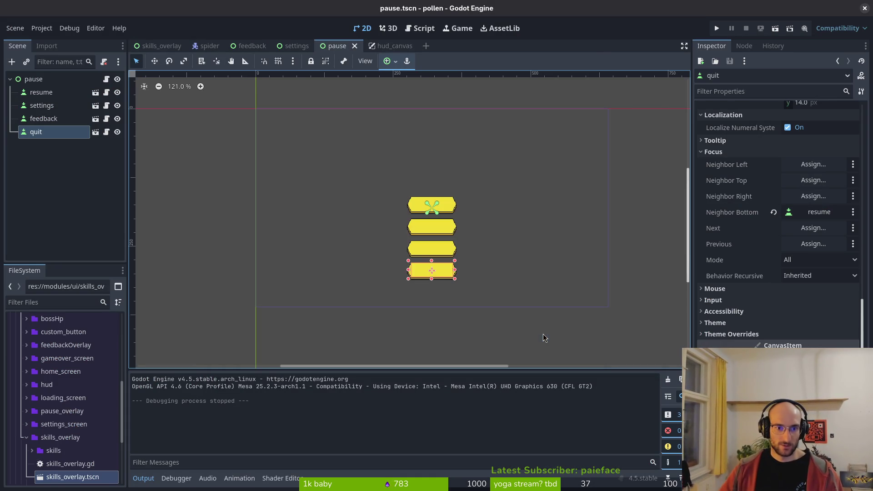
{"action": "scroll", "coordinate": [330, 247], "scroll_direction": "down", "scroll_amount": 3}
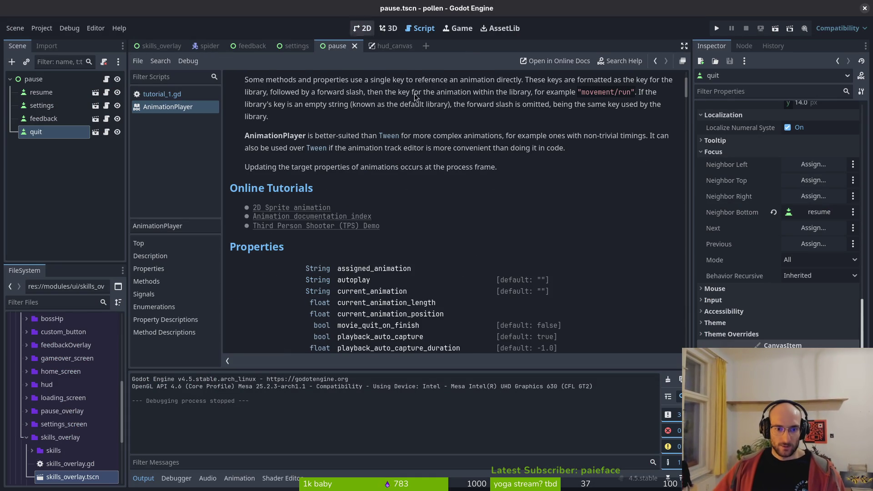
{"action": "scroll", "coordinate": [457, 223], "scroll_direction": "down", "scroll_amount": 3}
{"action": "scroll", "coordinate": [427, 168], "scroll_direction": "down", "scroll_amount": 4}
{"action": "scroll", "coordinate": [428, 168], "scroll_direction": "down", "scroll_amount": 12}
{"action": "scroll", "coordinate": [325, 171], "scroll_direction": "up", "scroll_amount": 8}
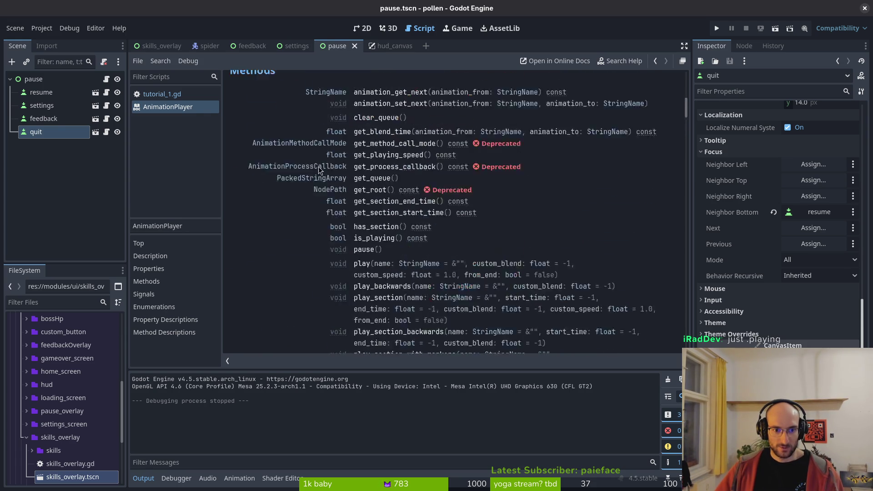
{"action": "scroll", "coordinate": [325, 172], "scroll_direction": "up", "scroll_amount": 6}
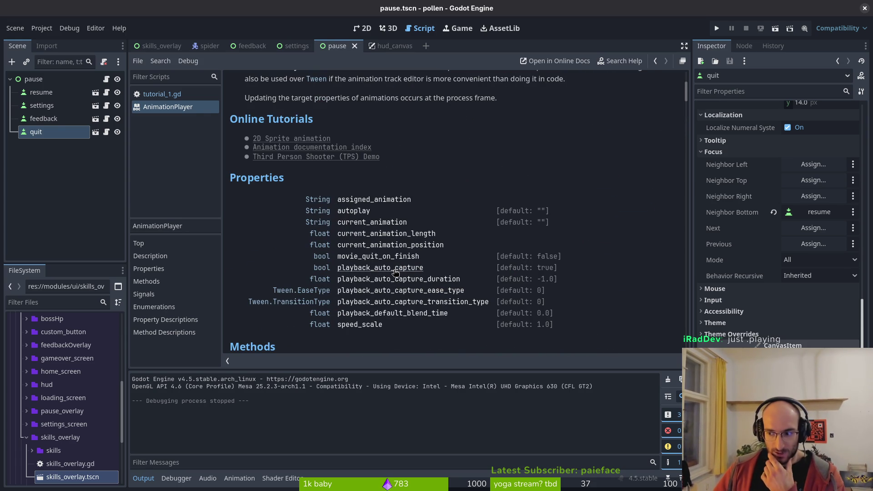
{"action": "key", "text": "alt+Tab"}
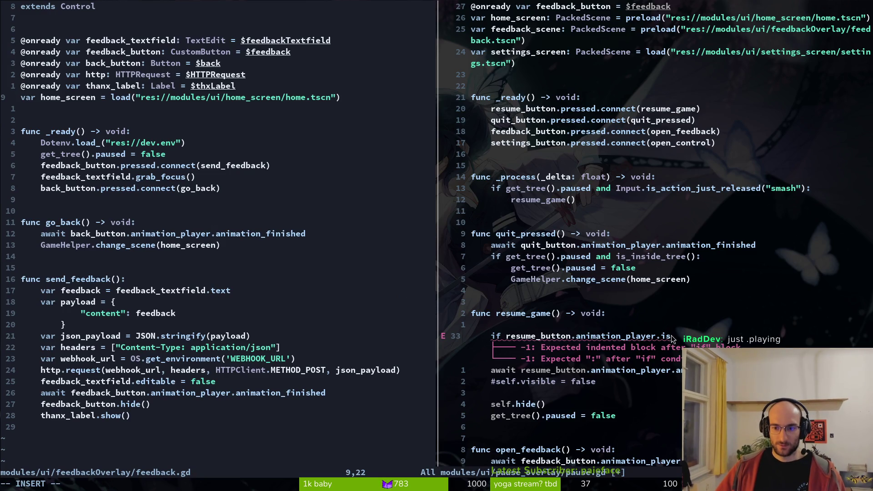
Step: Change the resume guard to check animation_player.playing and indent the await line under the if
{"action": "key", "text": "Escape"}
{"action": "type", "text": "b"}
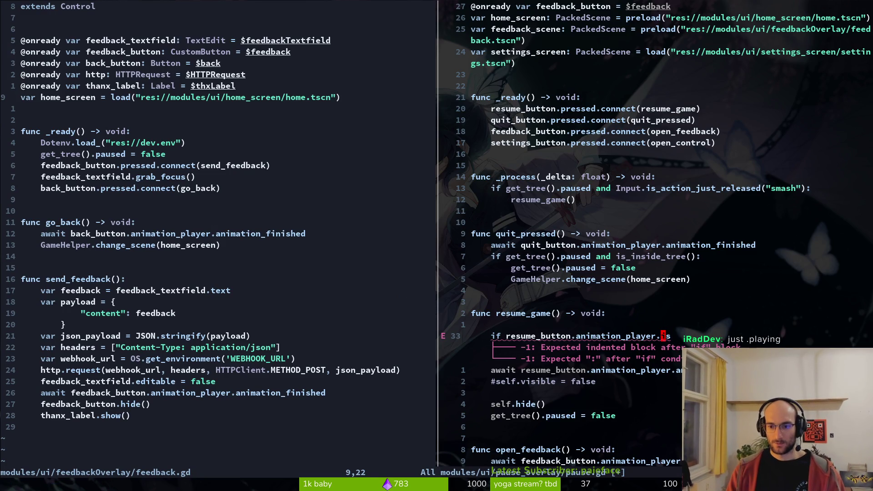
{"action": "type", "text": "cwplaying"}
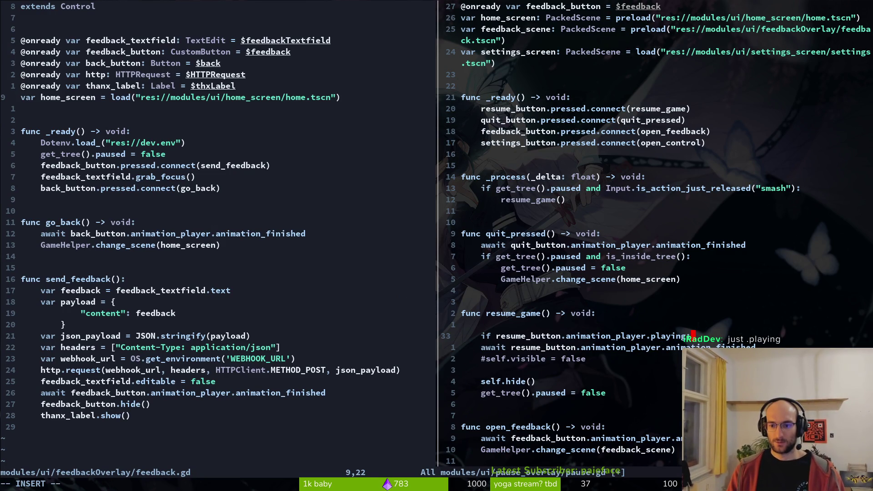
{"action": "key", "text": "Escape"}
{"action": "type", "text": "ojV"}
{"action": "key", "text": "Escape"}
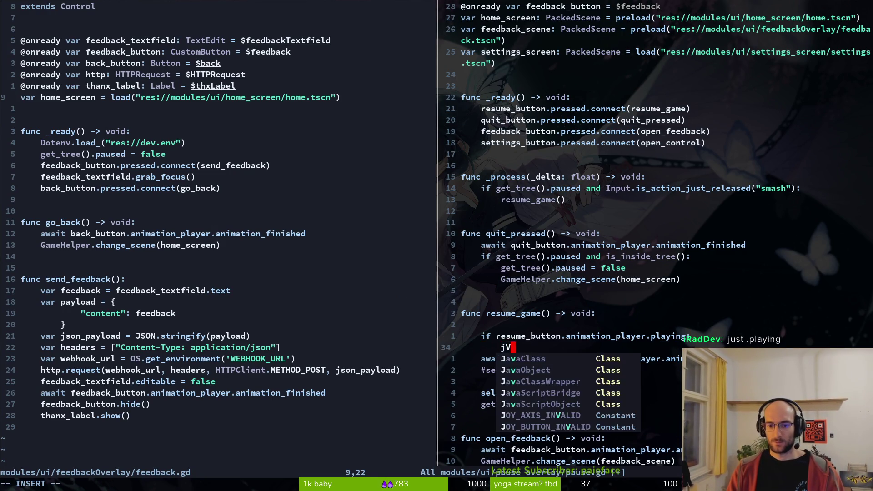
{"action": "key", "text": "j"}
{"action": "key", "text": "V"}
{"action": "key", "text": "greater"}
{"action": "key", "text": "k"}
{"action": "key", "text": "d"}
{"action": "key", "text": "d"}
Step: Delete the commented-out visibility line and the blank lines, save pause.gd, and run the game
{"action": "key", "text": "j"}
{"action": "key", "text": "d"}
{"action": "key", "text": "d"}
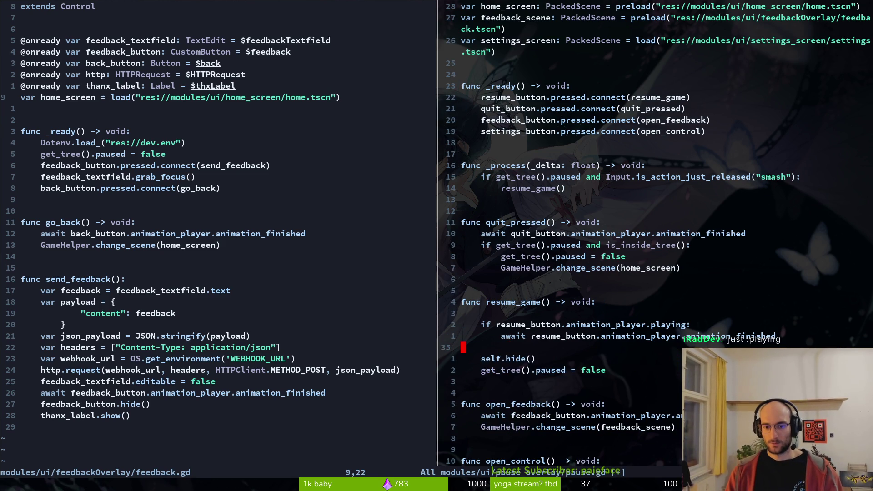
{"action": "key", "text": "d"}
{"action": "key", "text": "d"}
{"action": "type", "text": ":w"}
{"action": "key", "text": "Return"}
{"action": "key", "text": "k"}
{"action": "key", "text": "k"}
{"action": "key", "text": "k"}
{"action": "key", "text": "d"}
{"action": "key", "text": "d"}
{"action": "type", "text": ":w"}
{"action": "key", "text": "Return"}
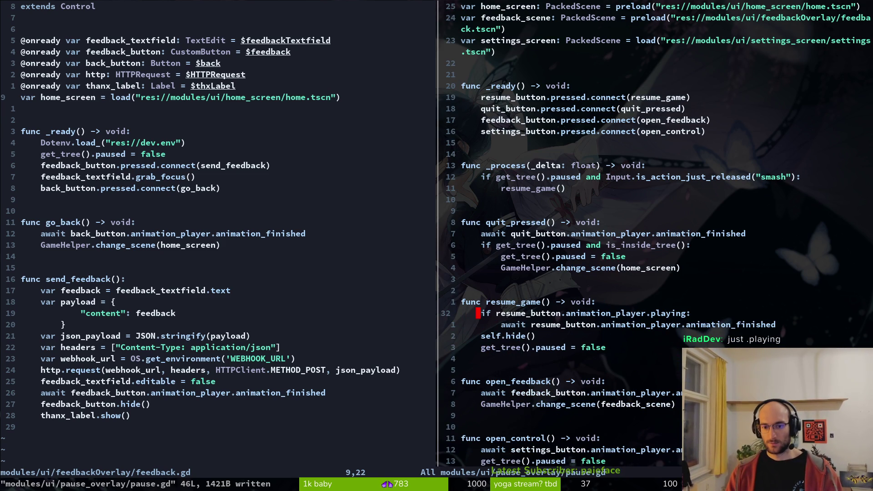
{"action": "key", "text": "alt+Tab"}
{"action": "key", "text": "F5"}
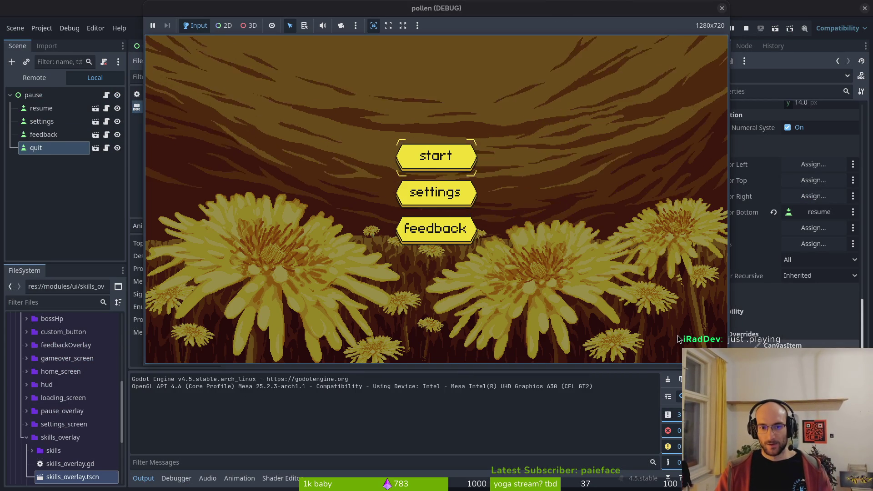
Step: Start a game, pause it, and resume, hitting the invalid 'playing' property error in resume_game
{"action": "key", "text": "Return"}
{"action": "key", "text": "Escape"}
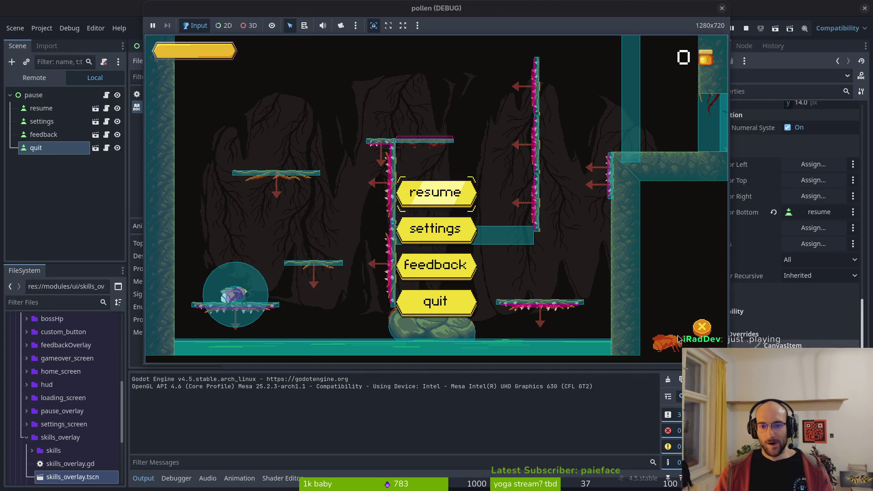
{"action": "key", "text": "Escape"}
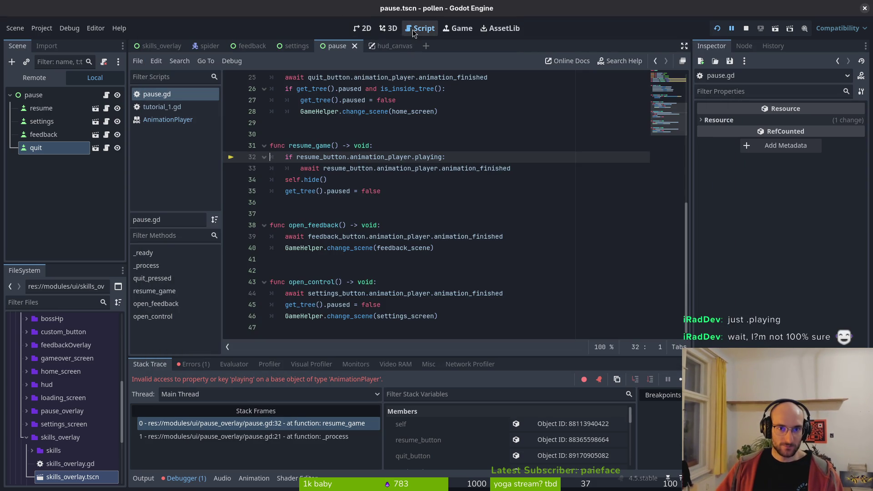
Step: Open the AnimationPlayer reference and browse its parent class AnimationMixer
{"action": "left_click", "coordinate": [387, 88]}
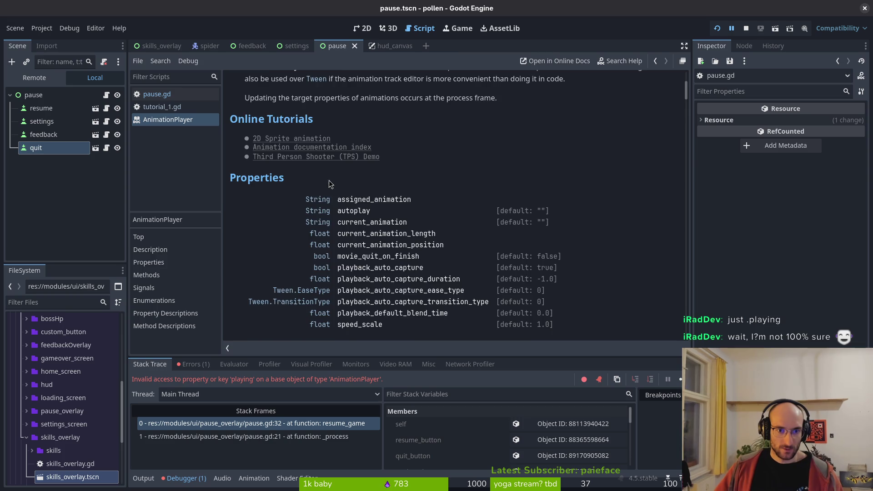
{"action": "scroll", "coordinate": [320, 179], "scroll_direction": "up", "scroll_amount": 5}
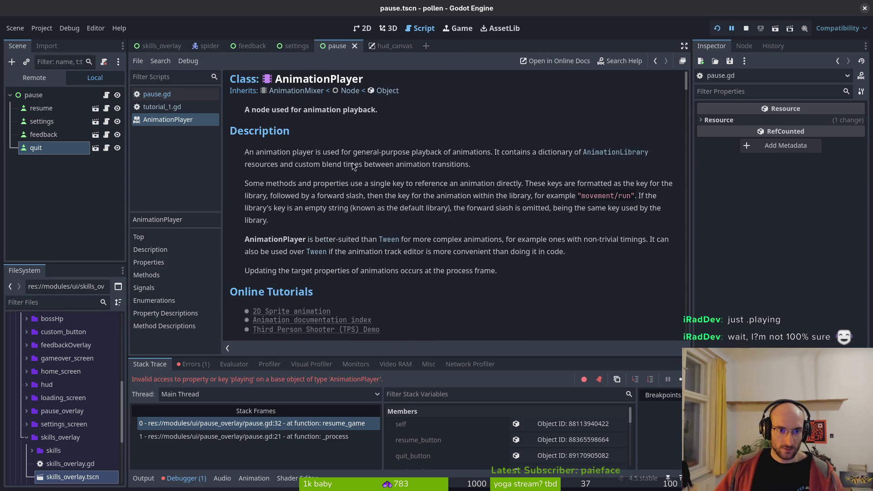
{"action": "left_click", "coordinate": [313, 94]}
{"action": "scroll", "coordinate": [371, 162], "scroll_direction": "down", "scroll_amount": 5}
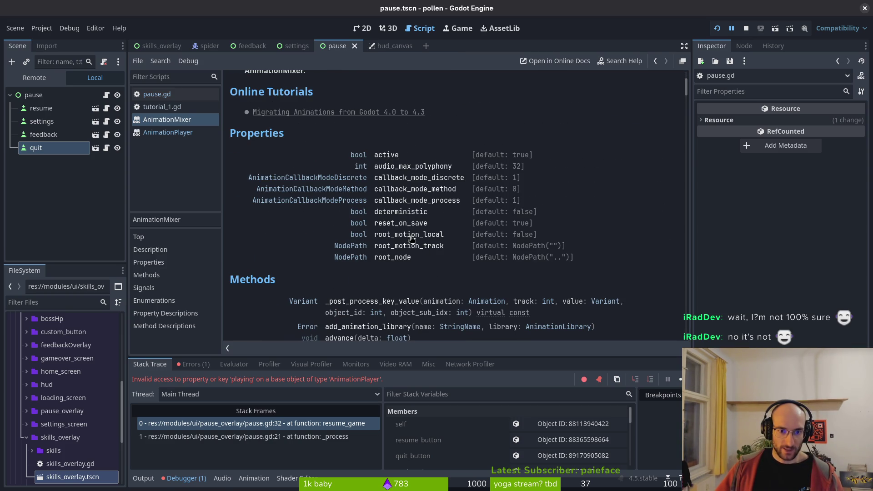
{"action": "scroll", "coordinate": [409, 202], "scroll_direction": "down", "scroll_amount": 3}
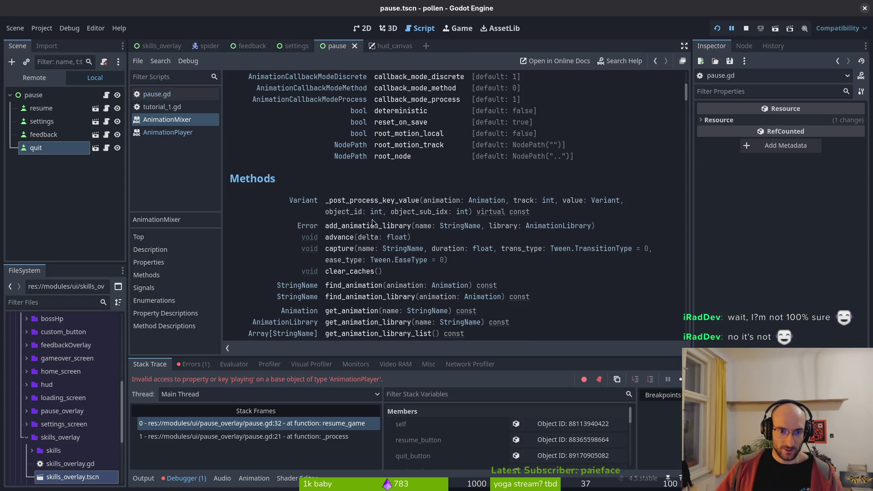
{"action": "scroll", "coordinate": [352, 210], "scroll_direction": "up", "scroll_amount": 3}
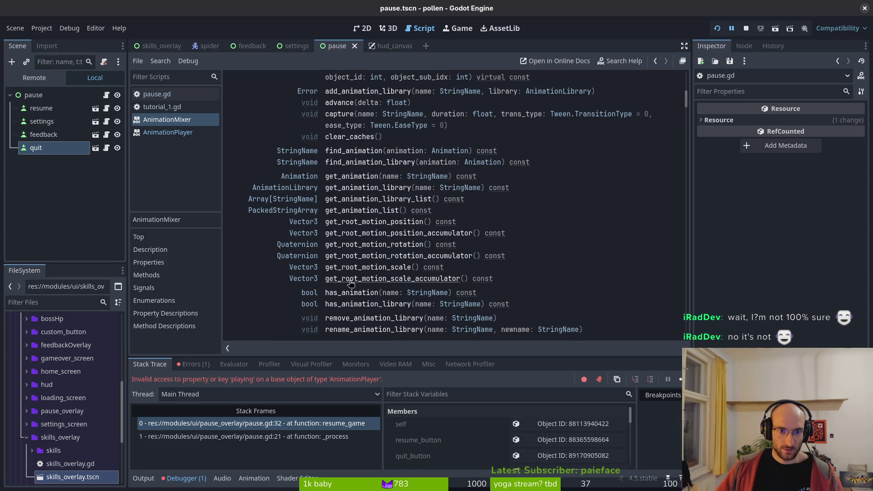
{"action": "key", "text": "alt+Left"}
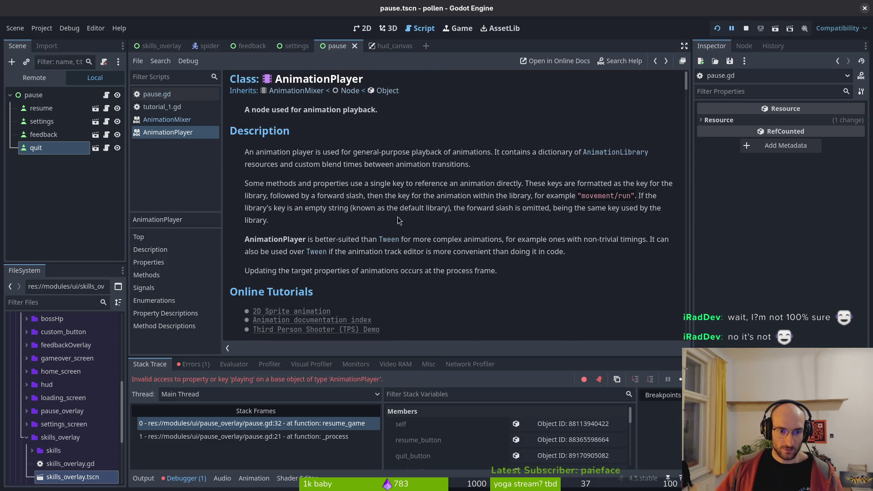
Step: Back on AnimationPlayer, scroll down to Methods and read the is_playing() description
{"action": "scroll", "coordinate": [408, 218], "scroll_direction": "down", "scroll_amount": 7}
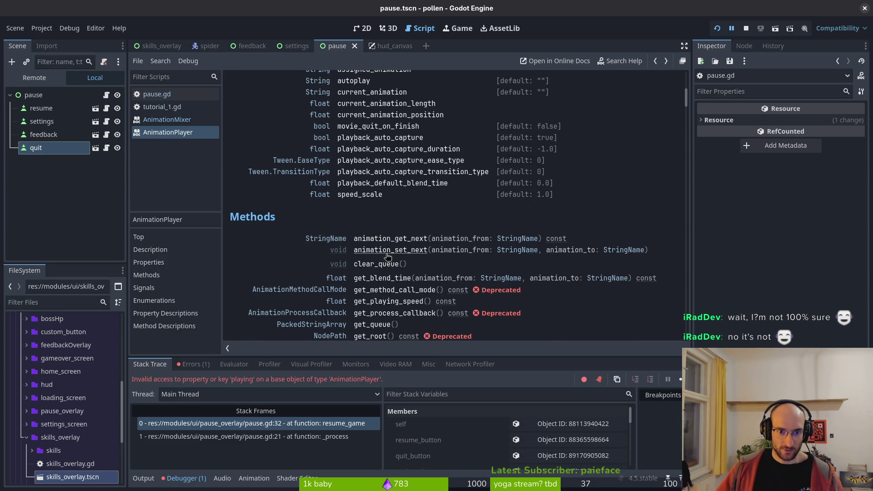
{"action": "scroll", "coordinate": [391, 263], "scroll_direction": "down", "scroll_amount": 2}
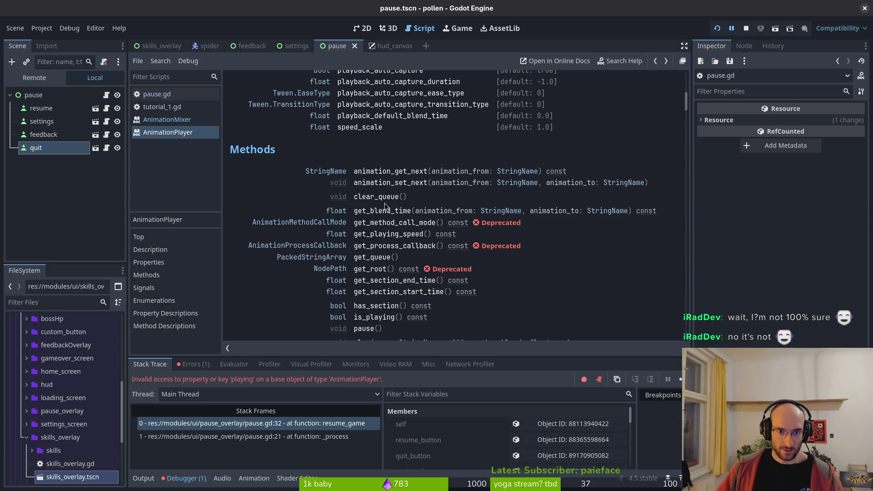
{"action": "scroll", "coordinate": [391, 219], "scroll_direction": "down", "scroll_amount": 1}
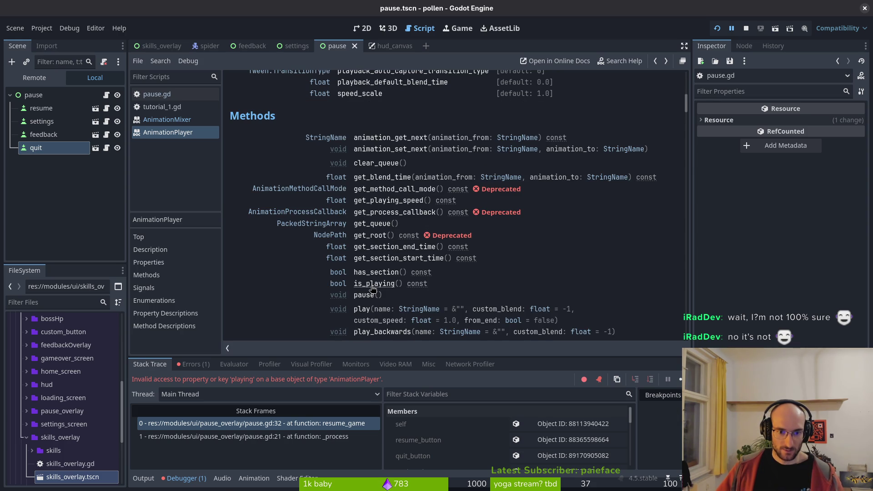
{"action": "left_click", "coordinate": [387, 285]}
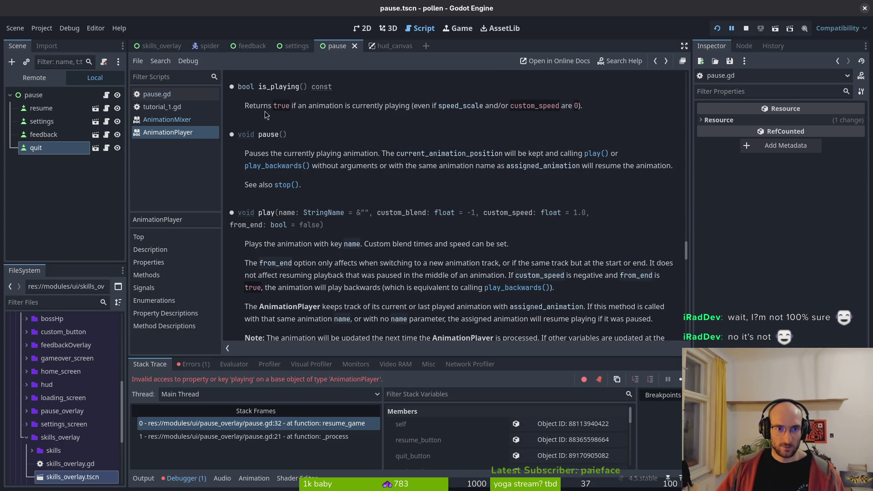
{"action": "key", "text": "alt+Tab"}
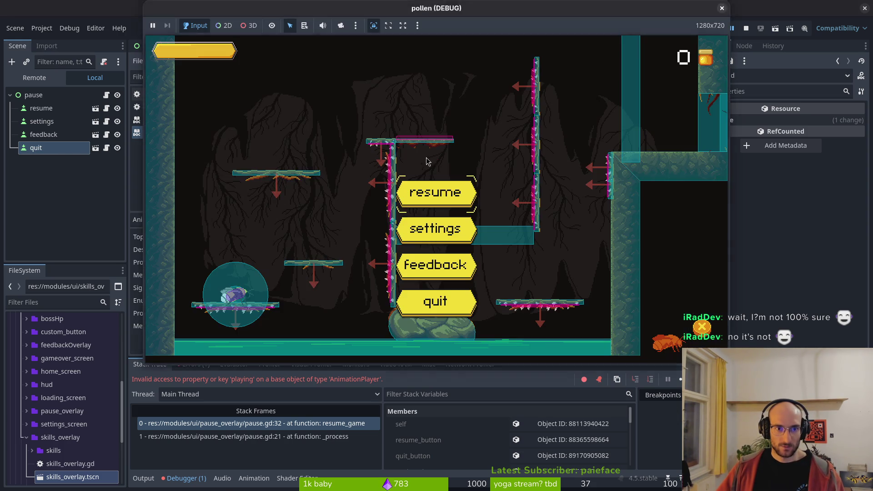
Step: Replace 'playing' with 'is_playing()' on line 32 of pause.gd and save
{"action": "key", "text": "alt+Tab"}
{"action": "left_click", "coordinate": [670, 313]}
{"action": "type", "text": "ciwis"}
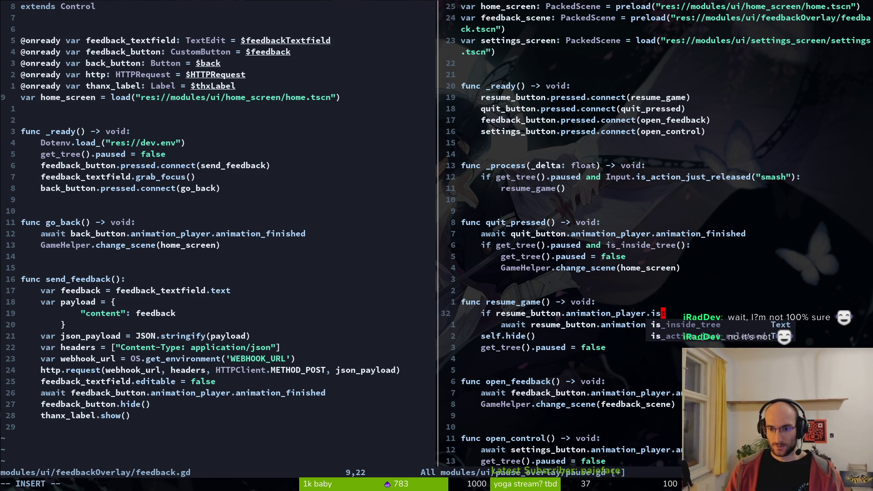
{"action": "type", "text": "_playing()"}
{"action": "key", "text": "Escape"}
{"action": "type", "text": ":w"}
{"action": "key", "text": "Return"}
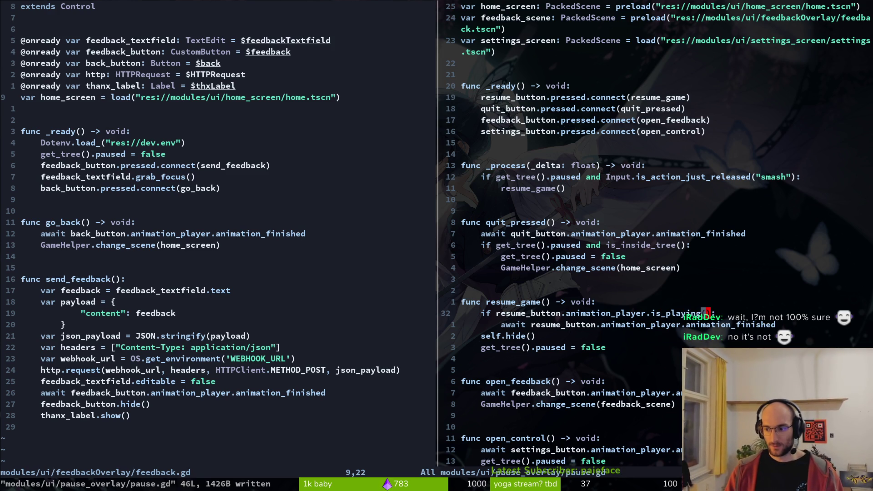
{"action": "key", "text": "alt+Tab"}
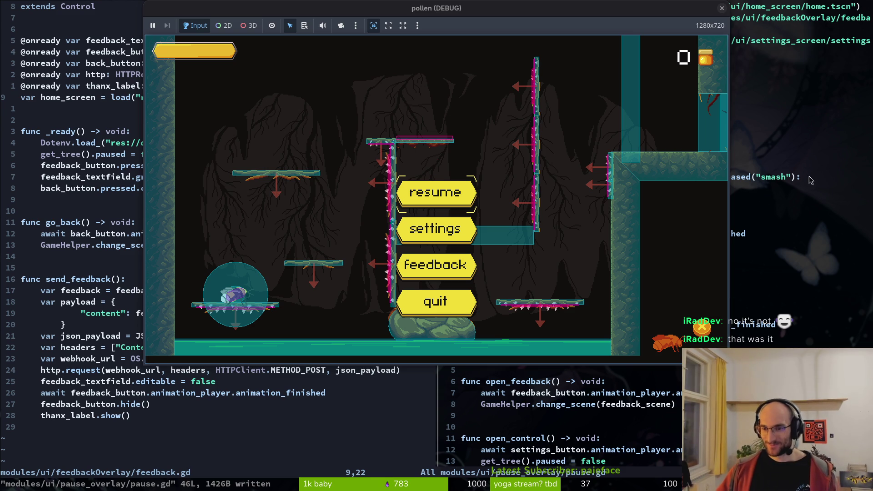
Step: Rerun pollen, pause it to show the pause menu, then close the game window
{"action": "key", "text": "Escape"}
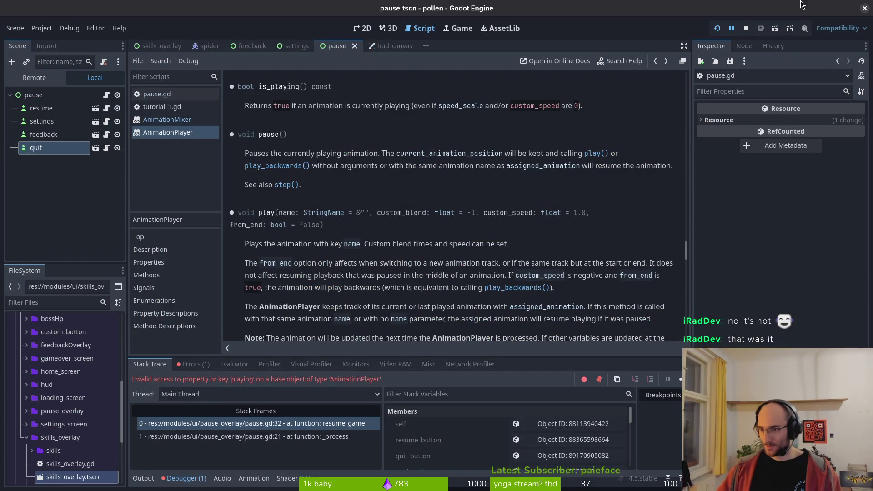
{"action": "left_click", "coordinate": [718, 29]}
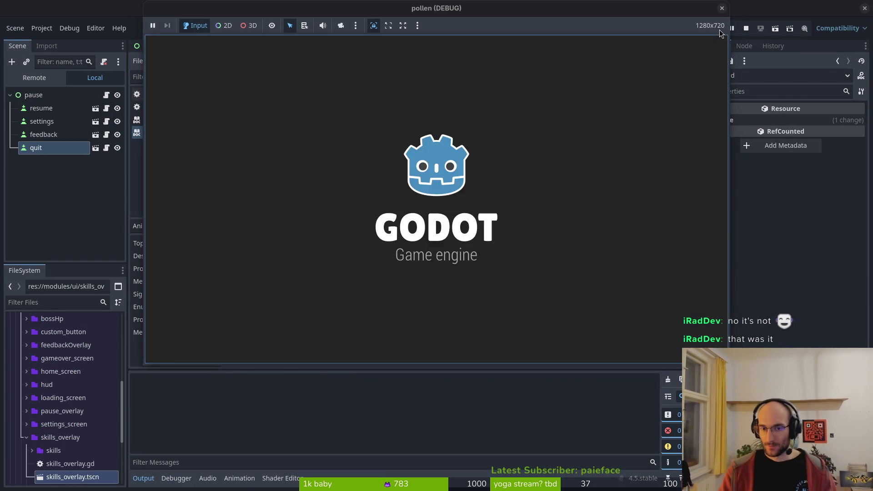
{"action": "key", "text": "Escape"}
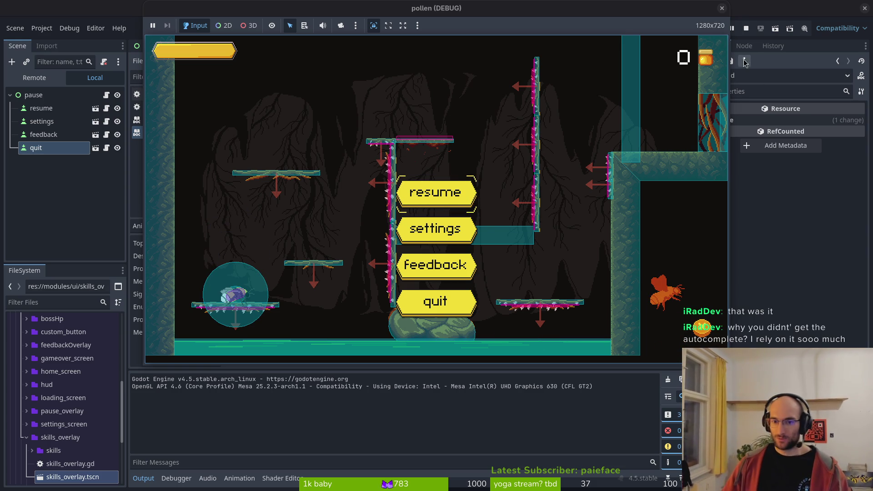
{"action": "left_click", "coordinate": [723, 9]}
Step: Yank the resume_button name on line 32 and save pause.gd
{"action": "key", "text": "alt+Tab"}
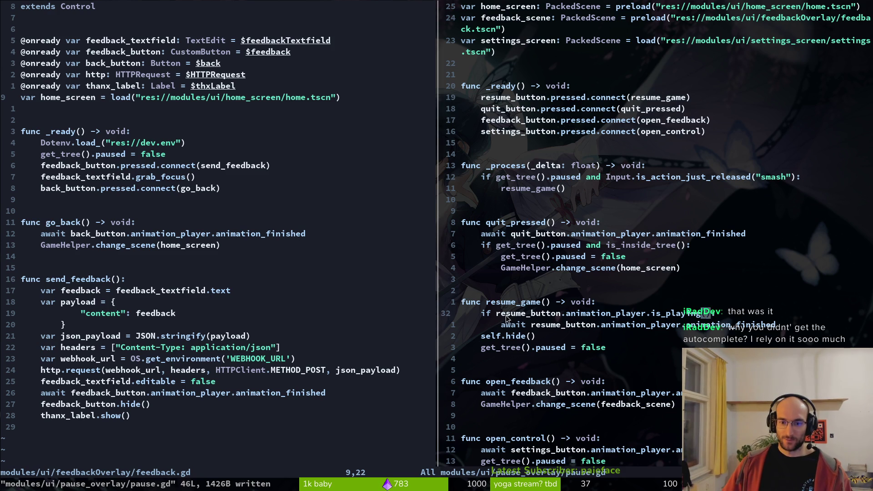
{"action": "left_click_drag", "start_coordinate": [506, 315], "coordinate": [558, 314]}
{"action": "left_click_drag", "start_coordinate": [497, 314], "coordinate": [559, 315]}
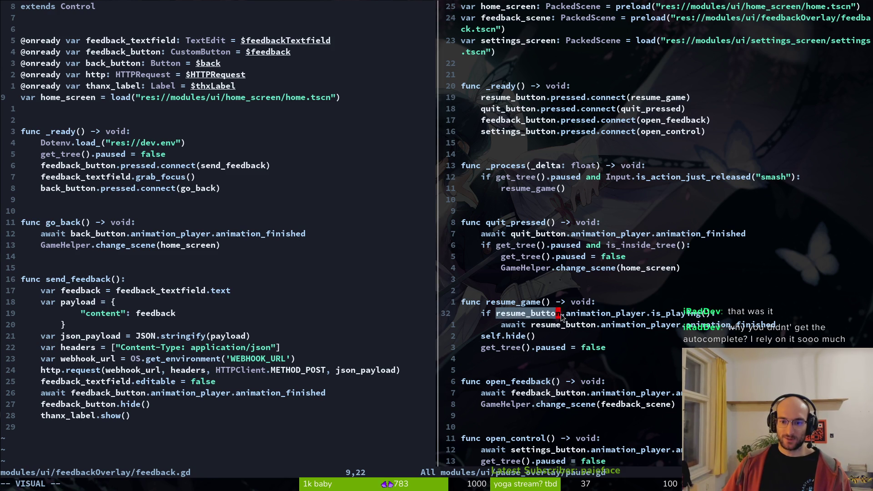
{"action": "type", "text": "y:w"}
{"action": "key", "text": "Return"}
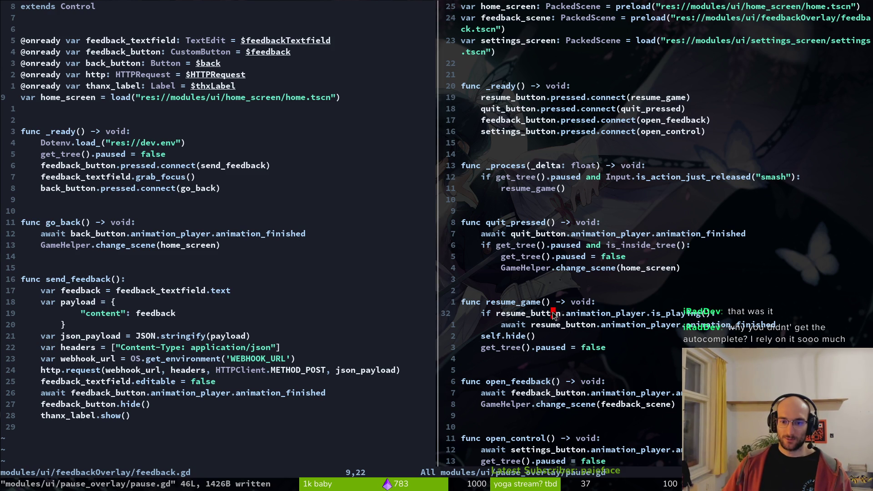
{"action": "scroll", "coordinate": [529, 232], "scroll_direction": "up", "scroll_amount": 2}
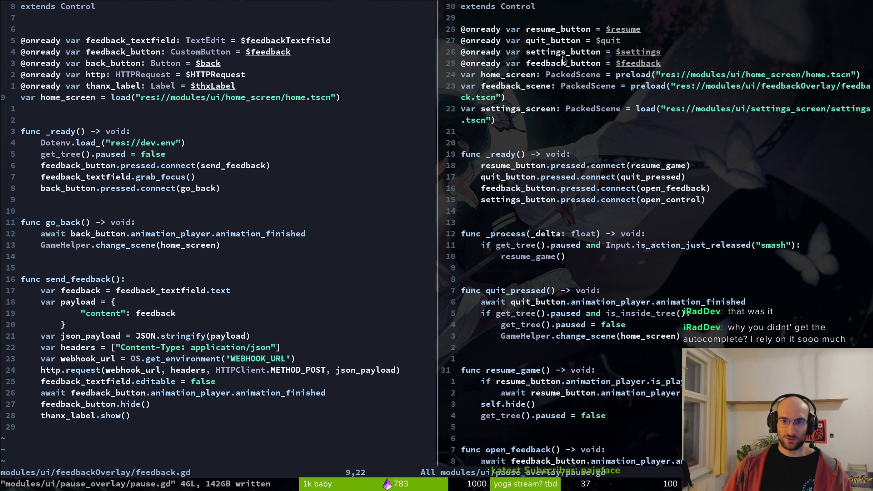
{"action": "scroll", "coordinate": [575, 56], "scroll_direction": "down", "scroll_amount": 6}
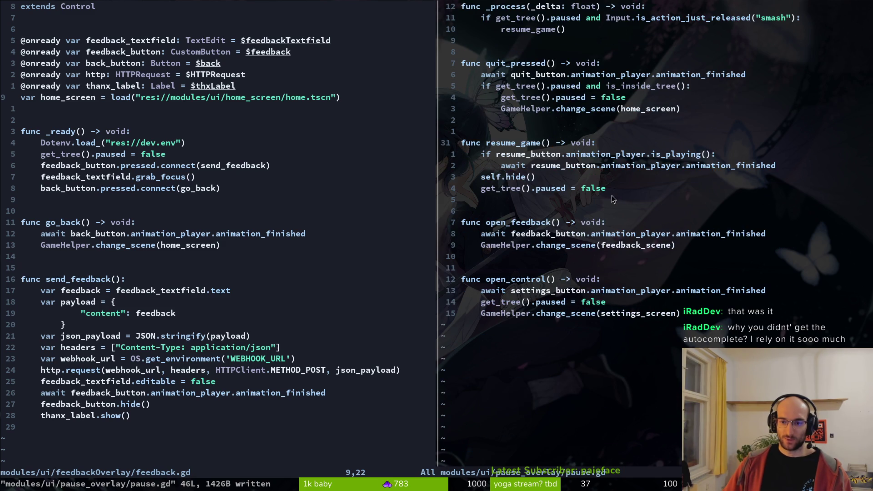
{"action": "scroll", "coordinate": [589, 252], "scroll_direction": "up", "scroll_amount": 7}
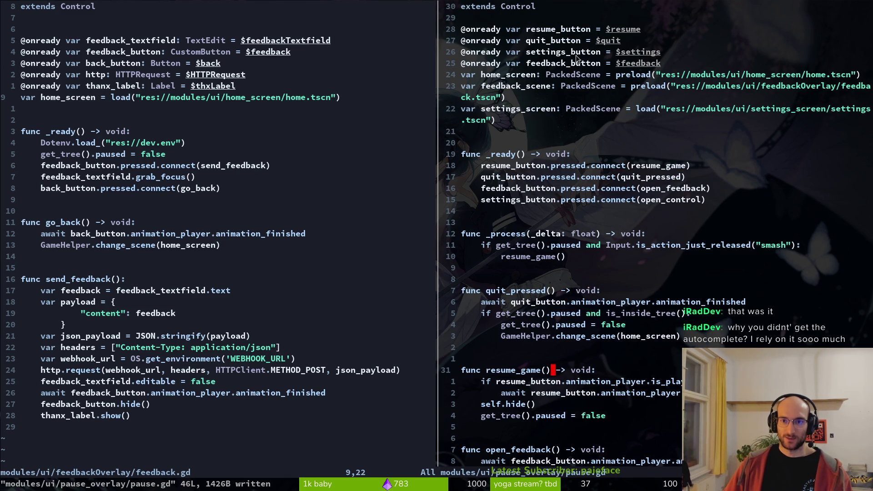
{"action": "scroll", "coordinate": [611, 304], "scroll_direction": "down", "scroll_amount": 5}
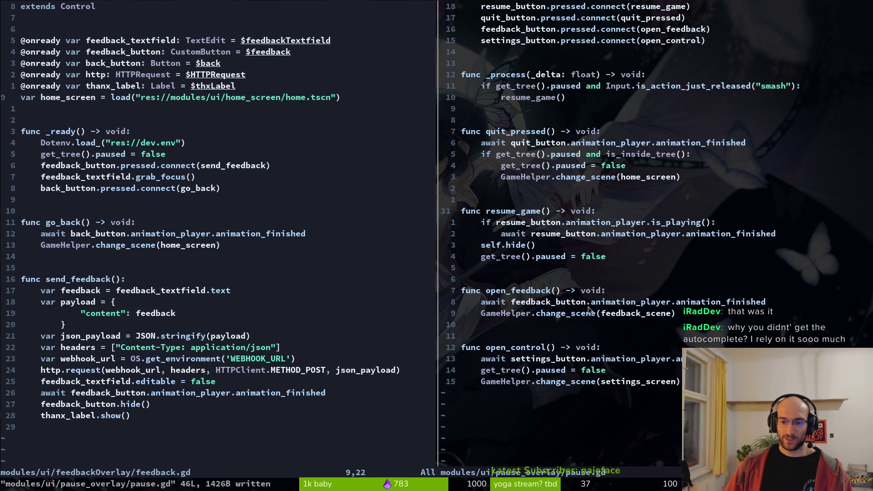
Step: Undo a stray 'playing' insertion, then open custom_button.gd through the file finder
{"action": "left_click", "coordinate": [571, 307]}
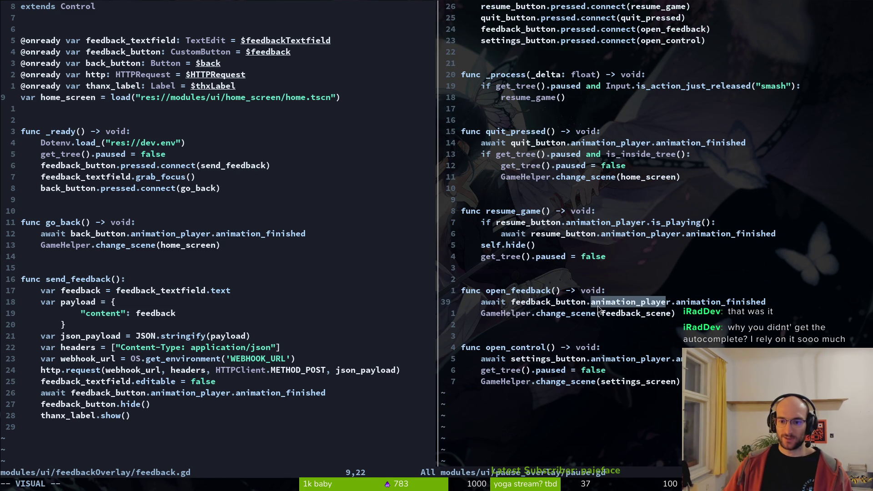
{"action": "left_click", "coordinate": [220, 244]}
{"action": "type", "text": "playing"}
{"action": "key", "text": "Escape"}
{"action": "key", "text": "u"}
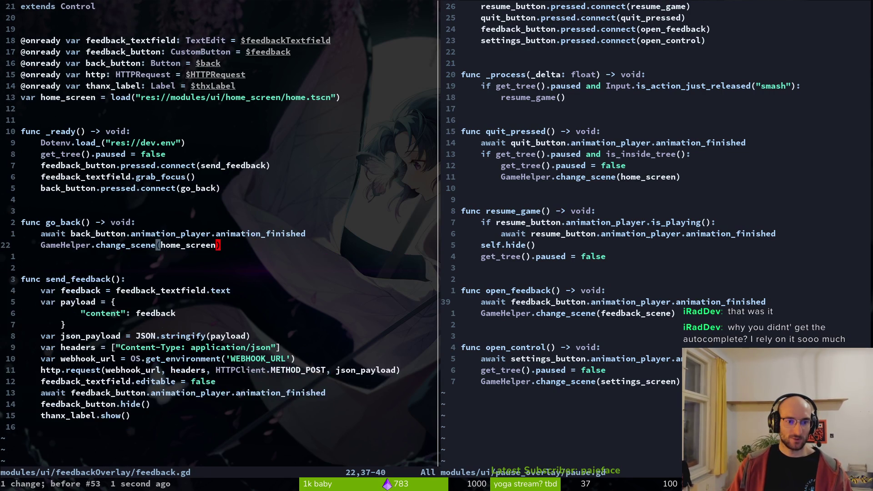
{"action": "key", "text": "space"}
{"action": "key", "text": "f"}
{"action": "key", "text": "f"}
{"action": "type", "text": "custom"}
{"action": "key", "text": "Return"}
{"action": "left_click_drag", "start_coordinate": [96, 41], "coordinate": [237, 42]}
{"action": "left_click", "coordinate": [232, 200]}
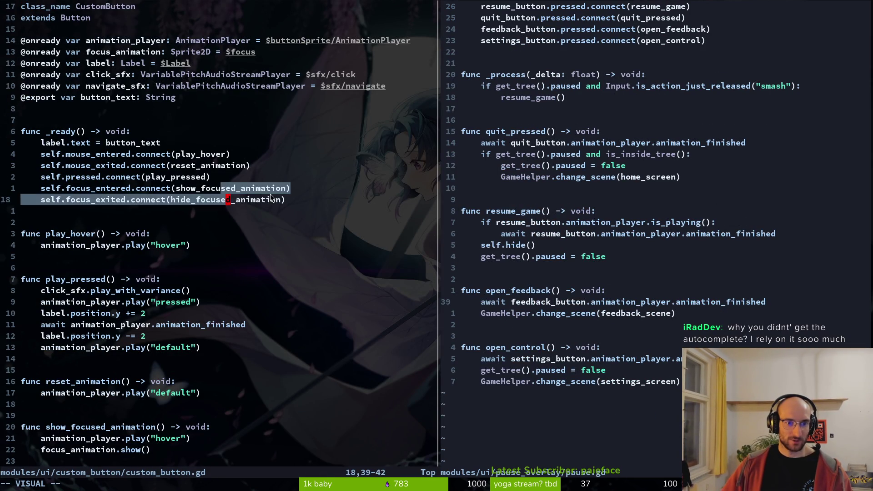
Step: Add and then delete a test animation_player.is line in custom_button.gd, saving it unchanged
{"action": "type", "text": "Oanim"}
{"action": "key", "text": "Return"}
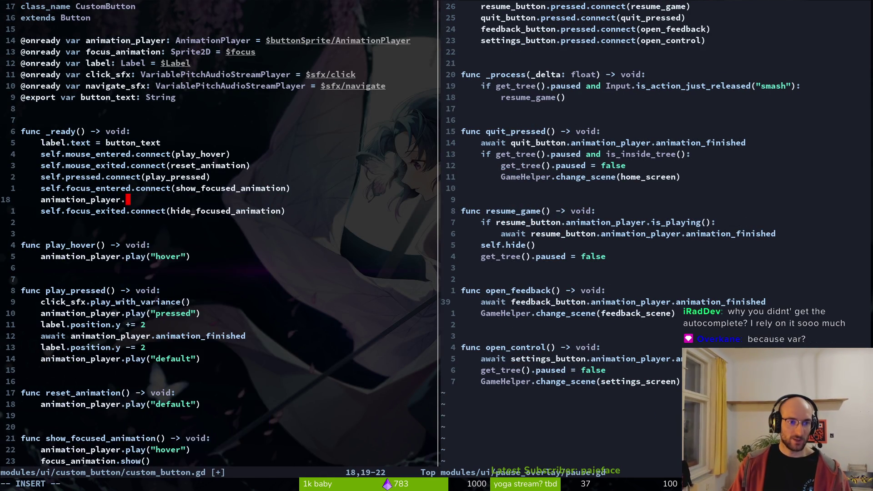
{"action": "type", "text": ".is"}
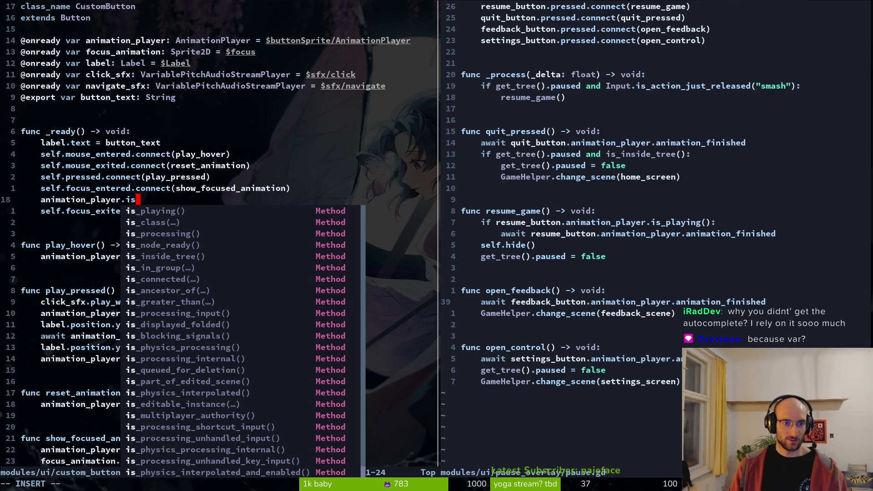
{"action": "key", "text": "Escape"}
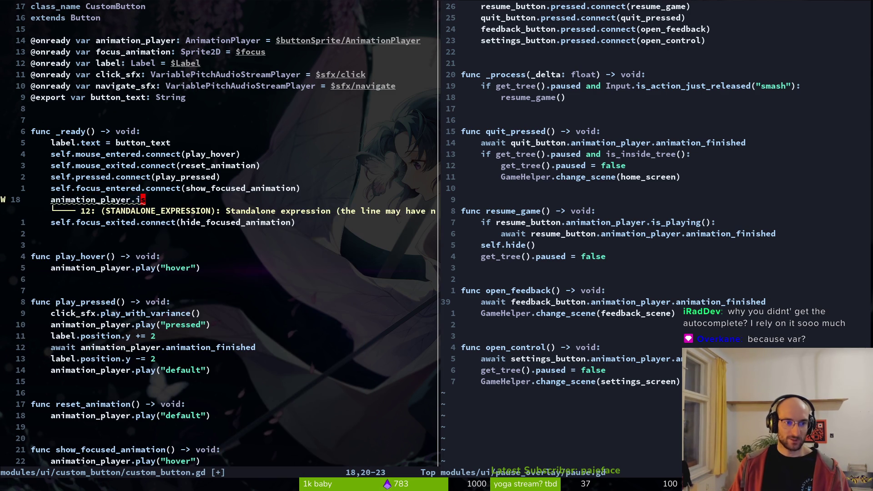
{"action": "key", "text": "d"}
{"action": "key", "text": "d"}
{"action": "type", "text": ":w"}
{"action": "key", "text": "Return"}
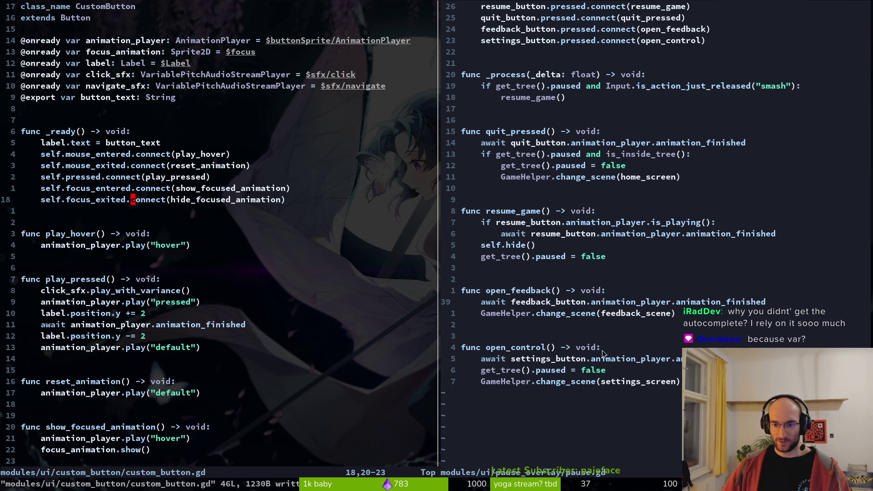
Step: Select settings_button in pause.gd's open_control and save the file
{"action": "left_click", "coordinate": [555, 361]}
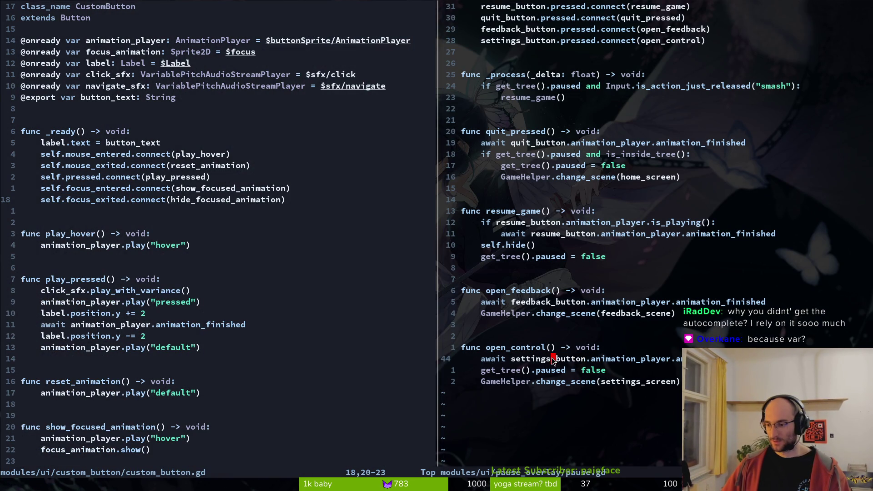
{"action": "mouse_move", "coordinate": [516, 360]}
{"action": "left_mouse_down"}
{"action": "mouse_move", "coordinate": [605, 360]}
{"action": "mouse_move", "coordinate": [585, 361]}
{"action": "left_mouse_up"}
{"action": "left_click", "coordinate": [533, 359]}
{"action": "type", "text": ":w"}
{"action": "key", "text": "Return"}
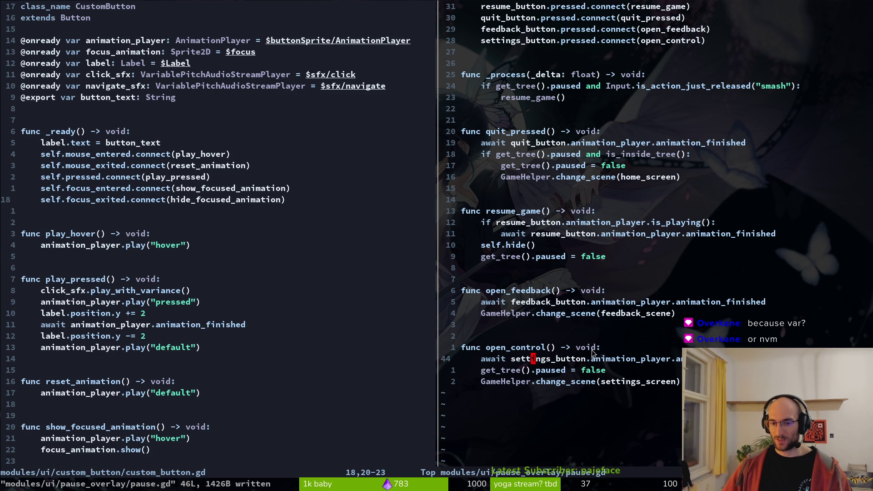
Step: Annotate the settings_button declaration with ': CustomButton' and save pause.gd
{"action": "scroll", "coordinate": [569, 42], "scroll_direction": "up", "scroll_amount": 5}
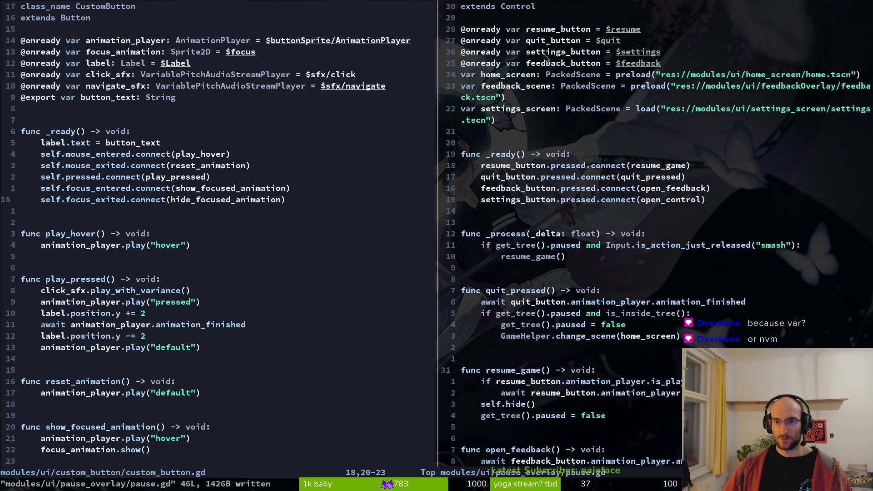
{"action": "left_click", "coordinate": [607, 54]}
{"action": "type", "text": "i: "}
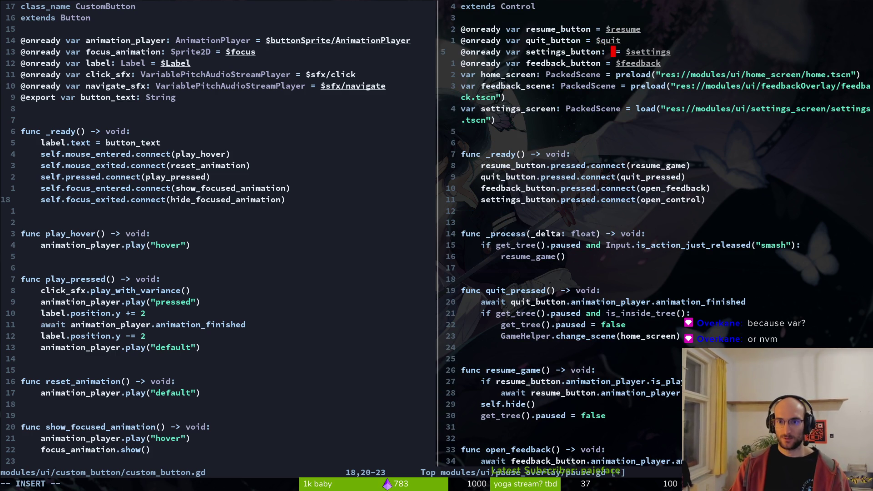
{"action": "type", "text": "Custom"}
{"action": "key", "text": "Tab"}
{"action": "key", "text": "Escape"}
{"action": "type", "text": ":w"}
{"action": "key", "text": "Return"}
{"action": "scroll", "coordinate": [766, 268], "scroll_direction": "down", "scroll_amount": 5}
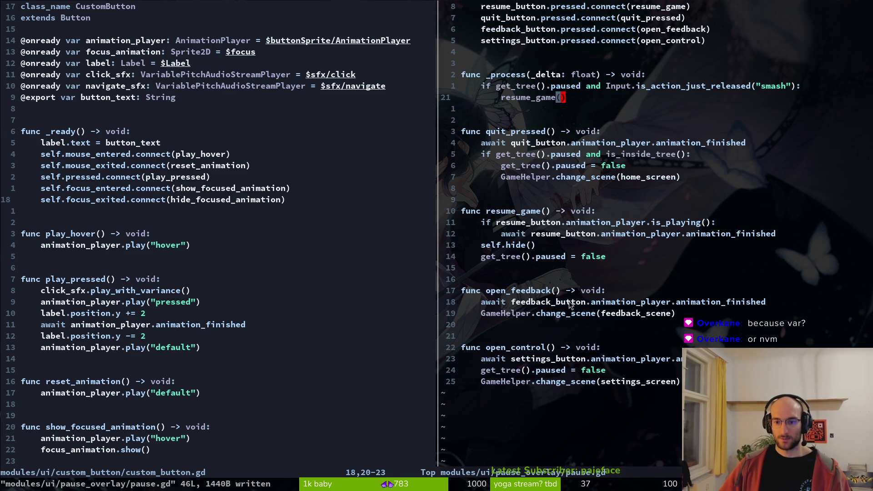
Step: Retype is_playing on line 32 using completion and save pause.gd
{"action": "left_click", "coordinate": [613, 224]}
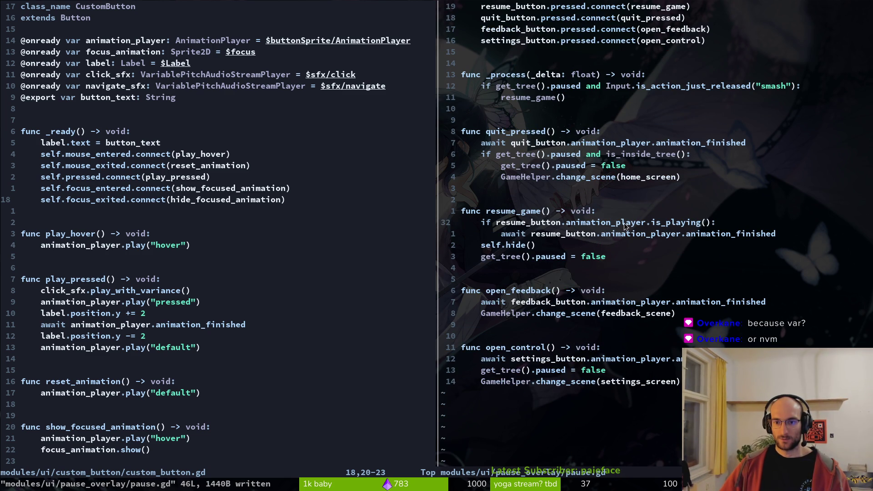
{"action": "type", "text": "e"}
{"action": "type", "text": "ciw"}
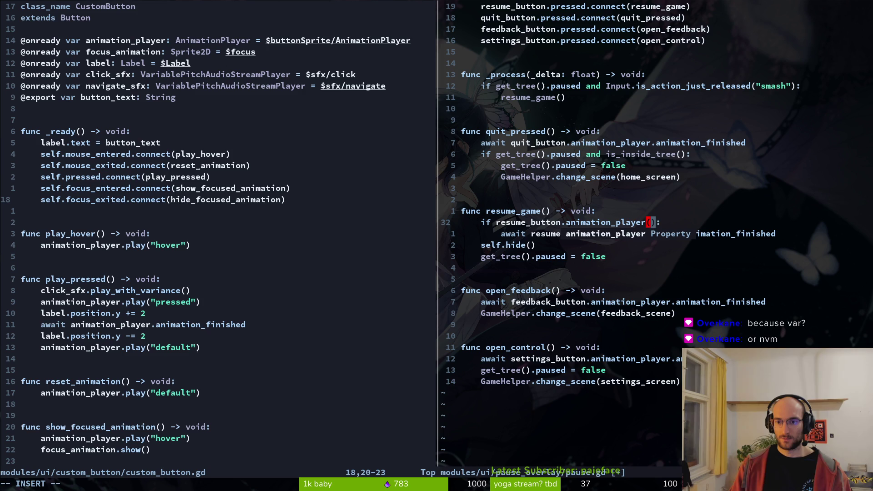
{"action": "key", "text": "ctrl+space"}
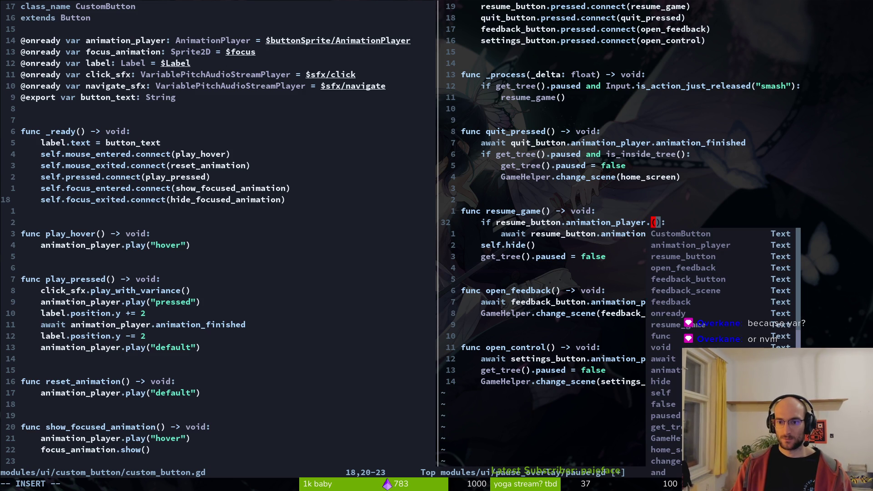
{"action": "type", "text": "is_"}
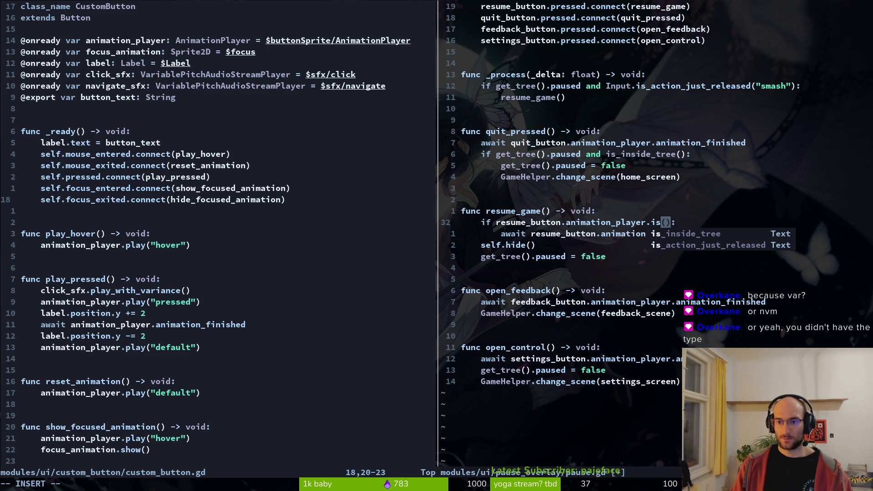
{"action": "type", "text": "playing"}
{"action": "key", "text": "Escape"}
{"action": "type", "text": ":w"}
{"action": "key", "text": "Return"}
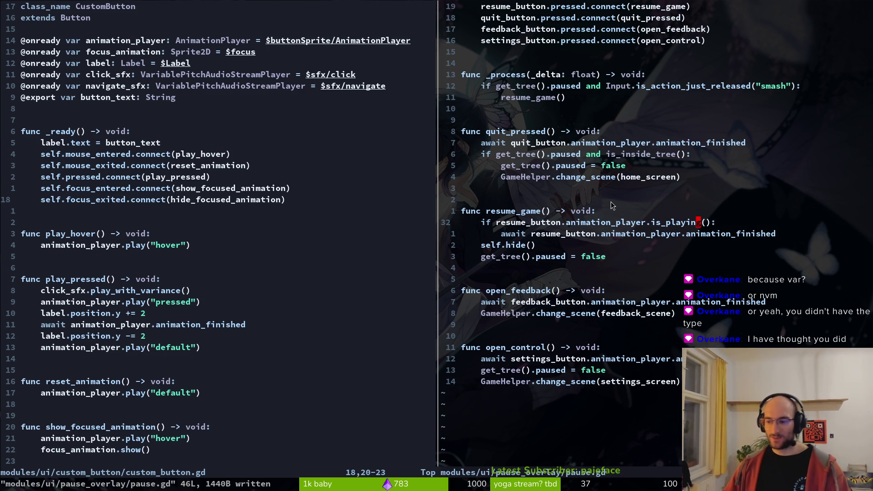
Step: Open a new line under open_feedback's await and type 'feedback_button.anim'
{"action": "scroll", "coordinate": [649, 207], "scroll_direction": "up", "scroll_amount": 4}
{"action": "left_click", "coordinate": [643, 52]}
{"action": "scroll", "coordinate": [713, 270], "scroll_direction": "down", "scroll_amount": 7}
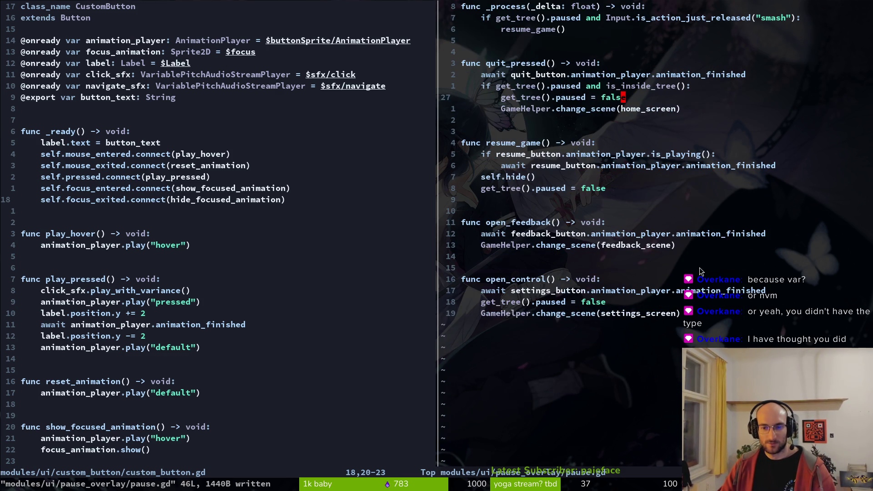
{"action": "left_click", "coordinate": [618, 233]}
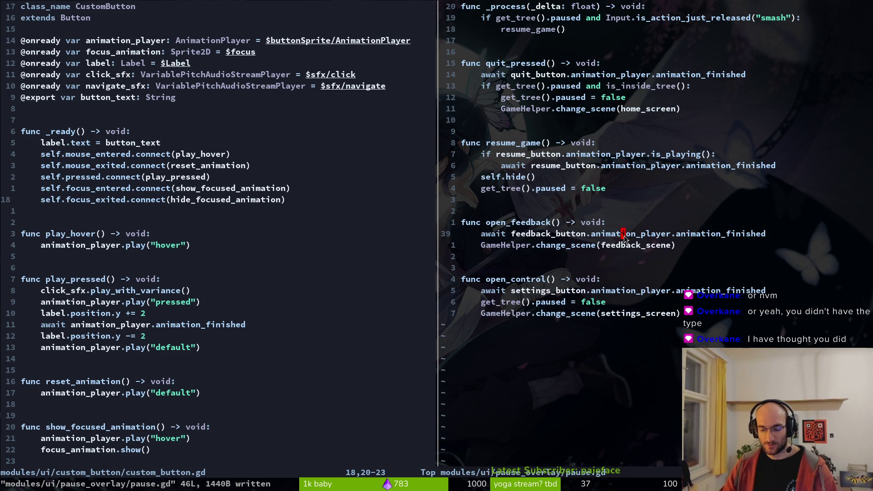
{"action": "type", "text": "ofeedback_button.anim"}
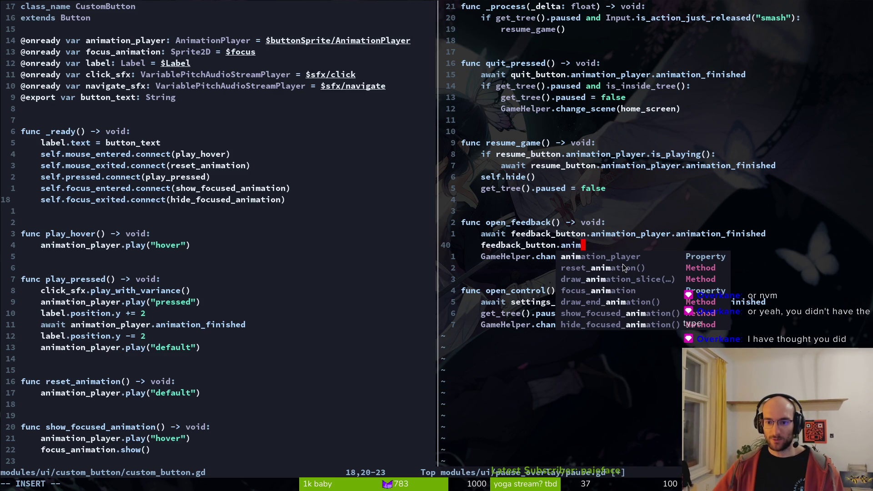
Step: Complete the new line to 'feedback_button.animation_player.is'
{"action": "key", "text": "Tab"}
{"action": "key", "text": "Return"}
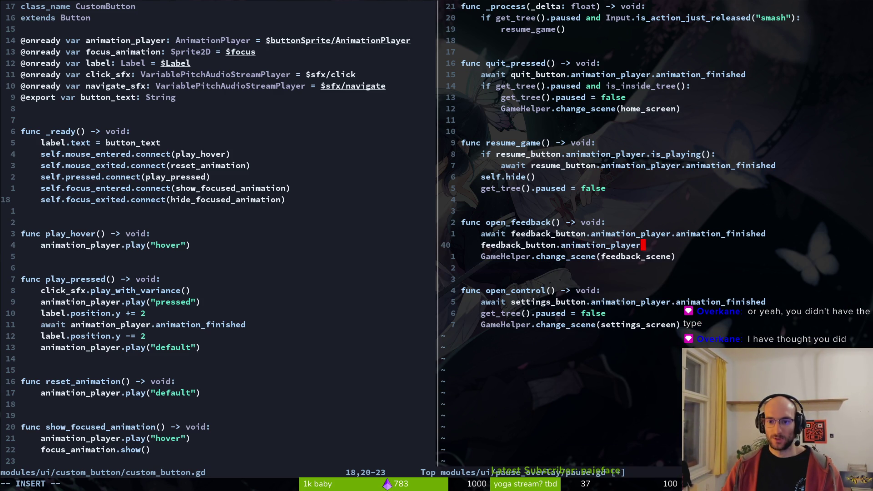
{"action": "type", "text": ".is"}
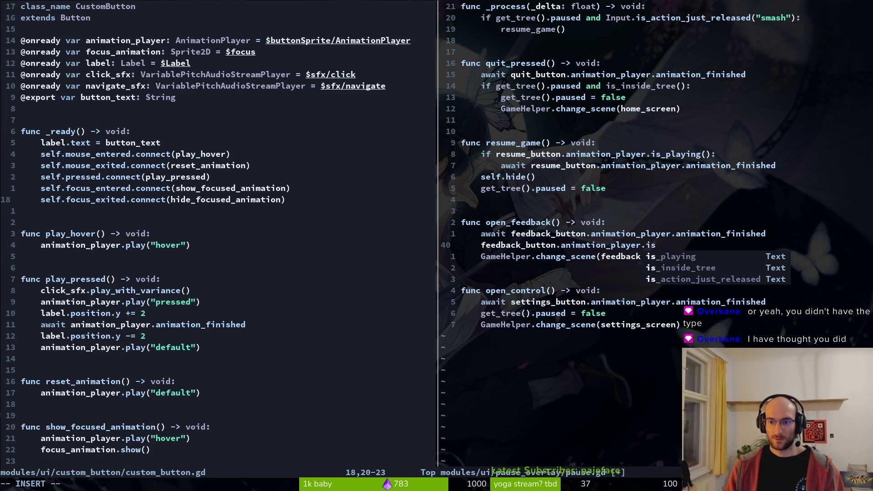
{"action": "key", "text": "Escape"}
Step: Compare it against the AnimationPlayer type of animation_player declared in custom_button.gd
{"action": "key", "text": "ctrl+w"}
{"action": "key", "text": "h"}
{"action": "key", "text": "ctrl+p"}
{"action": "key", "text": "Escape"}
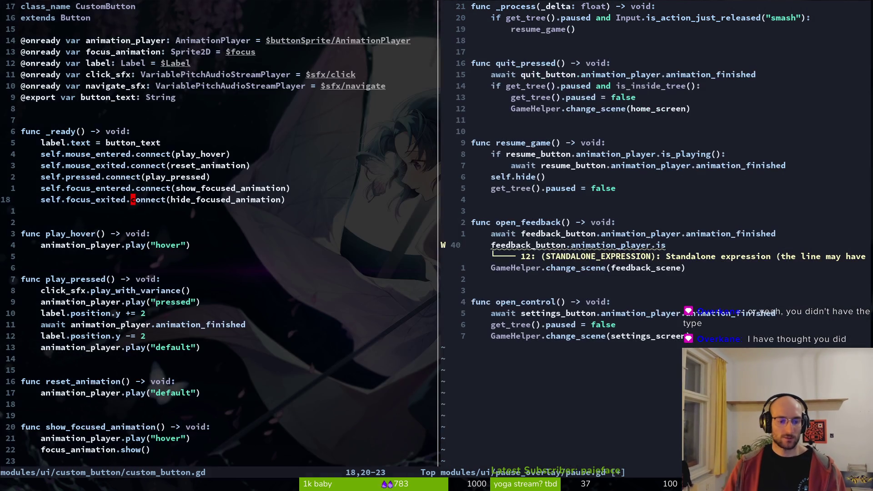
{"action": "left_click_drag", "start_coordinate": [176, 40], "coordinate": [240, 45]}
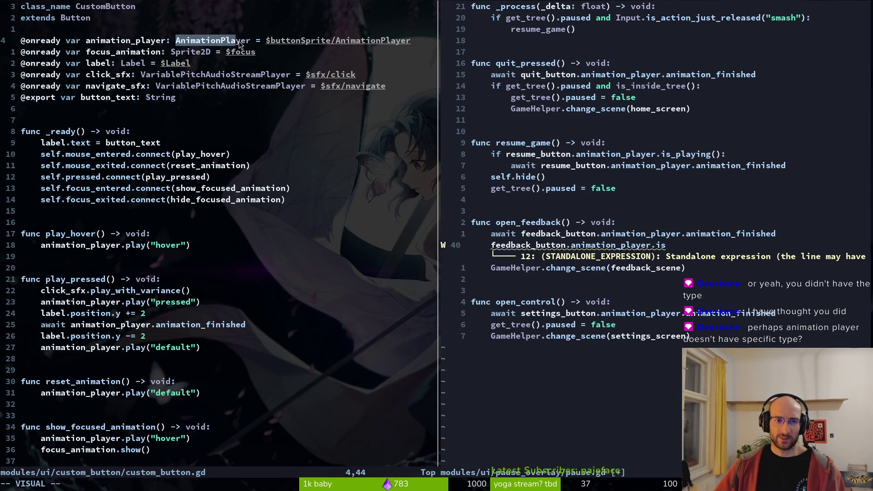
{"action": "left_click", "coordinate": [678, 246]}
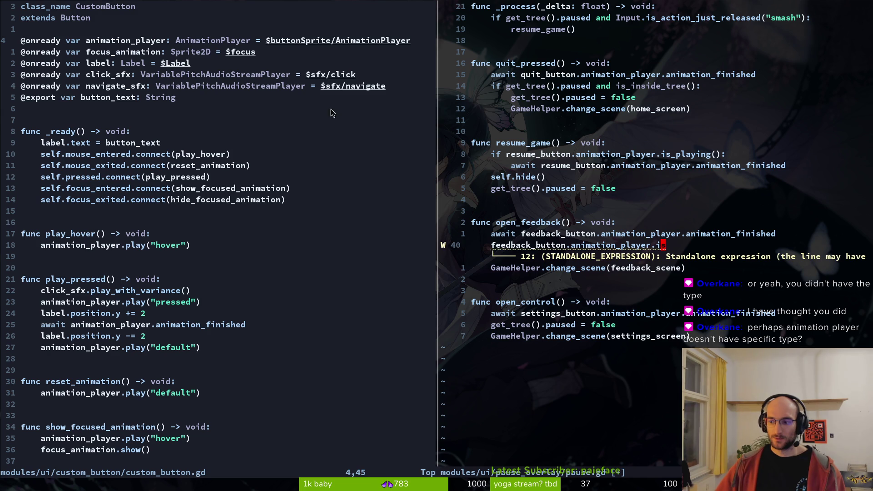
{"action": "left_click", "coordinate": [193, 39]}
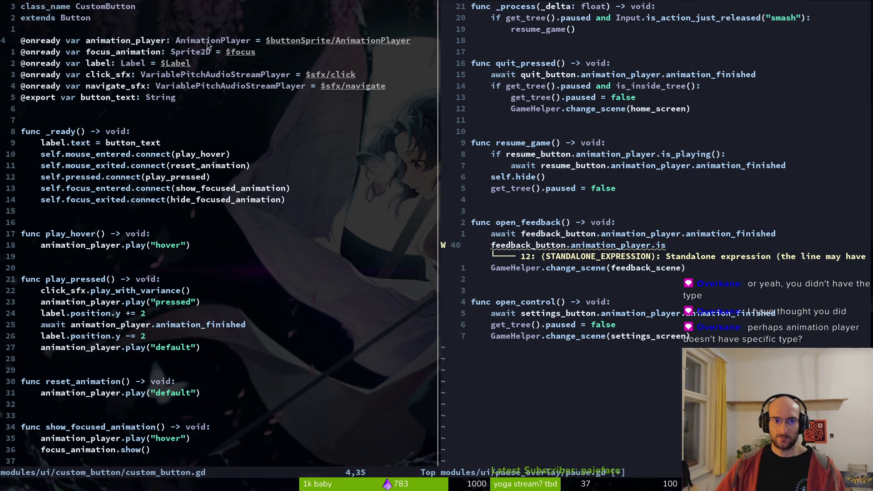
{"action": "left_click_drag", "start_coordinate": [175, 46], "coordinate": [253, 43]}
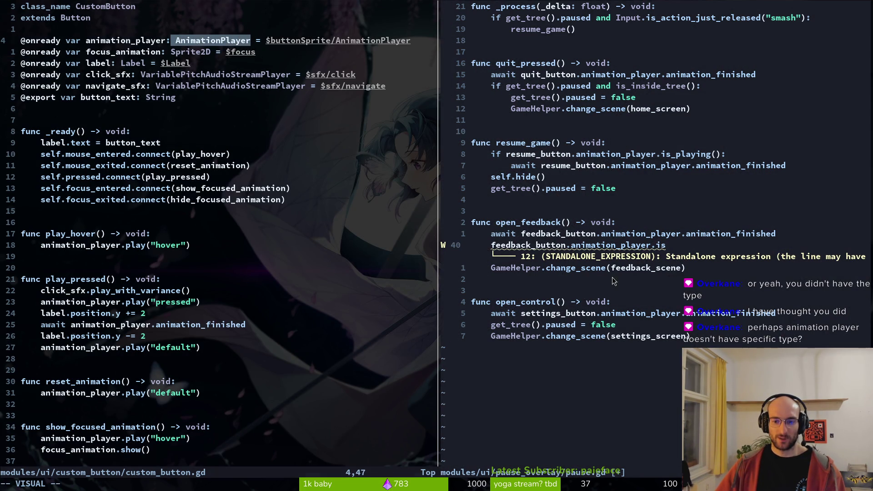
{"action": "left_click", "coordinate": [612, 245]}
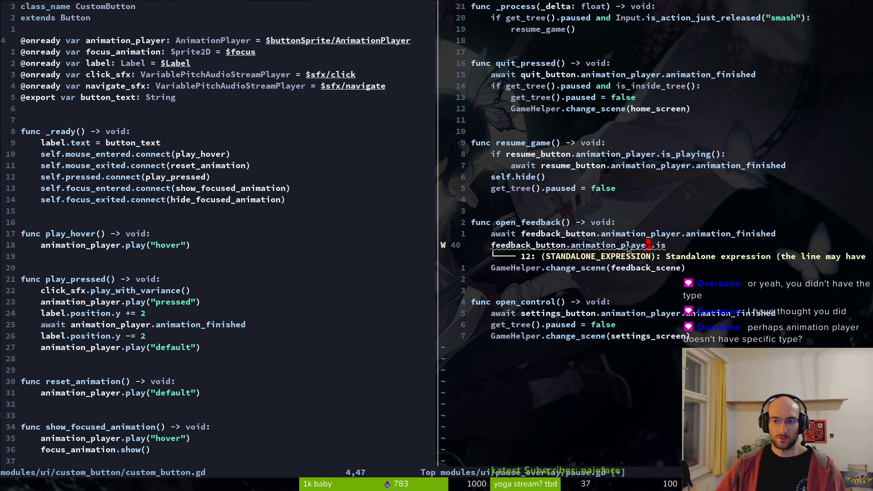
{"action": "scroll", "coordinate": [557, 97], "scroll_direction": "up", "scroll_amount": 6}
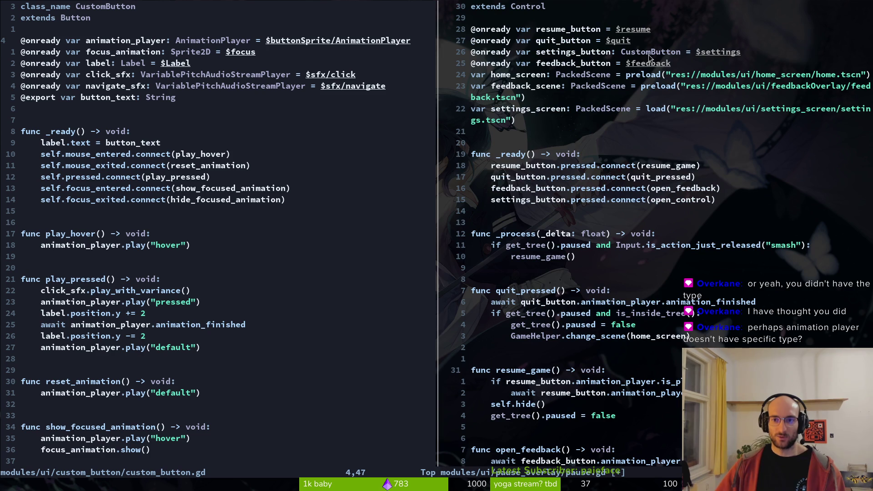
Step: Inspect the settings_button CustomButton type and the feedback_button declaration in pause.gd
{"action": "left_click_drag", "start_coordinate": [608, 55], "coordinate": [682, 52]}
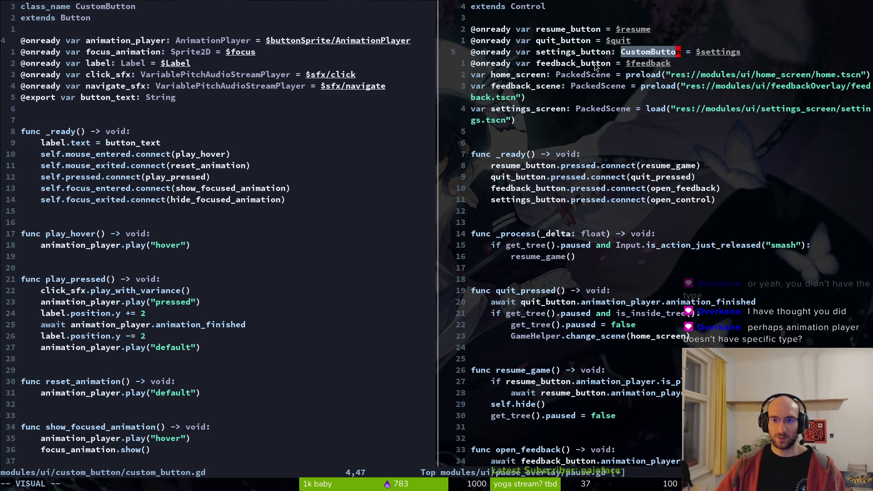
{"action": "scroll", "coordinate": [610, 146], "scroll_direction": "down", "scroll_amount": 2}
{"action": "scroll", "coordinate": [557, 211], "scroll_direction": "up", "scroll_amount": 7}
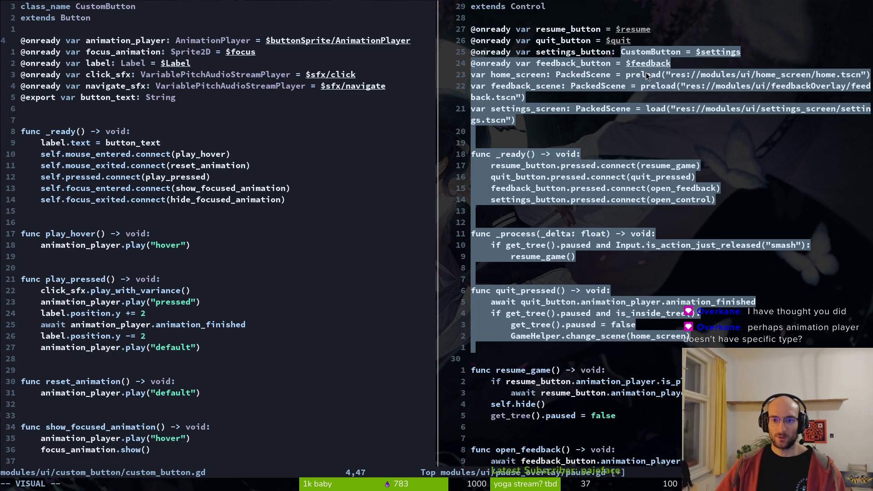
{"action": "left_click", "coordinate": [641, 53]}
{"action": "left_click", "coordinate": [649, 53]}
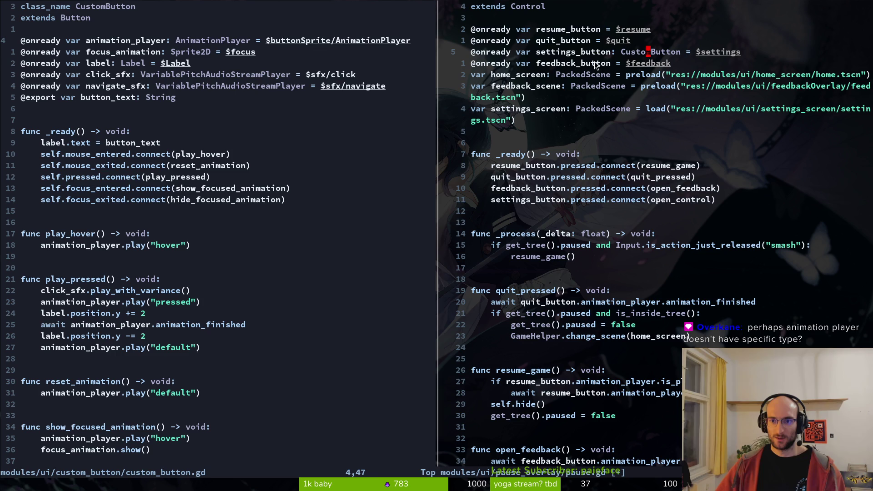
{"action": "left_click_drag", "start_coordinate": [543, 65], "coordinate": [597, 67]}
{"action": "scroll", "coordinate": [598, 256], "scroll_direction": "down", "scroll_amount": 6}
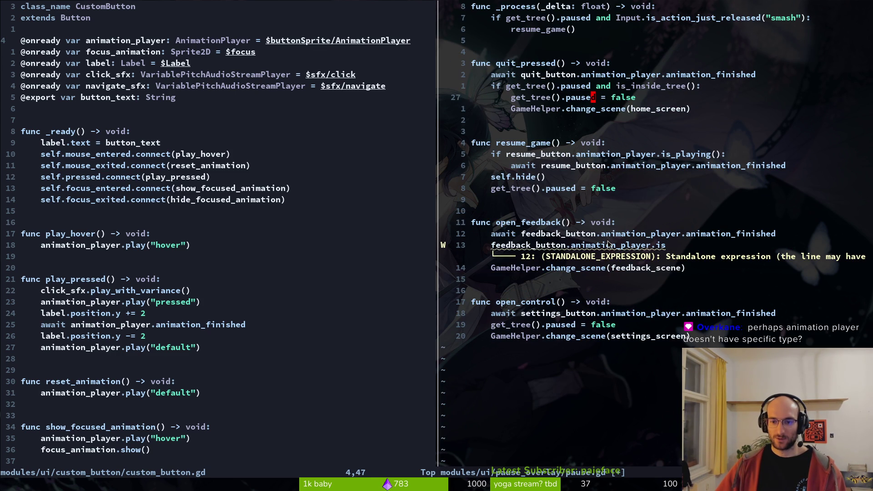
Step: Delete the unfinished feedback_button.animation_player.is line and save pause.gd
{"action": "left_click", "coordinate": [604, 246]}
{"action": "key", "text": "d"}
{"action": "key", "text": "d"}
{"action": "type", "text": ":w"}
{"action": "key", "text": "Return"}
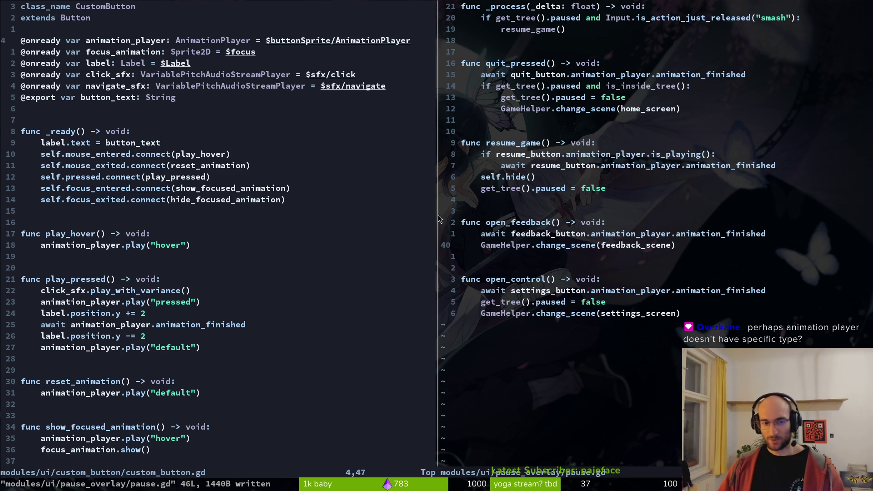
Step: Undo twice and redo to restore the open_control line, then save pause.gd again
{"action": "left_click", "coordinate": [236, 172]}
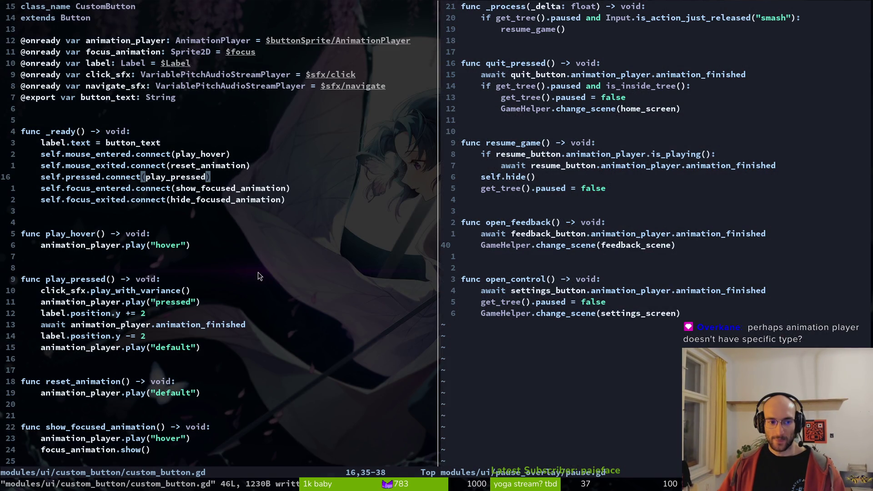
{"action": "scroll", "coordinate": [600, 246], "scroll_direction": "up", "scroll_amount": 7}
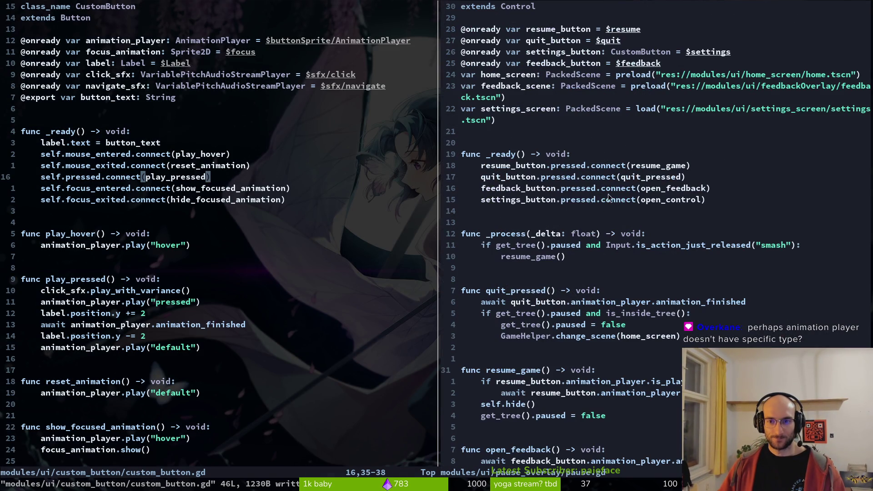
{"action": "left_click", "coordinate": [639, 52]}
{"action": "left_click", "coordinate": [604, 64]}
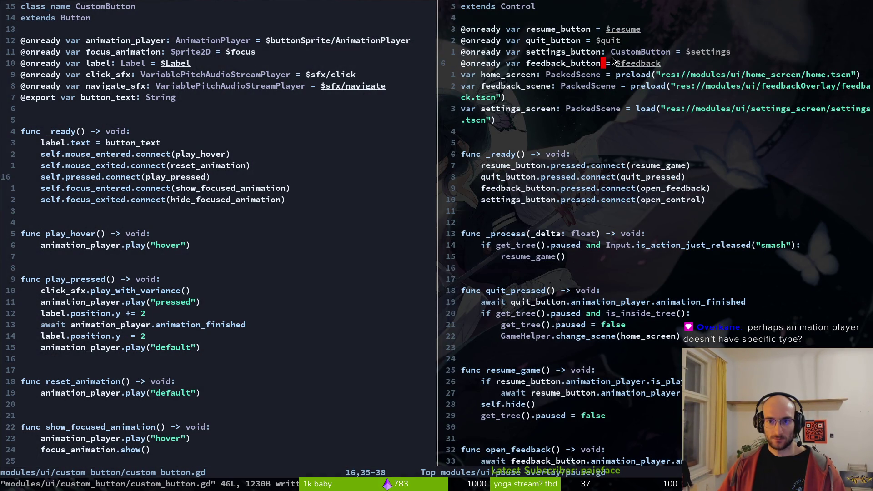
{"action": "key", "text": "u"}
{"action": "key", "text": "u"}
{"action": "key", "text": "u"}
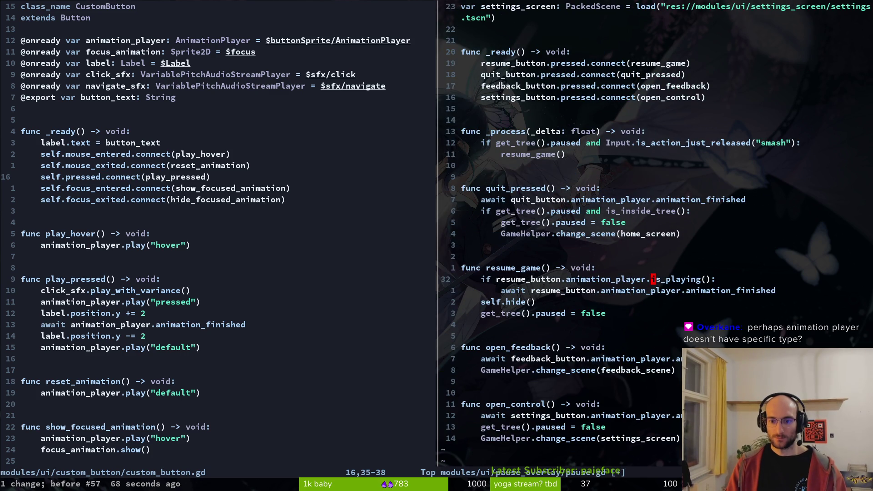
{"action": "key", "text": "u"}
{"action": "key", "text": "ctrl+r"}
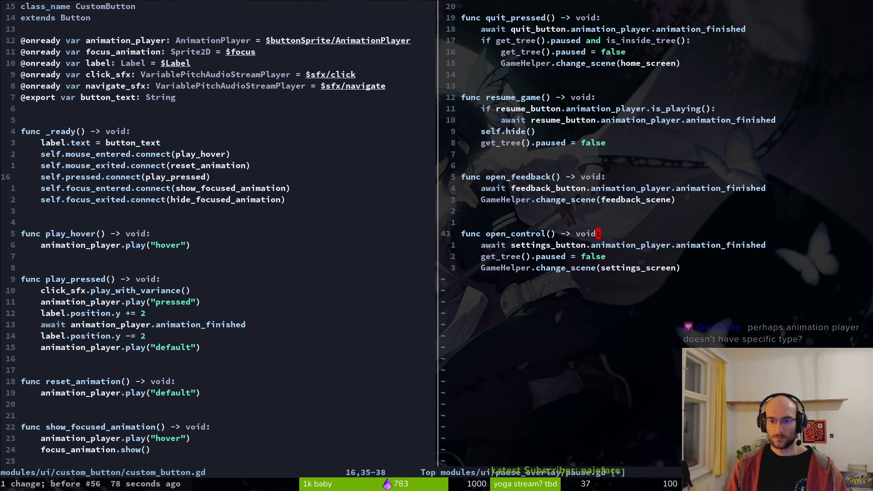
{"action": "key", "text": "ctrl+s"}
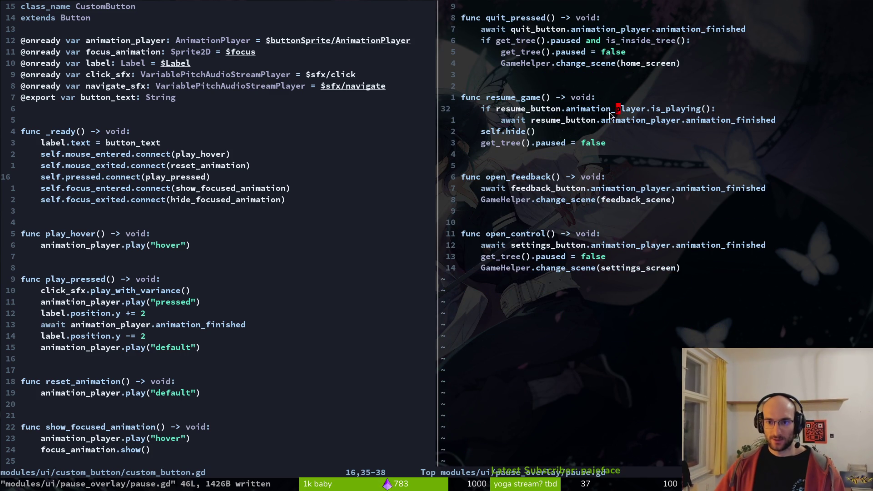
{"action": "left_click", "coordinate": [547, 109]}
{"action": "key", "text": "v"}
{"action": "scroll", "coordinate": [569, 122], "scroll_direction": "up", "scroll_amount": 4}
{"action": "key", "text": "Escape"}
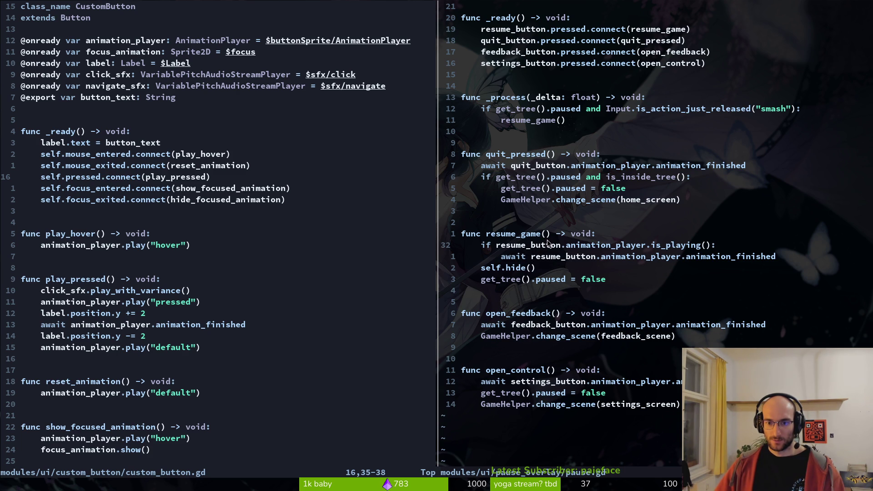
Step: Delete the is_playing check and its await from resume_game, leaving a fresh empty line
{"action": "key", "text": "d"}
{"action": "key", "text": "d"}
{"action": "key", "text": "d"}
{"action": "key", "text": "d"}
{"action": "left_click", "coordinate": [578, 235]}
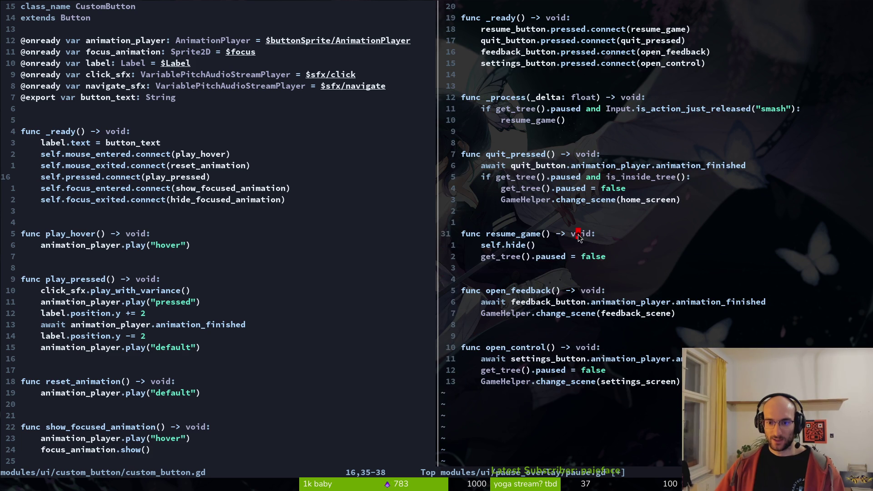
{"action": "key", "text": "o"}
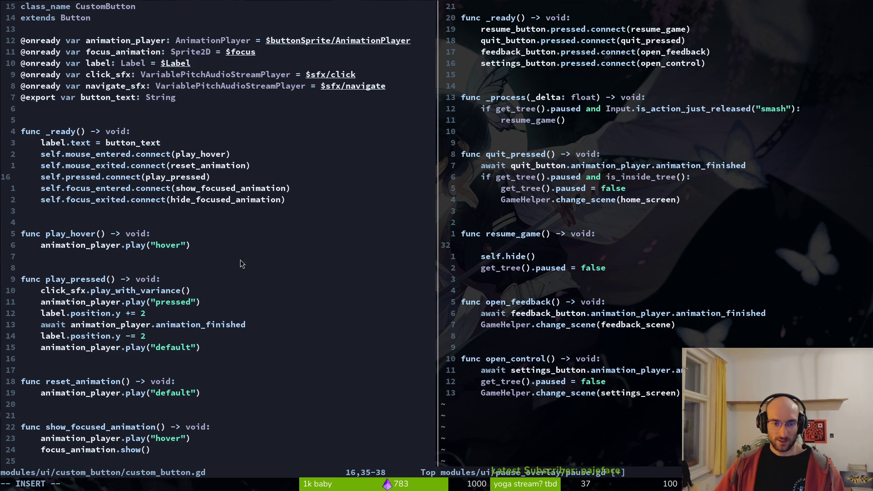
{"action": "scroll", "coordinate": [138, 203], "scroll_direction": "down", "scroll_amount": 6}
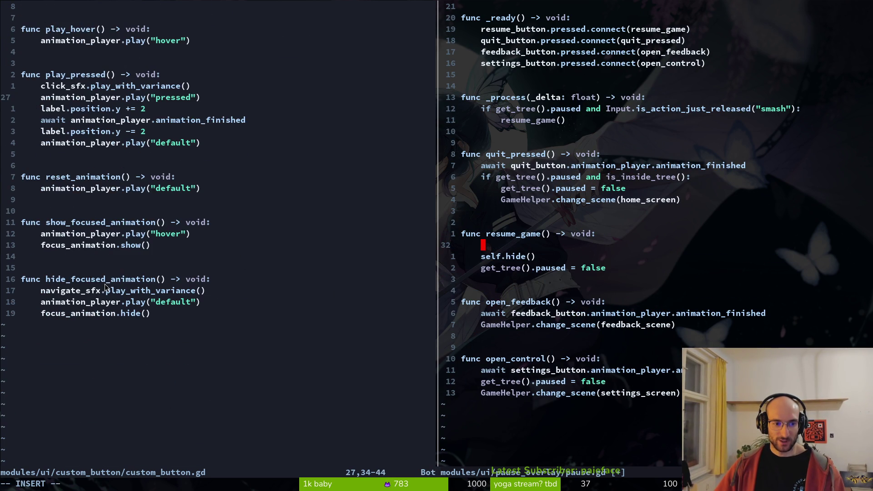
{"action": "scroll", "coordinate": [105, 284], "scroll_direction": "up", "scroll_amount": 6}
Step: Search the project for uses of play_pressed from custom_button.gd
{"action": "left_click", "coordinate": [123, 279]}
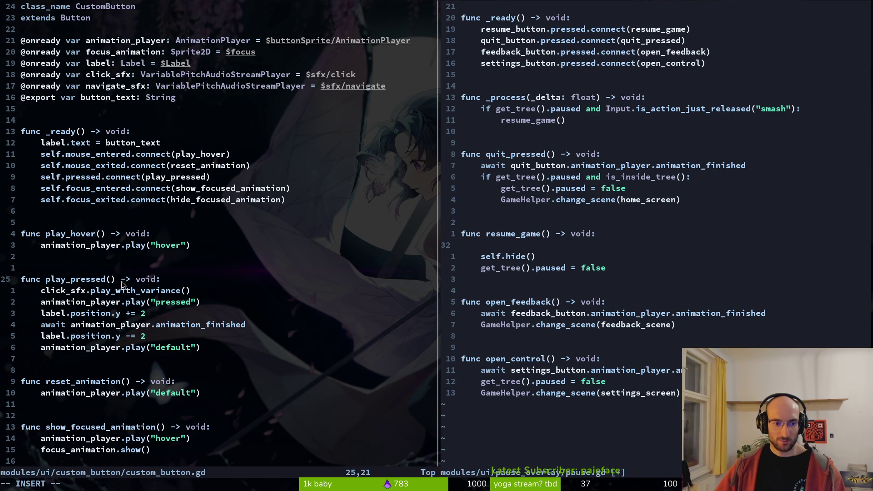
{"action": "type", "text": "un"}
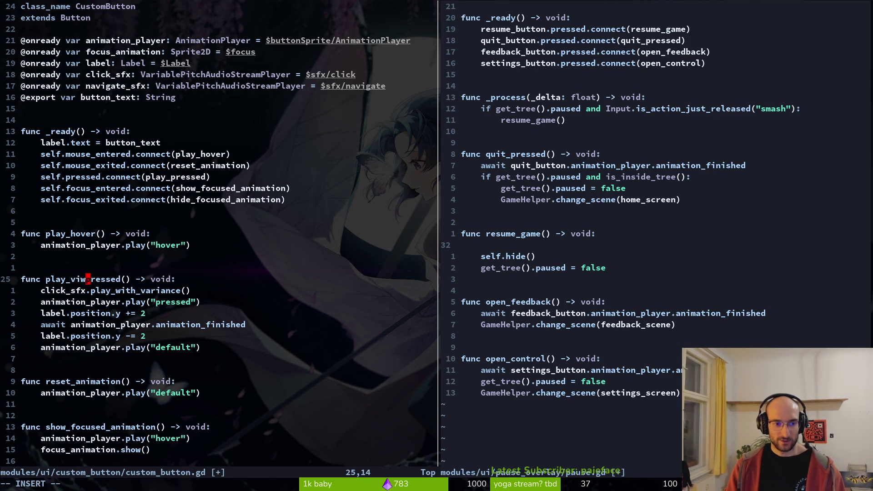
{"action": "key", "text": "Escape"}
{"action": "key", "text": "u"}
{"action": "key", "text": "b"}
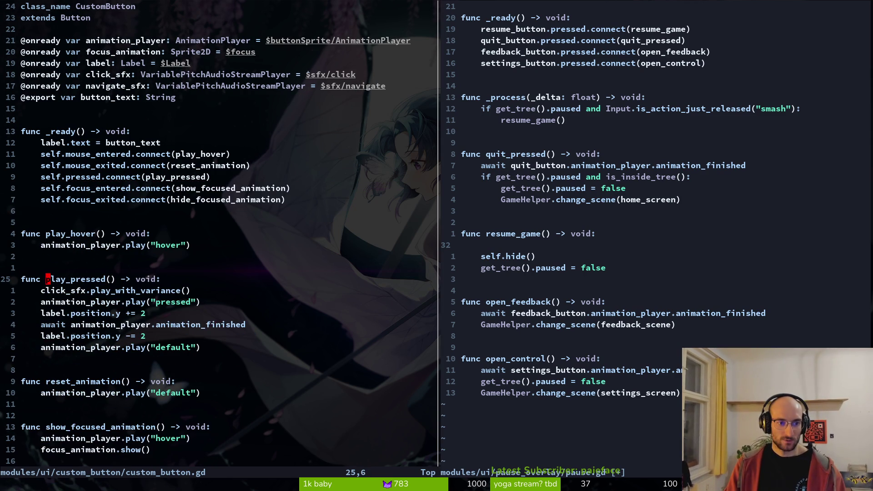
{"action": "key", "text": "space"}
{"action": "key", "text": "f"}
{"action": "key", "text": "w"}
{"action": "key", "text": "Up"}
{"action": "key", "text": "Down"}
{"action": "key", "text": "Escape"}
{"action": "key", "text": "Escape"}
Step: Grep the project for click_sfx.play_with_variance() calls
{"action": "key", "text": "j"}
{"action": "key", "text": "j"}
{"action": "key", "text": "shift+v"}
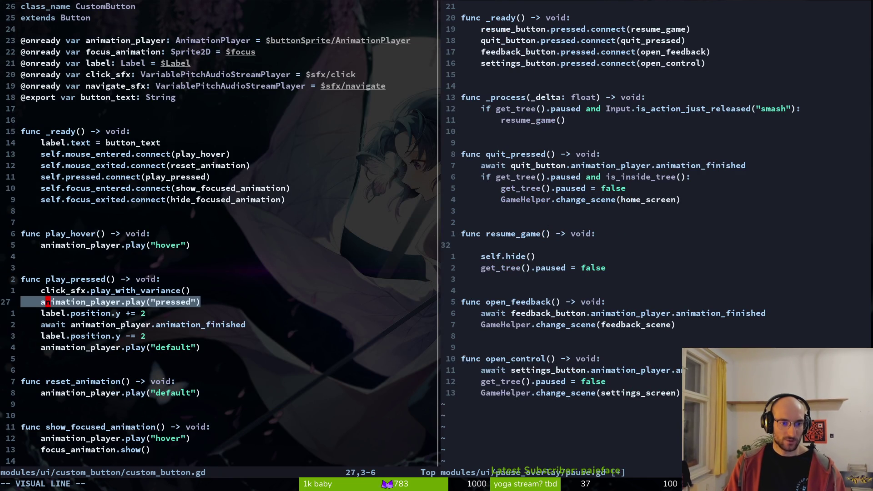
{"action": "key", "text": "Escape"}
{"action": "key", "text": "j"}
{"action": "key", "text": "k"}
{"action": "key", "text": "k"}
{"action": "key", "text": "shift+v"}
{"action": "key", "text": "Escape"}
{"action": "key", "text": "space"}
{"action": "key", "text": "g"}
{"action": "key", "text": "Return"}
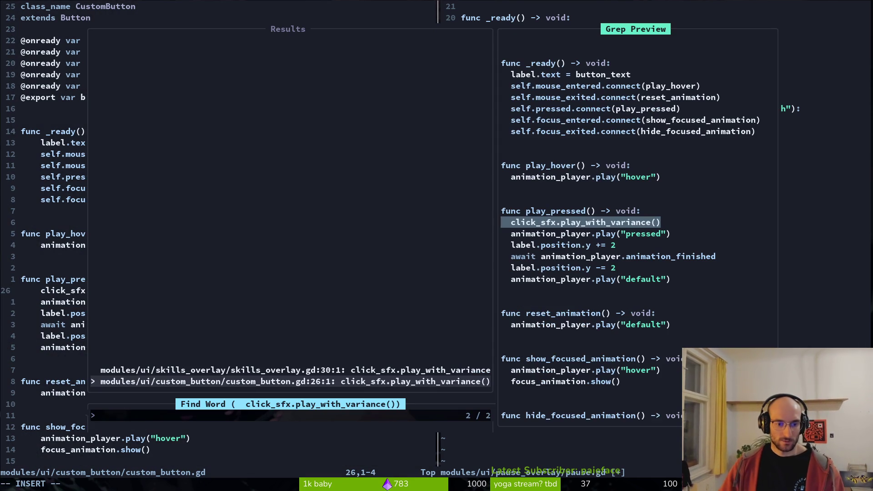
Step: Open the skills_overlay.gd match and inspect how resume() plays and awaits the click sound
{"action": "key", "text": "Return"}
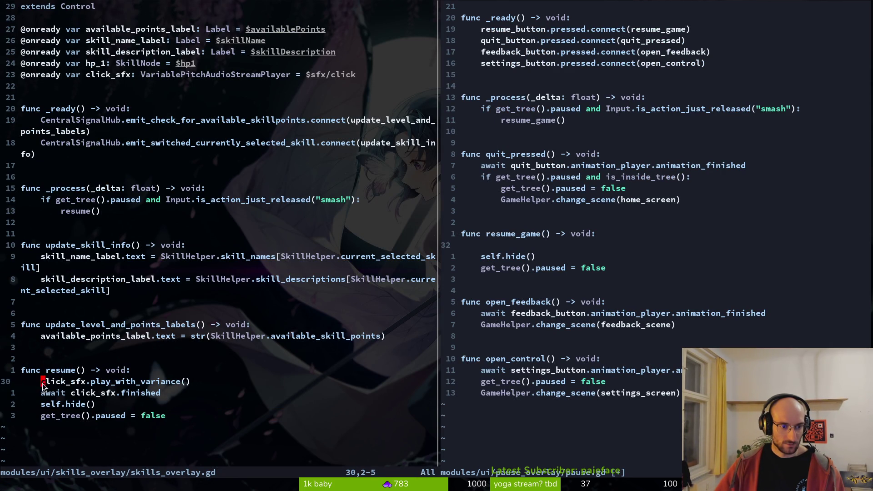
{"action": "left_click_drag", "start_coordinate": [43, 385], "coordinate": [178, 395]}
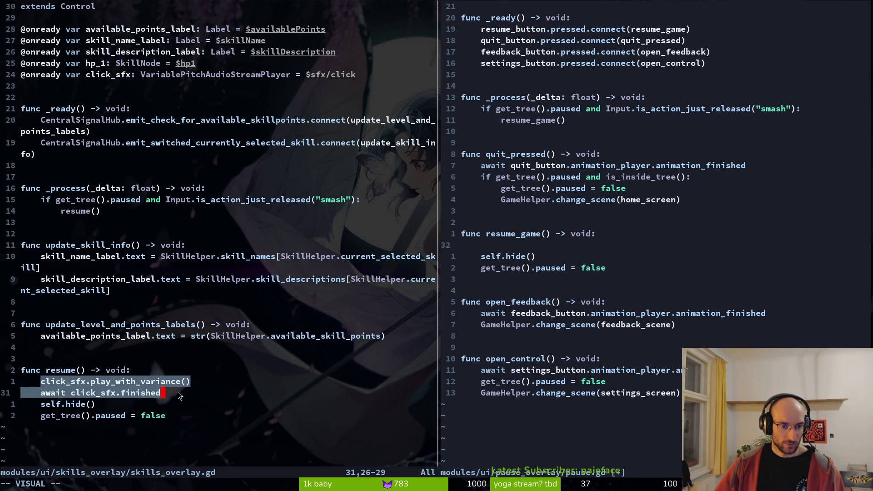
{"action": "left_click", "coordinate": [151, 391]}
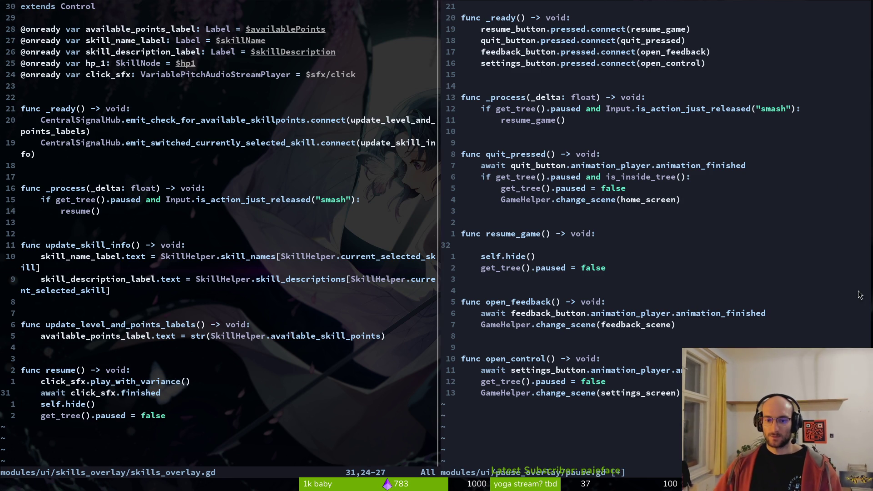
Step: Check the await lines in pause.gd, then bring custom_button.gd back into the left split
{"action": "left_click", "coordinate": [516, 244]}
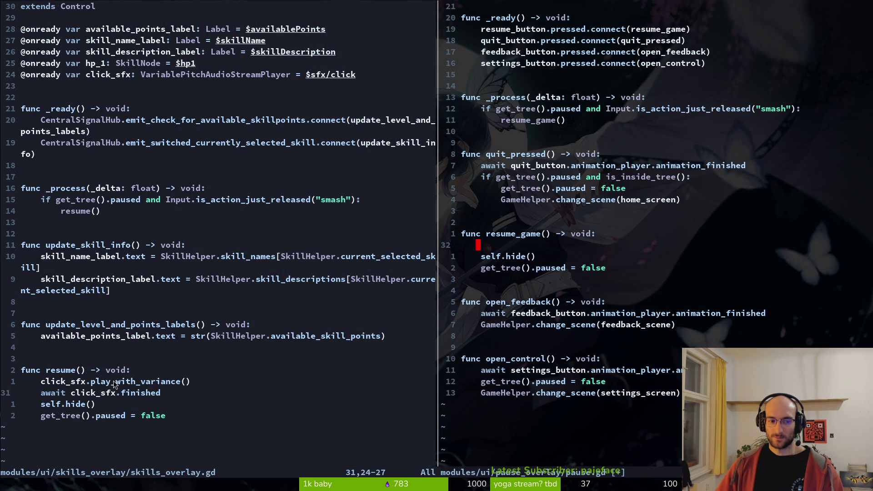
{"action": "mouse_move", "coordinate": [482, 314]}
{"action": "left_mouse_down"}
{"action": "mouse_move", "coordinate": [609, 312]}
{"action": "mouse_move", "coordinate": [473, 303]}
{"action": "mouse_move", "coordinate": [496, 317]}
{"action": "mouse_move", "coordinate": [716, 316]}
{"action": "left_mouse_up"}
{"action": "left_click", "coordinate": [512, 317]}
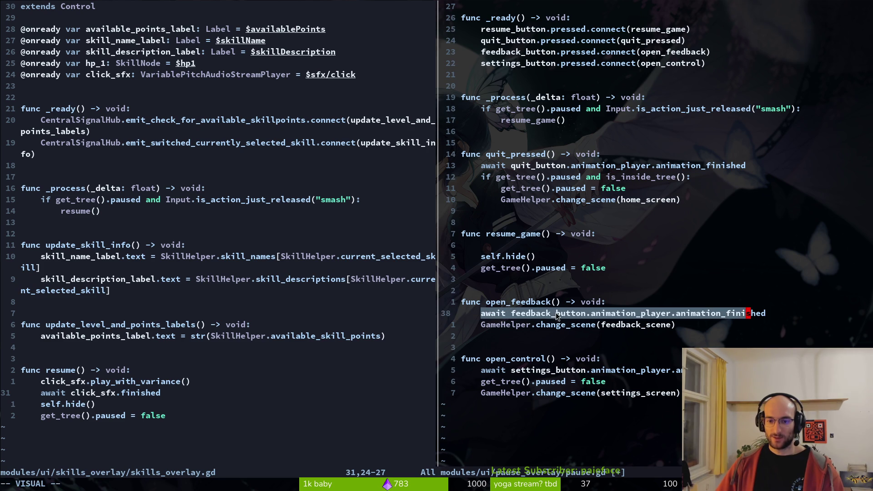
{"action": "key", "text": "Escape"}
{"action": "left_click", "coordinate": [109, 50]}
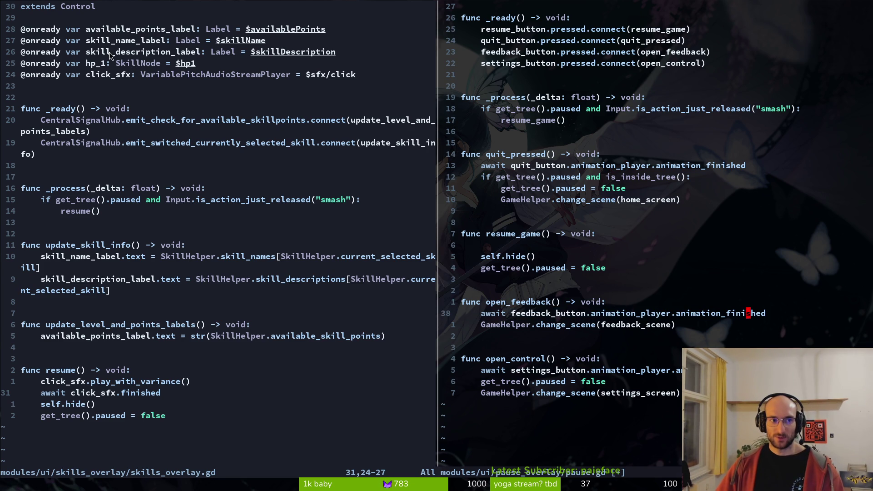
{"action": "key", "text": "ctrl+o"}
{"action": "scroll", "coordinate": [161, 75], "scroll_direction": "up", "scroll_amount": 2}
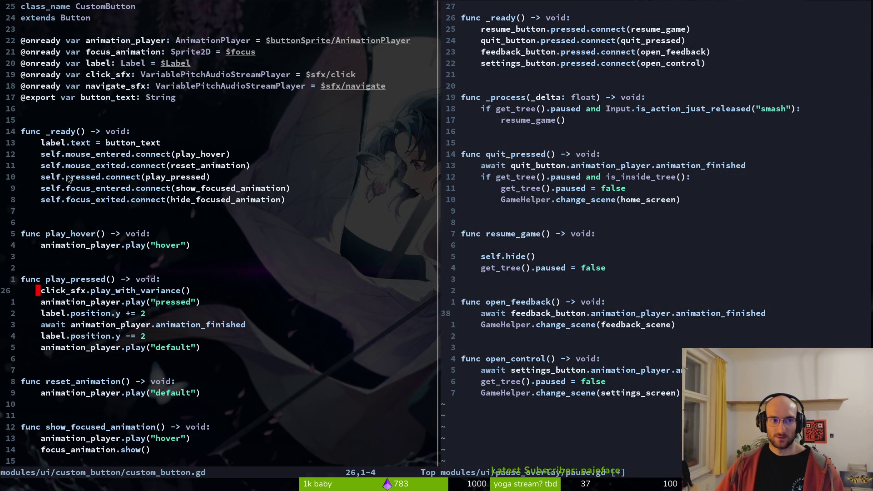
Step: Delete the blank first line inside resume_game() in pause.gd and save
{"action": "scroll", "coordinate": [149, 255], "scroll_direction": "down", "scroll_amount": 5}
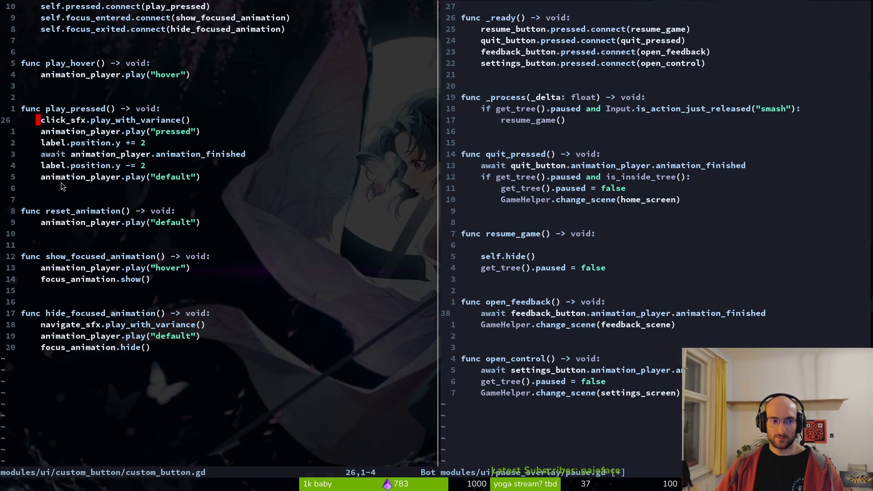
{"action": "scroll", "coordinate": [149, 157], "scroll_direction": "up", "scroll_amount": 5}
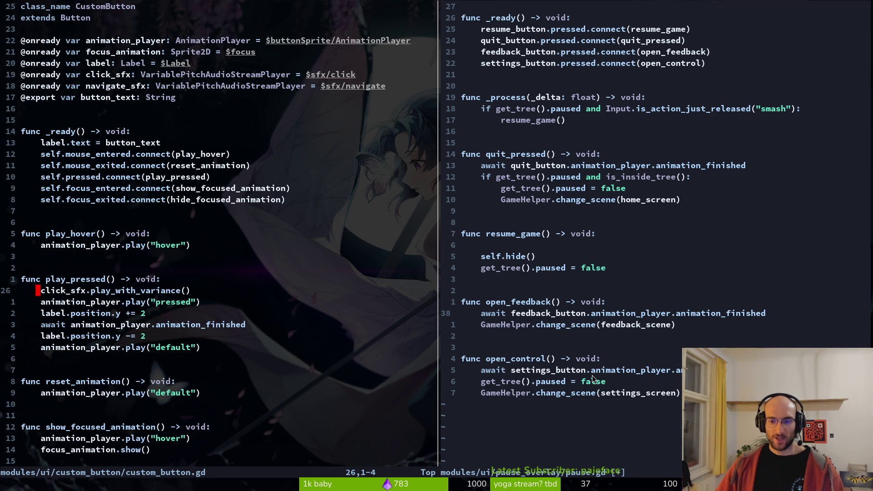
{"action": "scroll", "coordinate": [157, 175], "scroll_direction": "down", "scroll_amount": 6}
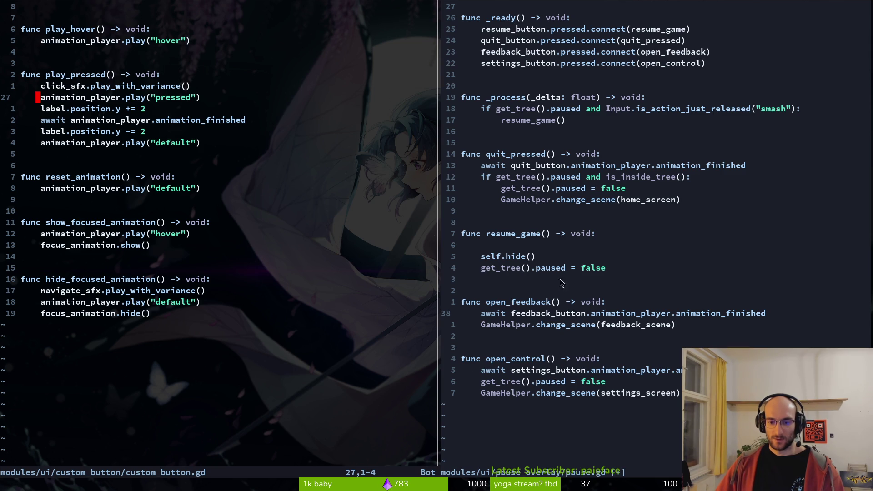
{"action": "left_click", "coordinate": [539, 256]}
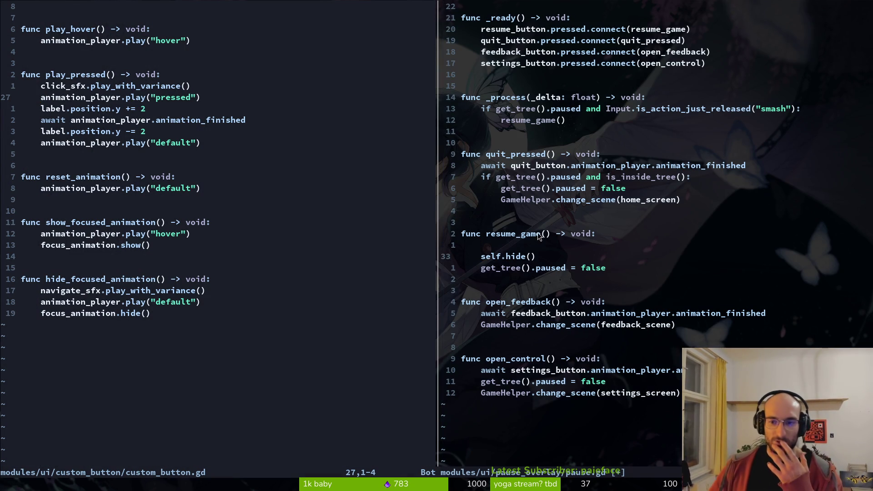
{"action": "left_click", "coordinate": [518, 250]}
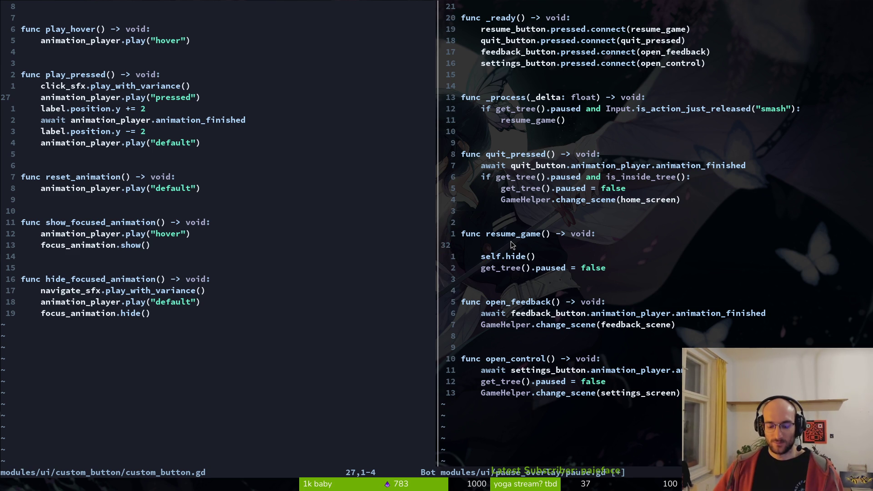
{"action": "key", "text": "d"}
{"action": "key", "text": "d"}
{"action": "type", "text": ":w"}
{"action": "key", "text": "Return"}
Step: Add unindented blank lines above resume_game()
{"action": "left_click", "coordinate": [507, 211]}
{"action": "key", "text": "o"}
{"action": "key", "text": "Return"}
{"action": "key", "text": "Return"}
{"action": "key", "text": "BackSpace"}
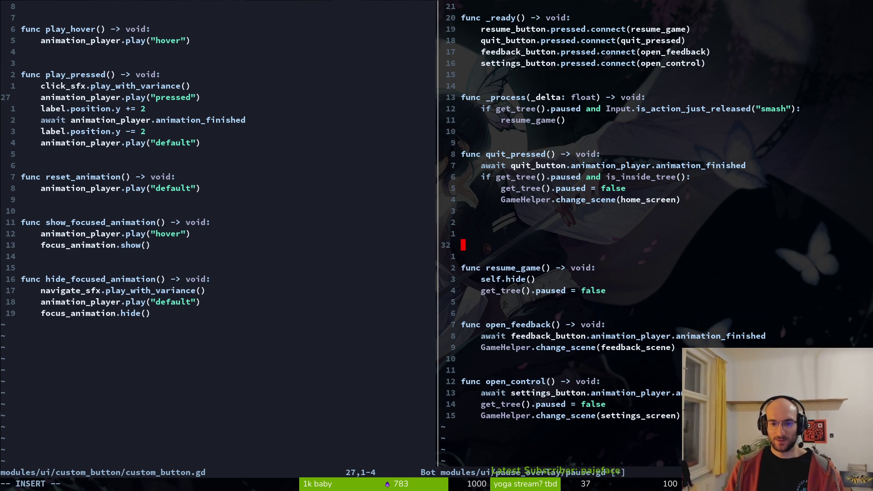
Step: Restore resume_game's await line, dedent it, and remove the is_playing check
{"action": "key", "text": "Escape"}
{"action": "key", "text": "u"}
{"action": "key", "text": "u"}
{"action": "key", "text": "u"}
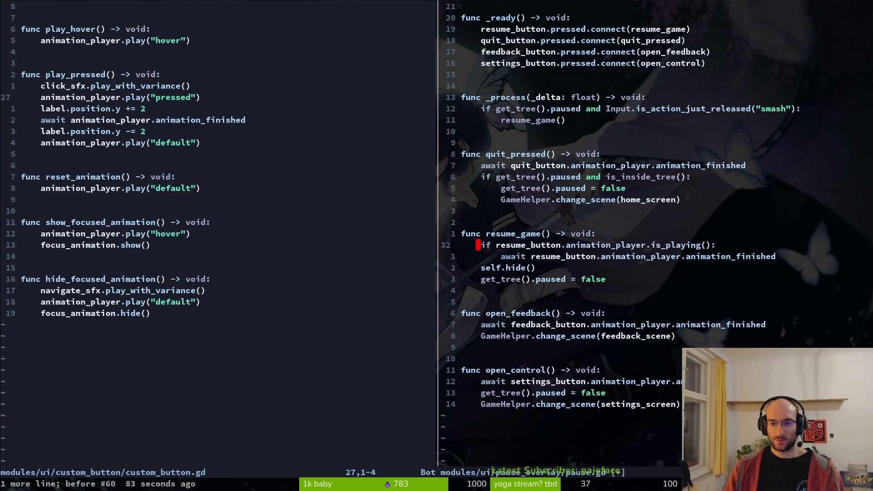
{"action": "key", "text": "j"}
{"action": "key", "text": "V"}
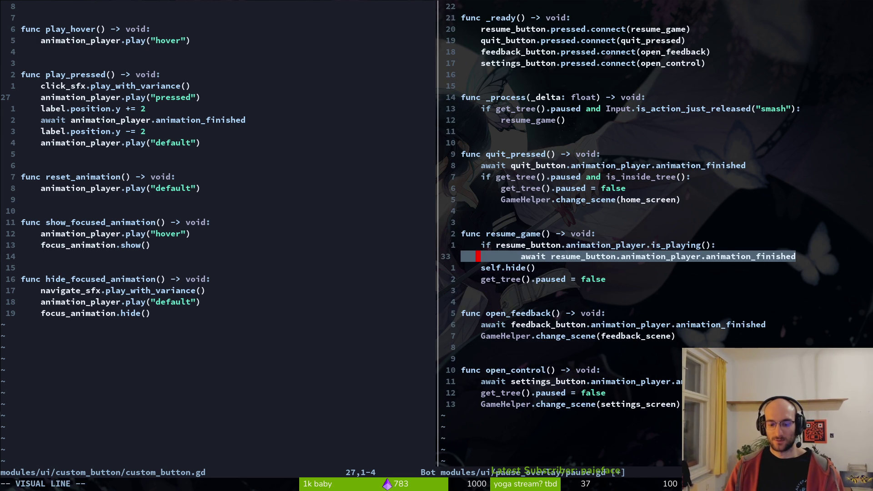
{"action": "key", "text": "less"}
{"action": "key", "text": "k"}
{"action": "key", "text": "d"}
{"action": "key", "text": "d"}
{"action": "key", "text": "ctrl+s"}
Step: Duplicate the resume_game() function below itself, separated by a blank line
{"action": "key", "text": "k"}
{"action": "key", "text": "V"}
{"action": "key", "text": "j"}
{"action": "key", "text": "j"}
{"action": "key", "text": "y"}
{"action": "key", "text": "p"}
{"action": "key", "text": "ctrl+s"}
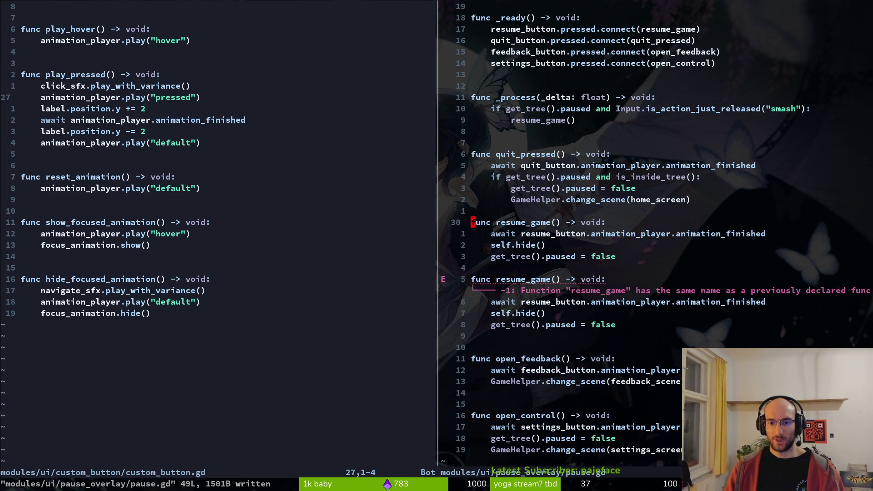
{"action": "key", "text": "o"}
{"action": "key", "text": "Escape"}
{"action": "key", "text": "ctrl+s"}
Step: Rename the first copy to unpause and delete its await line
{"action": "key", "text": "j"}
{"action": "key", "text": "j"}
{"action": "key", "text": "k"}
{"action": "key", "text": "k"}
{"action": "key", "text": "k"}
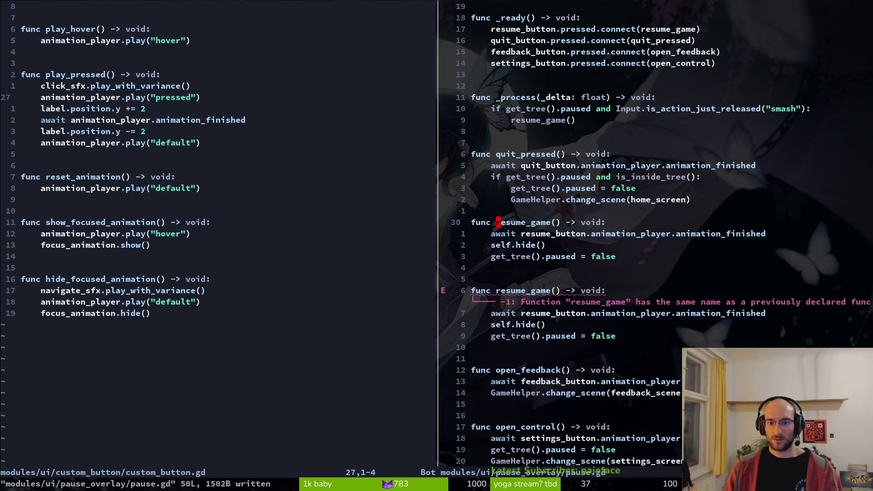
{"action": "key", "text": "c"}
{"action": "key", "text": "i"}
{"action": "key", "text": "w"}
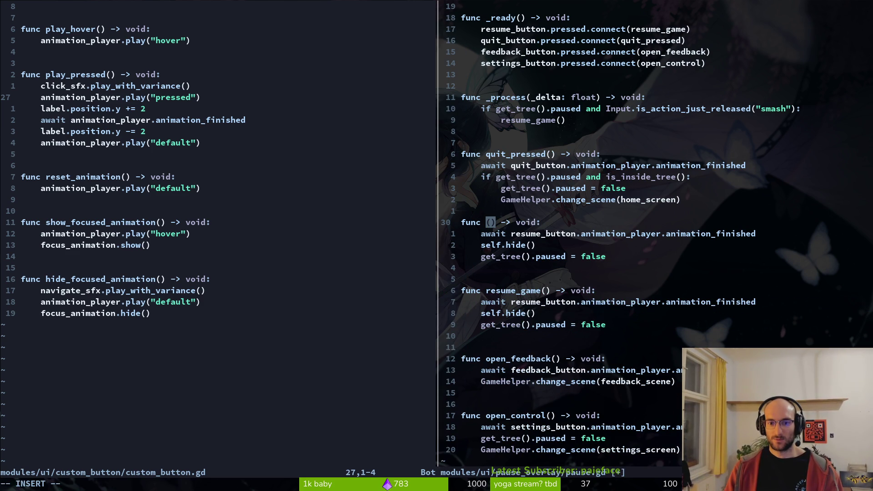
{"action": "type", "text": "close"}
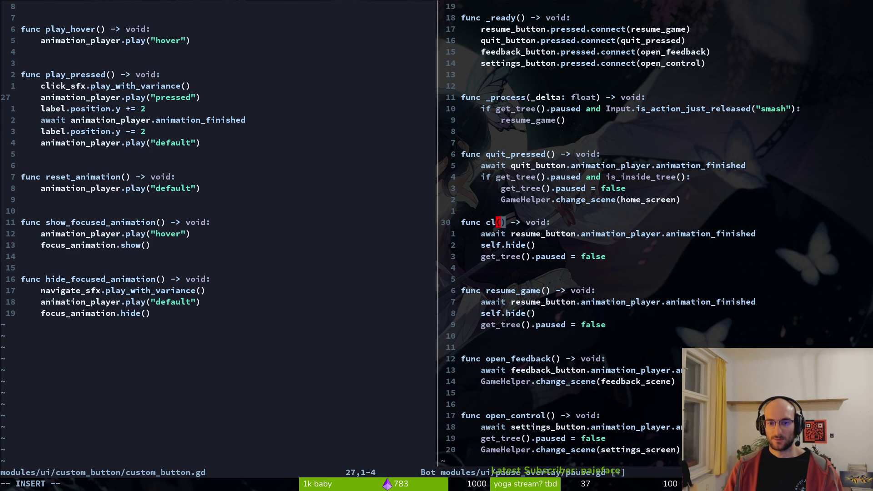
{"action": "type", "text": "_"}
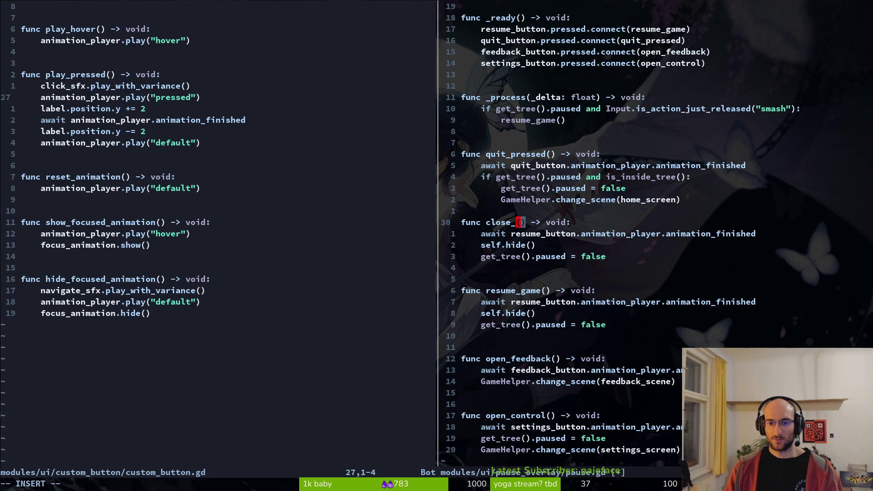
{"action": "key", "text": "BackSpace"}
{"action": "key", "text": "BackSpace"}
{"action": "key", "text": "BackSpace"}
{"action": "type", "text": "unpaus"}
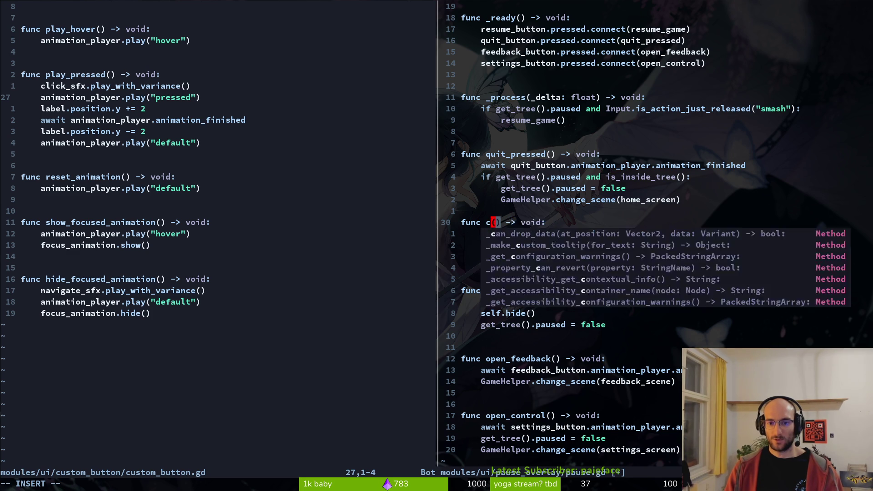
{"action": "type", "text": "e"}
{"action": "key", "text": "Escape"}
{"action": "key", "text": "j"}
{"action": "key", "text": "d"}
{"action": "key", "text": "d"}
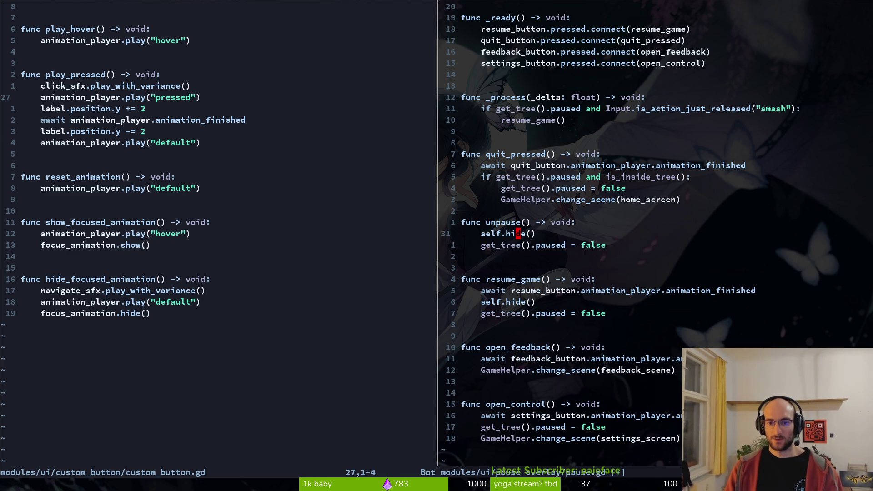
{"action": "type", "text": ":w"}
{"action": "key", "text": "Return"}
{"action": "key", "text": "j"}
{"action": "key", "text": "j"}
Step: Change the resume_game() call under smash to unpause and save pause.gd
{"action": "left_click", "coordinate": [538, 120]}
{"action": "type", "text": "ciwunpause"}
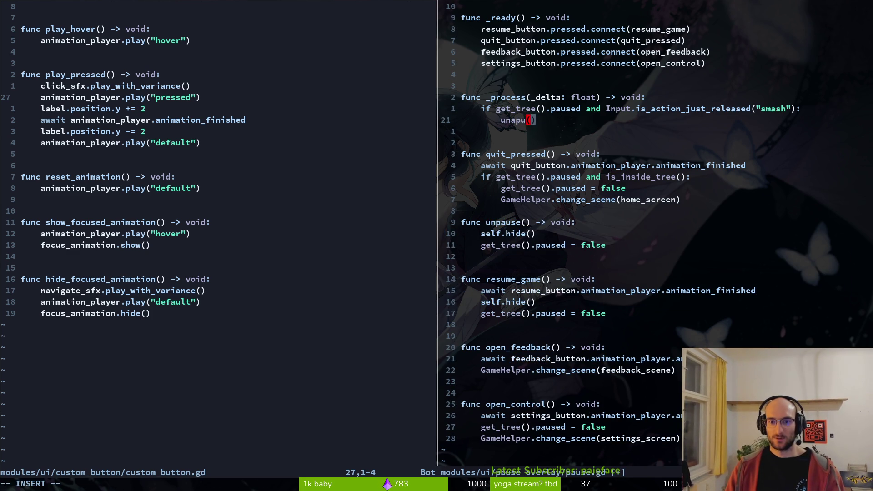
{"action": "key", "text": "Escape"}
{"action": "type", "text": ":w"}
{"action": "key", "text": "Return"}
{"action": "key", "text": "ctrl+w"}
Step: Undo the accidental change to custom_button.gd and quit Neovim
{"action": "key", "text": "q"}
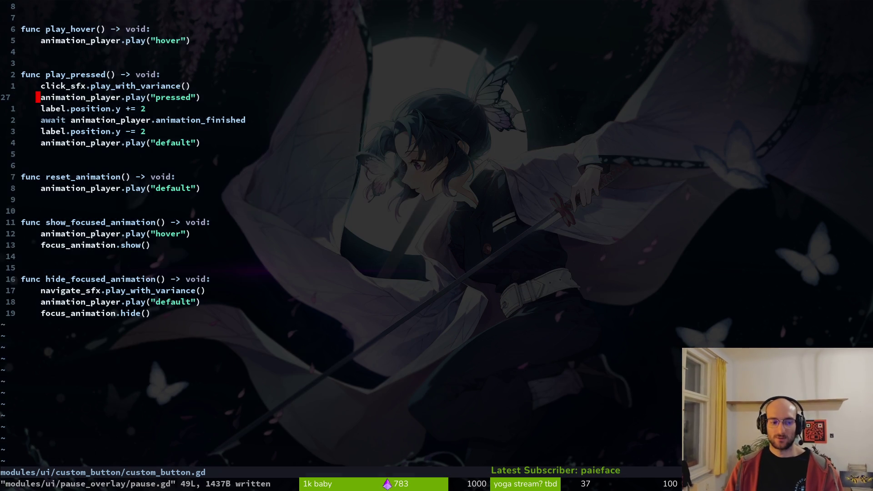
{"action": "type", "text": ".w"}
{"action": "type", "text": "u:wq"}
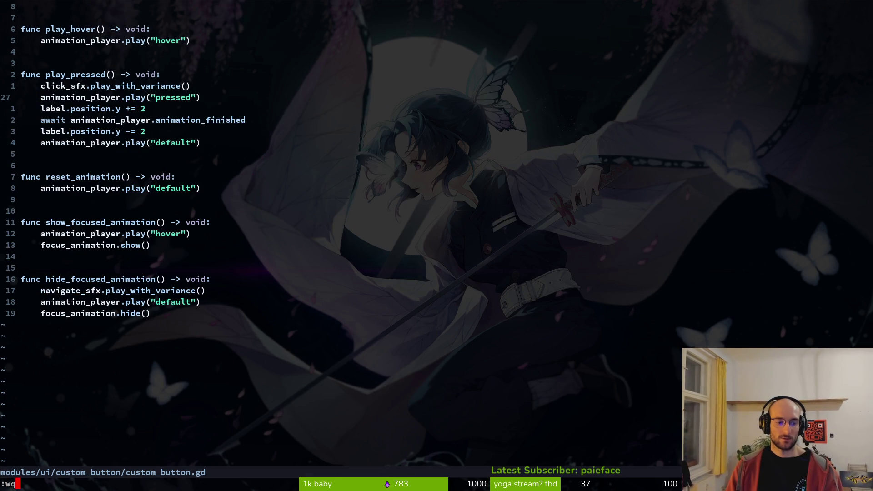
{"action": "key", "text": "Return"}
Step: Run pollen with F5 to test the pause menu, then stop it and return to the terminal
{"action": "key", "text": "F5"}
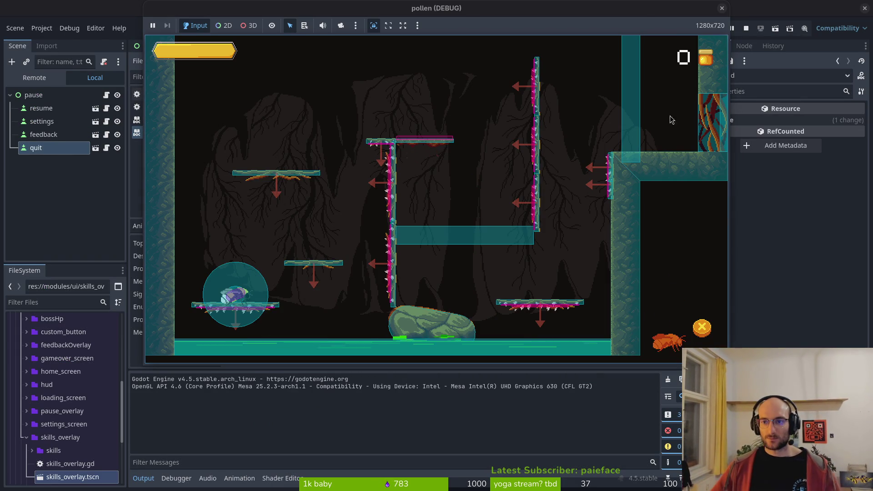
{"action": "left_click", "coordinate": [722, 8]}
{"action": "key", "text": "super+1"}
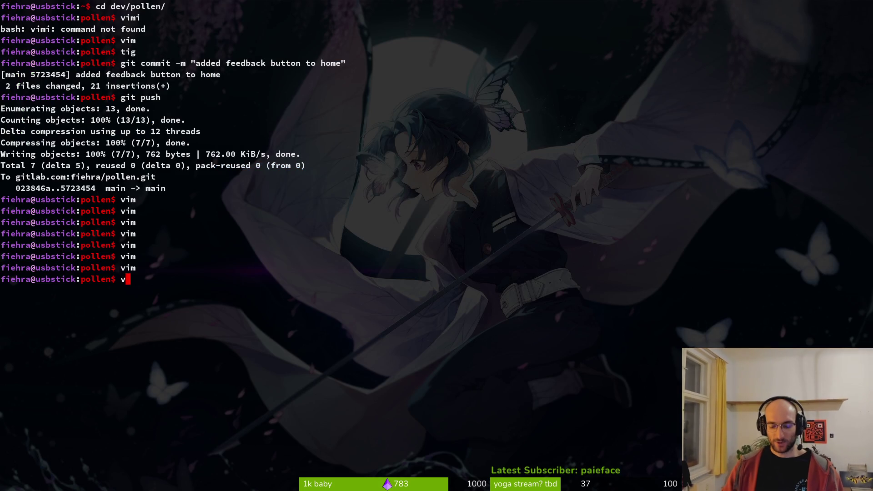
Step: Start vim in the project folder and open pause.gd
{"action": "type", "text": "vim"}
{"action": "key", "text": "Return"}
{"action": "key", "text": "ctrl+p"}
{"action": "type", "text": "pause"}
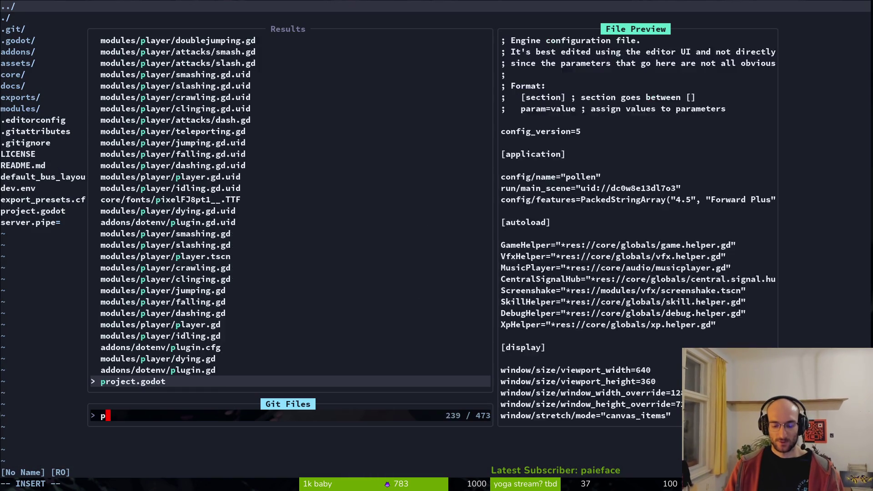
{"action": "key", "text": "Return"}
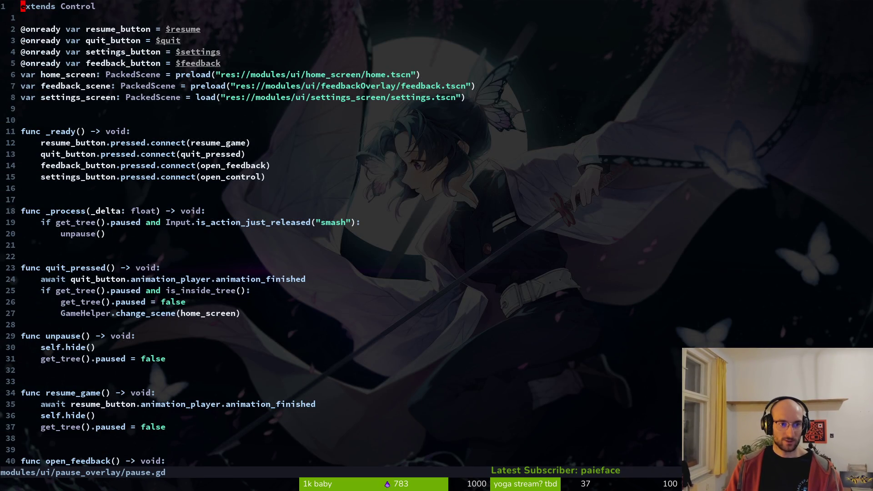
{"action": "key", "text": "super+2"}
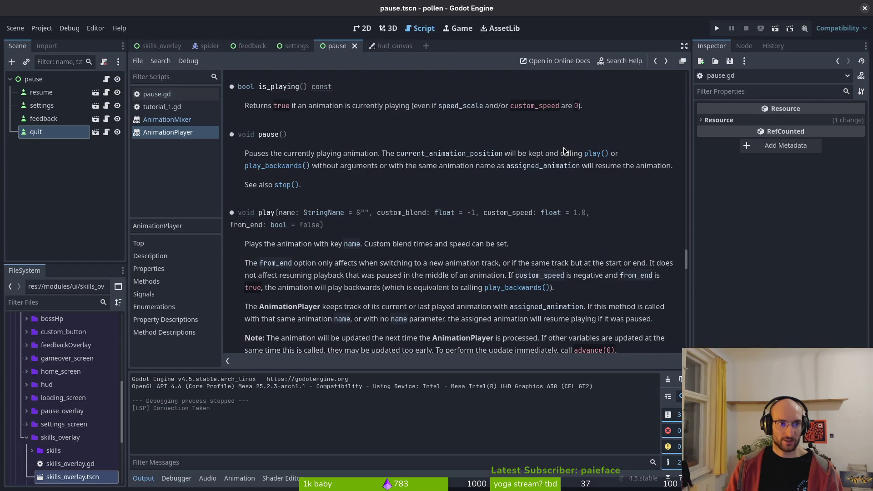
{"action": "key", "text": "super+1"}
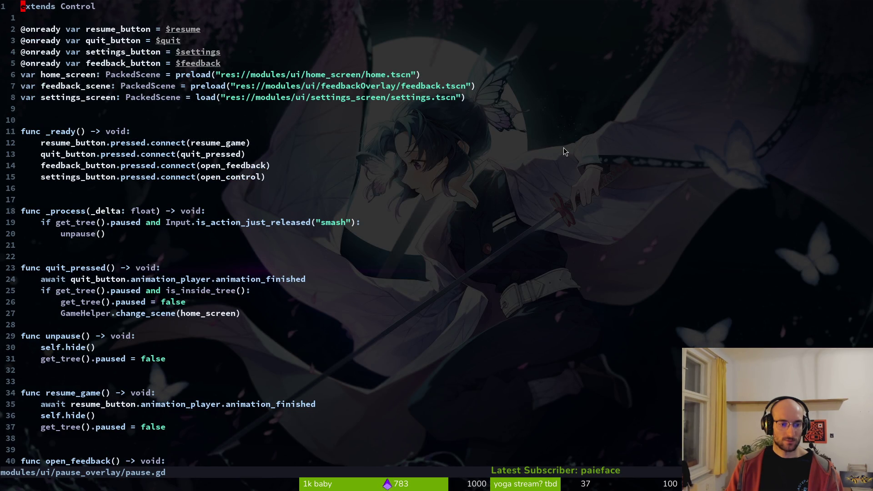
{"action": "key", "text": "ctrl+p"}
{"action": "type", "text": "skilov"}
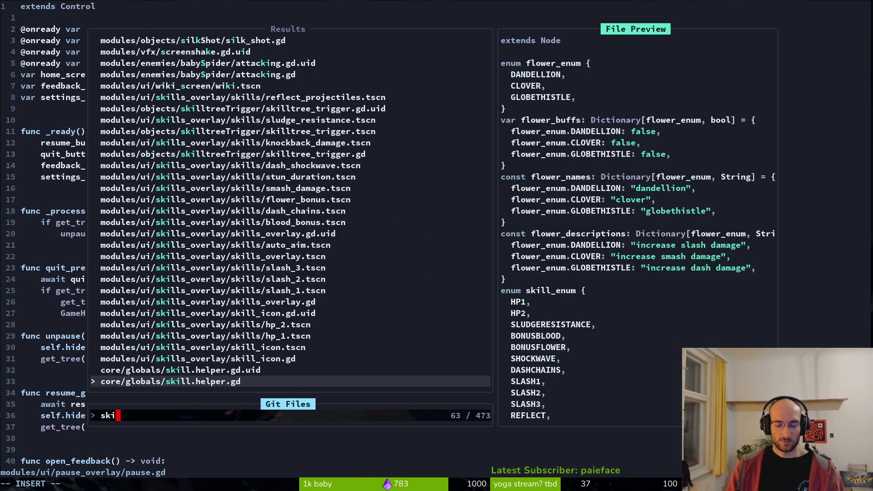
{"action": "key", "text": "Return"}
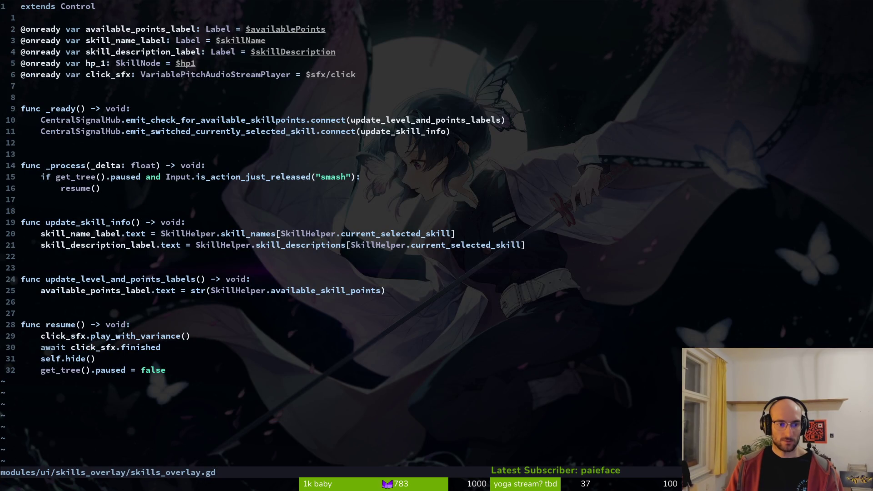
{"action": "key", "text": "j"}
{"action": "key", "text": "j"}
{"action": "key", "text": "j"}
{"action": "key", "text": "ctrl+6"}
{"action": "key", "text": "j"}
Step: Paste resume()'s click-sound play_with_variance and await lines into unpause() and save
{"action": "key", "text": "j"}
{"action": "key", "text": "j"}
{"action": "key", "text": "j"}
{"action": "type", "text": "p:w"}
{"action": "key", "text": "Return"}
{"action": "key", "text": "ctrl+6"}
{"action": "key", "text": "j"}
{"action": "key", "text": "j"}
{"action": "key", "text": "j"}
{"action": "key", "text": "j"}
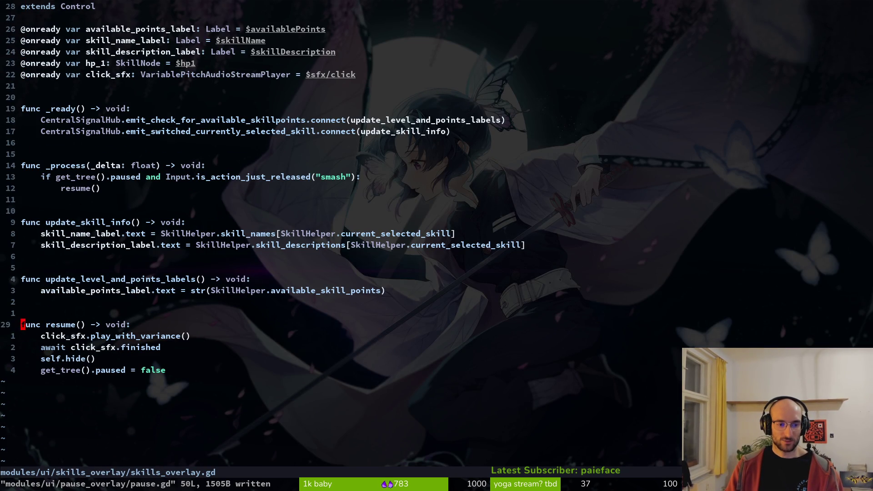
{"action": "key", "text": "V"}
{"action": "key", "text": "y"}
{"action": "key", "text": "ctrl+6"}
{"action": "key", "text": "j"}
{"action": "key", "text": "j"}
{"action": "key", "text": "j"}
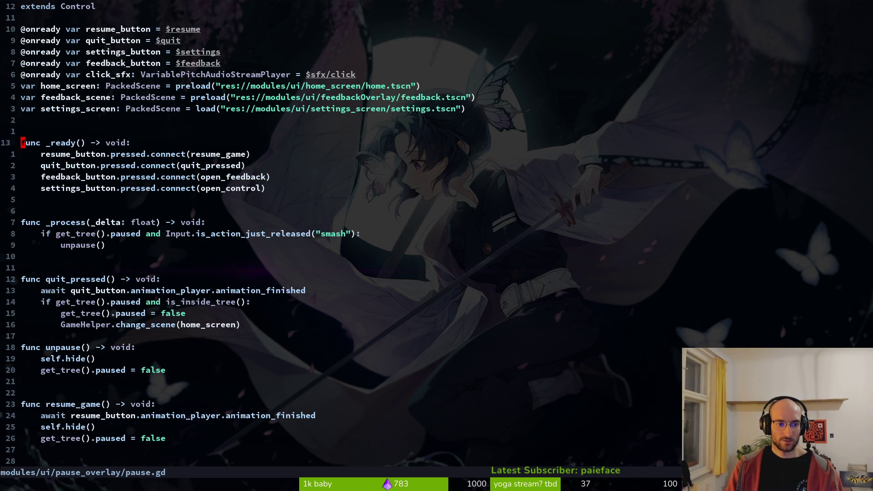
{"action": "key", "text": "j"}
{"action": "key", "text": "j"}
{"action": "key", "text": "j"}
{"action": "type", "text": "p:w"}
{"action": "key", "text": "Return"}
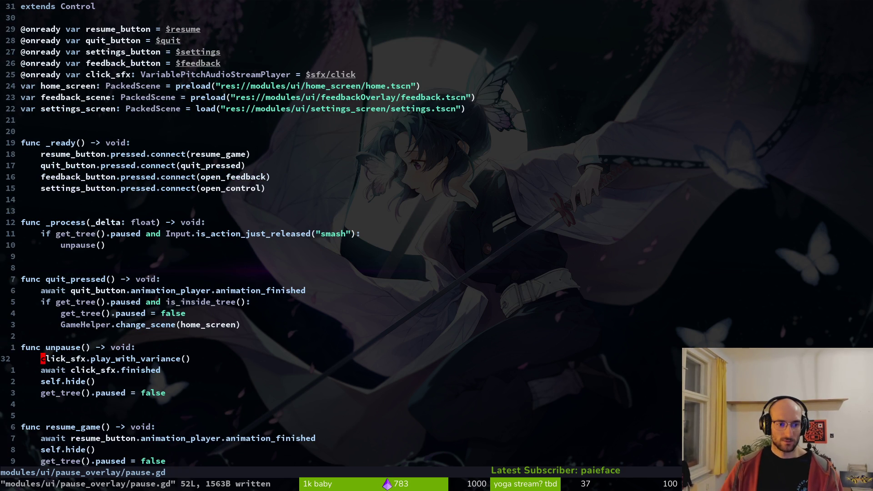
{"action": "key", "text": "alt+Tab"}
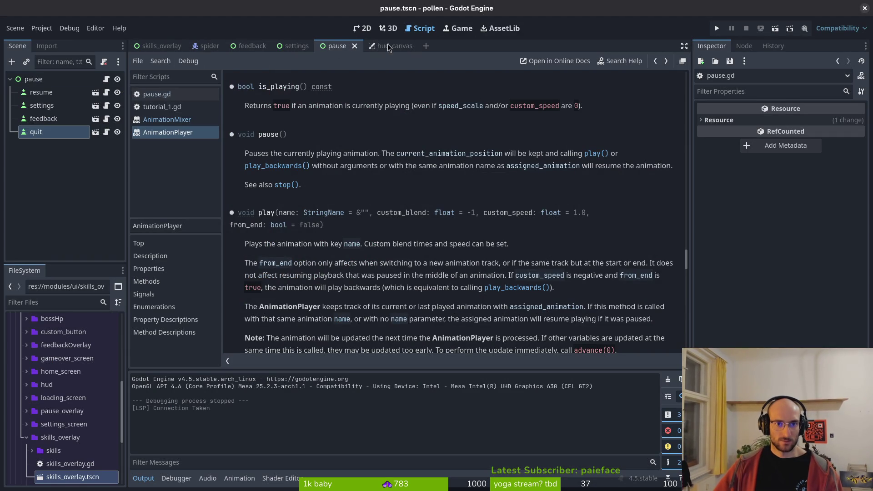
Step: Open skills_overlay.tscn and copy its sfx sound nodes
{"action": "key", "text": "alt+shift+o"}
{"action": "type", "text": "skioverlat"}
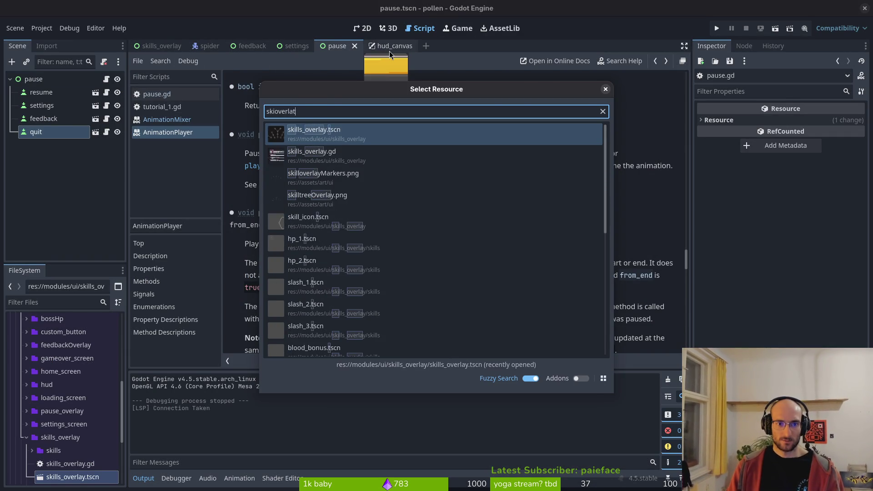
{"action": "type", "text": "y"}
{"action": "key", "text": "Down"}
{"action": "key", "text": "Return"}
{"action": "scroll", "coordinate": [54, 195], "scroll_direction": "down", "scroll_amount": 2}
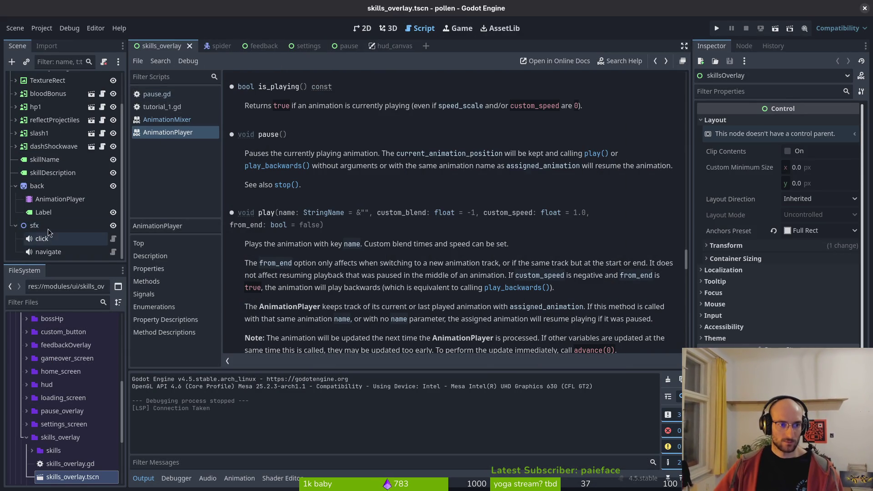
{"action": "left_click", "coordinate": [52, 239]}
Step: Paste the sfx node under pause in pause.tscn, delete navigate, and save
{"action": "left_click", "coordinate": [384, 46]}
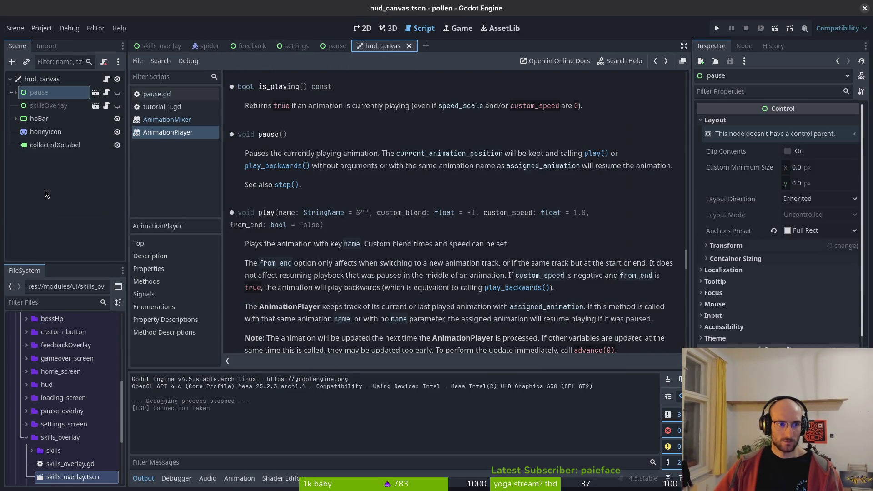
{"action": "left_click", "coordinate": [335, 46]}
{"action": "key", "text": "ctrl+v"}
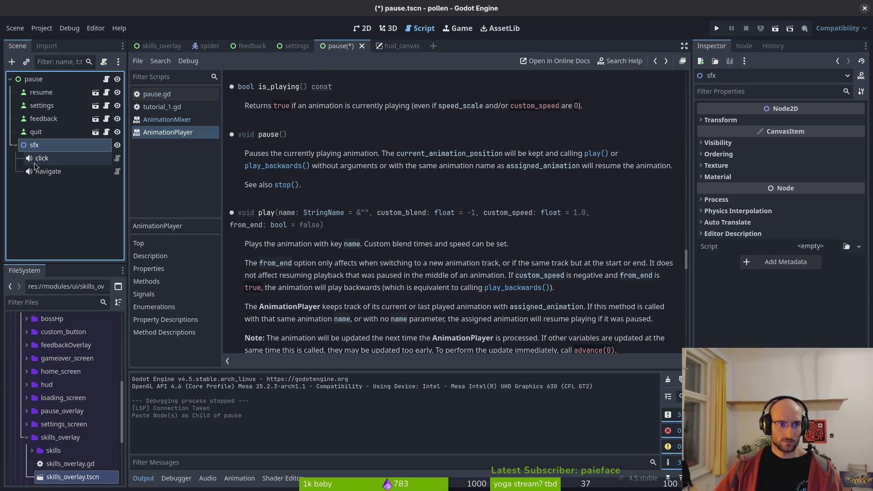
{"action": "left_click", "coordinate": [36, 171]}
{"action": "key", "text": "Delete"}
{"action": "key", "text": "Return"}
{"action": "key", "text": "ctrl+s"}
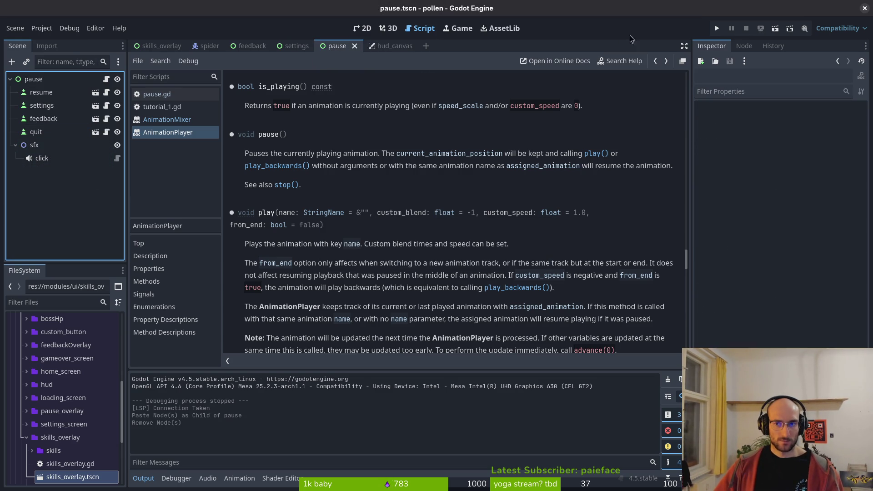
Step: Run the project, open the in-game pause menu, then return to pause.gd
{"action": "left_click", "coordinate": [717, 33]}
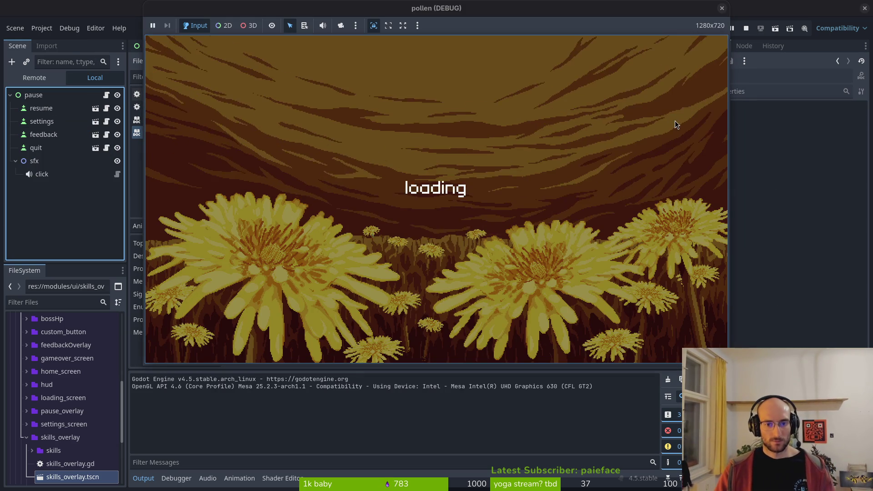
{"action": "key", "text": "Escape"}
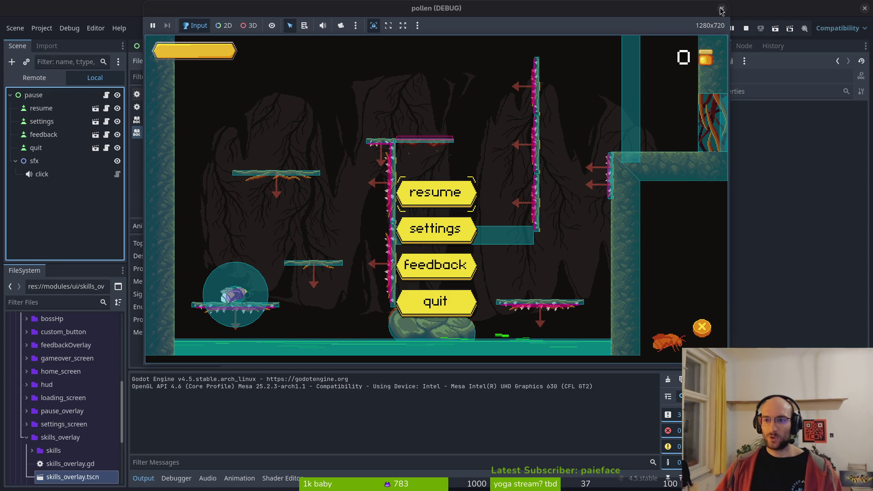
{"action": "key", "text": "alt+Tab"}
{"action": "scroll", "coordinate": [145, 263], "scroll_direction": "down", "scroll_amount": 4}
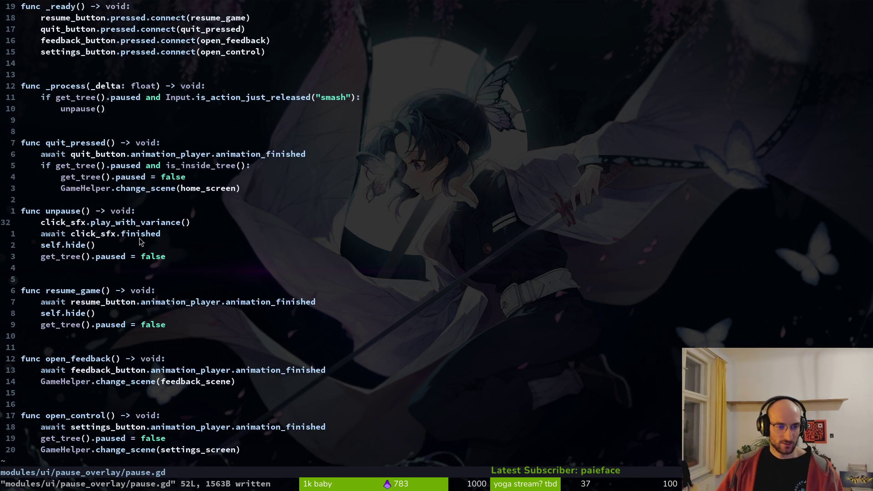
Step: Insert a blank line above the unpause() function in pause.gd and save
{"action": "left_click", "coordinate": [80, 244]}
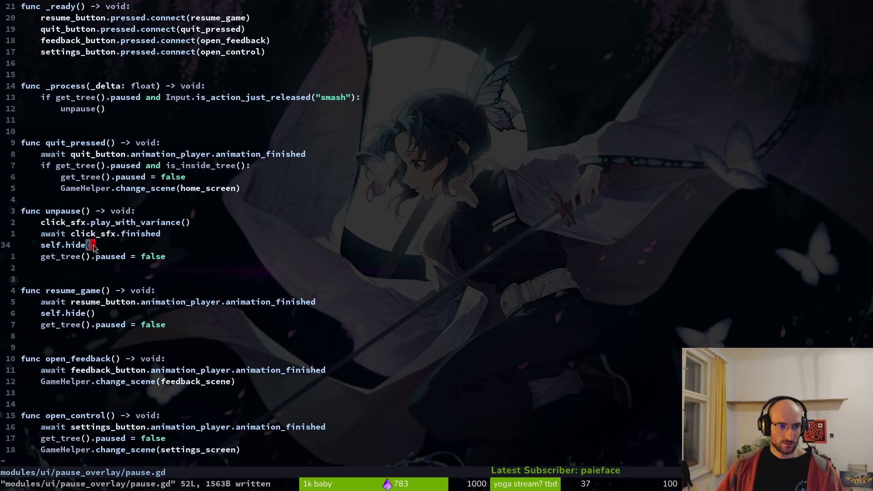
{"action": "left_click", "coordinate": [58, 214]}
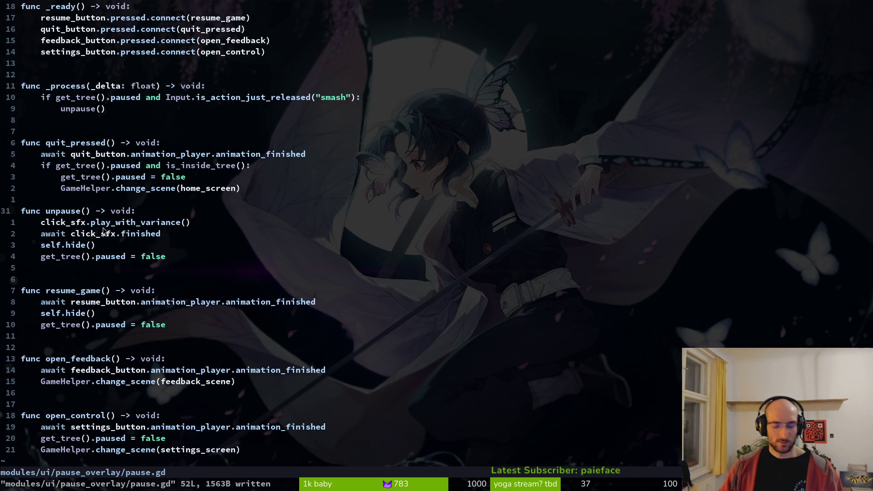
{"action": "key", "text": "O"}
{"action": "key", "text": "Escape"}
{"action": "key", "text": "ctrl+s"}
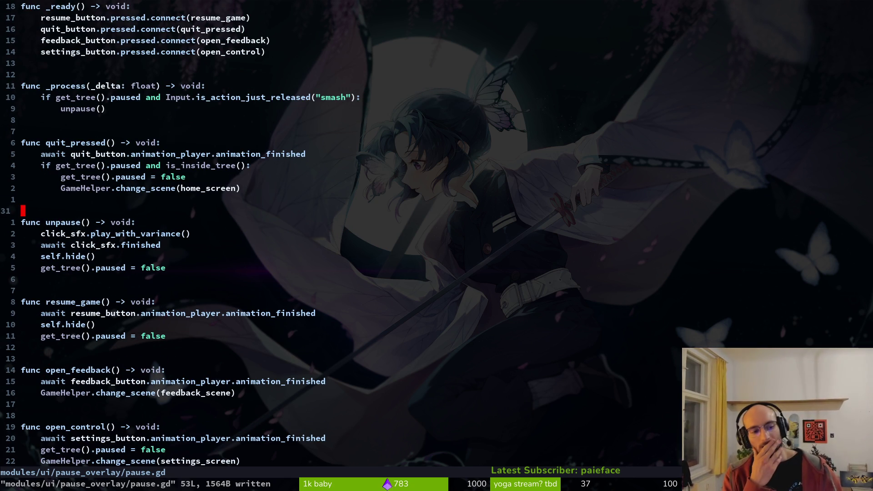
Step: Replace the unpause() call in _process with resume_game(false)
{"action": "left_click", "coordinate": [63, 245]}
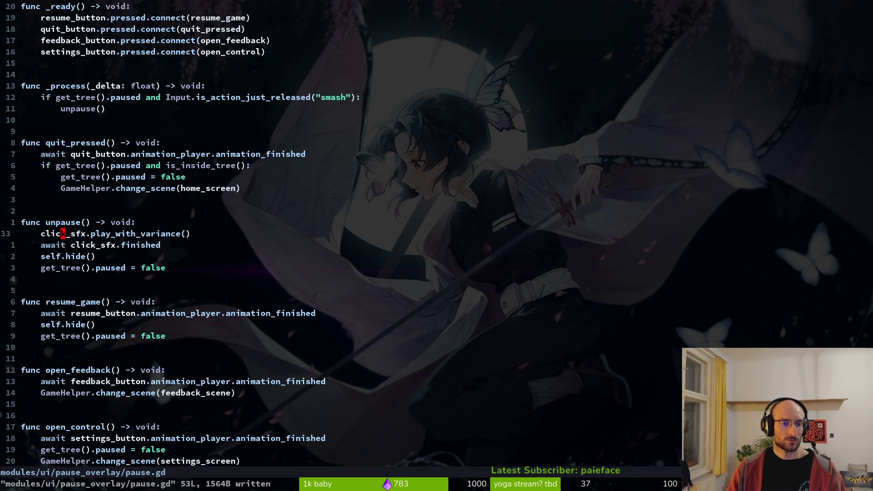
{"action": "left_click", "coordinate": [62, 234]}
{"action": "key", "text": "k"}
{"action": "key", "text": "k"}
{"action": "key", "text": "k"}
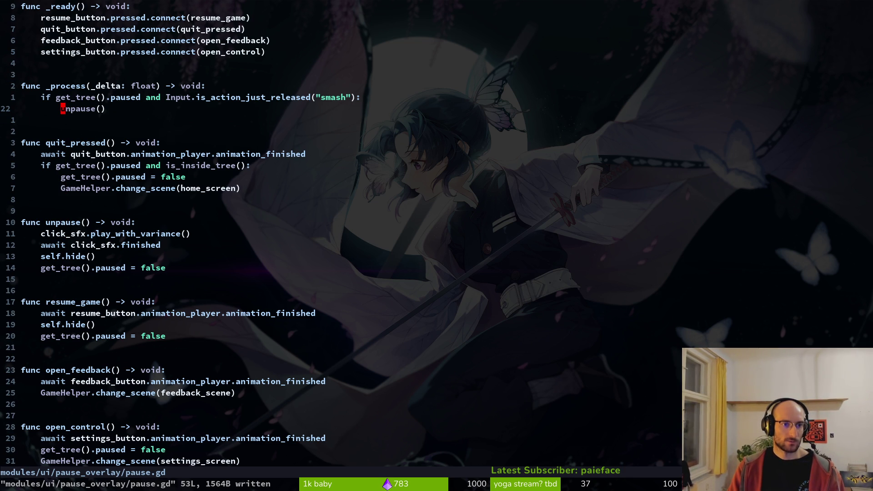
{"action": "type", "text": "cwresume_button"}
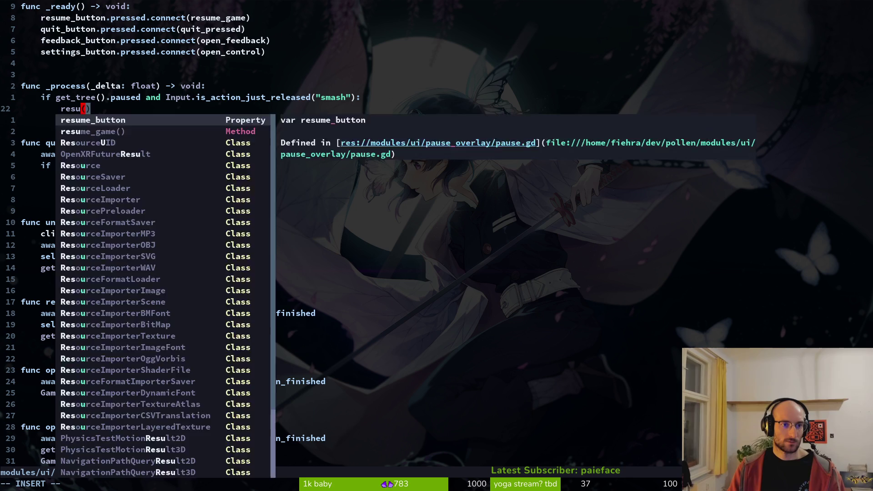
{"action": "key", "text": "BackSpace"}
{"action": "key", "text": "BackSpace"}
{"action": "key", "text": "BackSpace"}
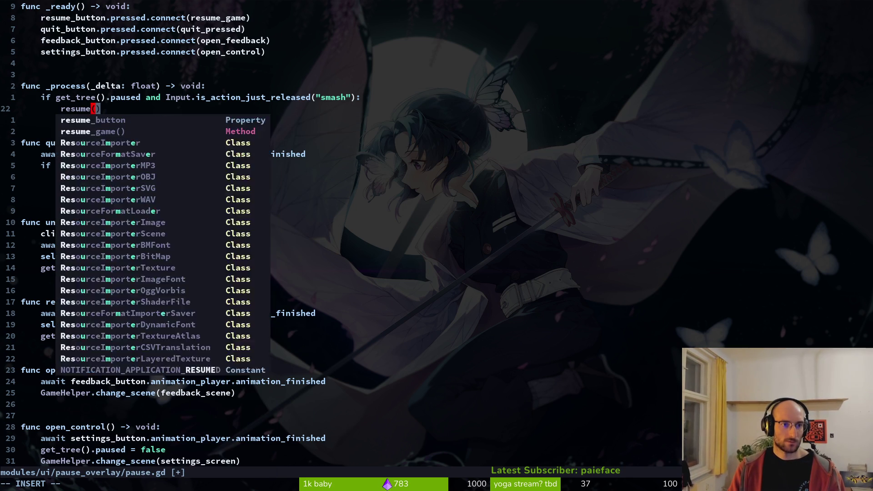
{"action": "key", "text": "Escape"}
{"action": "type", "text": "a_game"}
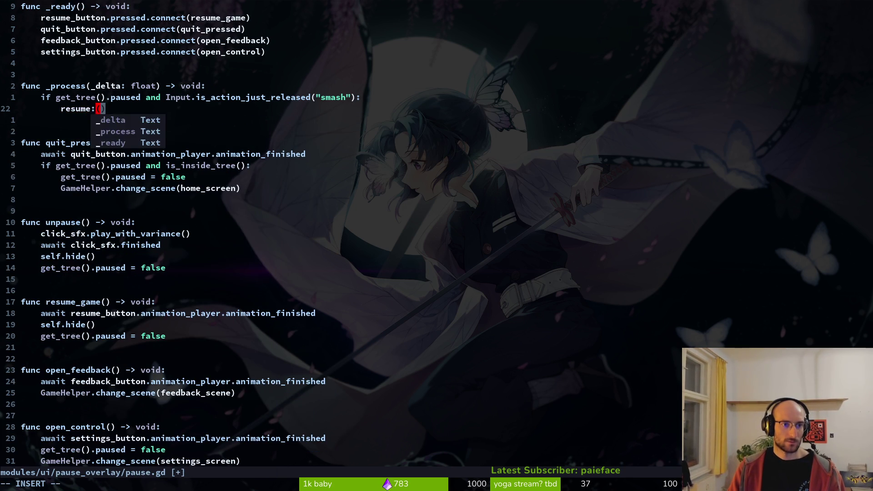
{"action": "key", "text": "Escape"}
{"action": "type", "text": "i"}
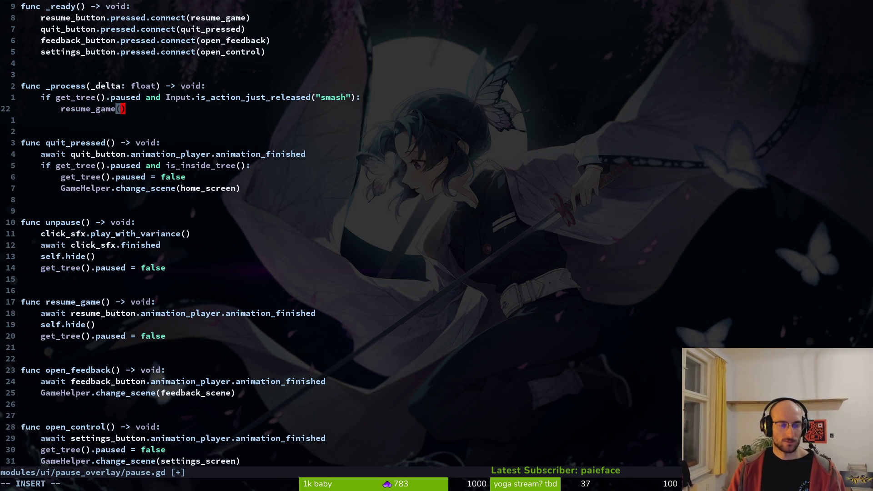
{"action": "type", "text": "false"}
{"action": "key", "text": "Escape"}
Step: Delete the unused unpause() function and its leftover blank lines
{"action": "key", "text": "v"}
{"action": "key", "text": "i"}
{"action": "key", "text": "w"}
{"action": "key", "text": "Escape"}
{"action": "key", "text": "j"}
{"action": "key", "text": "j"}
{"action": "key", "text": "j"}
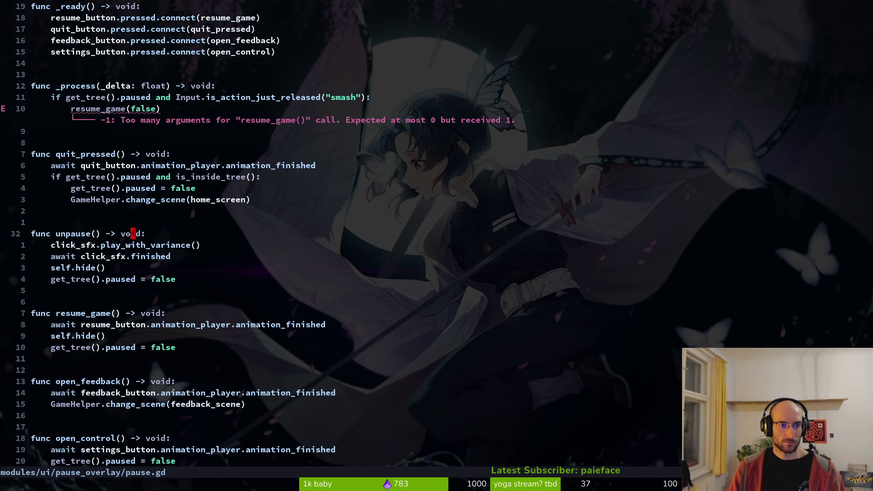
{"action": "key", "text": "V"}
{"action": "key", "text": "j"}
{"action": "key", "text": "j"}
{"action": "key", "text": "d"}
{"action": "key", "text": "d"}
{"action": "key", "text": "d"}
{"action": "key", "text": "k"}
{"action": "key", "text": "d"}
Step: Add a bool parameter named await to resume_game() and save
{"action": "key", "text": "a"}
{"action": "key", "text": "p"}
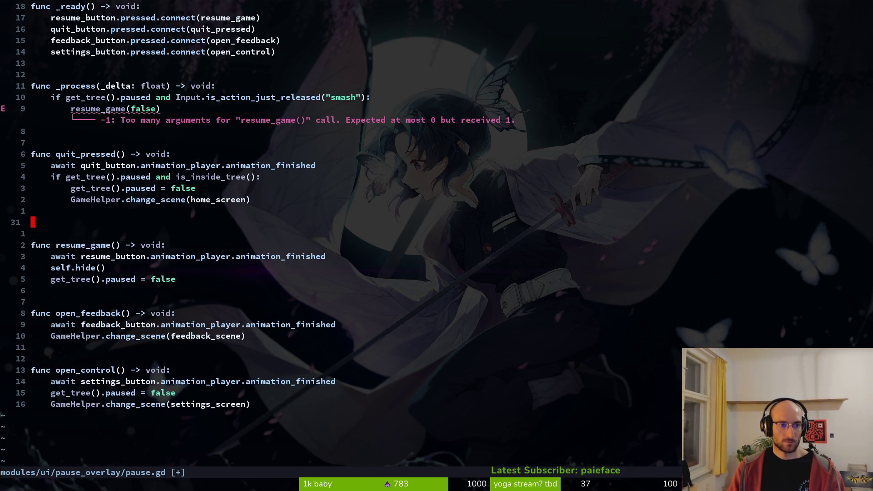
{"action": "type", "text": "wf)"}
{"action": "type", "text": "i:"}
{"action": "key", "text": "BackSpace"}
{"action": "type", "text": "wa"}
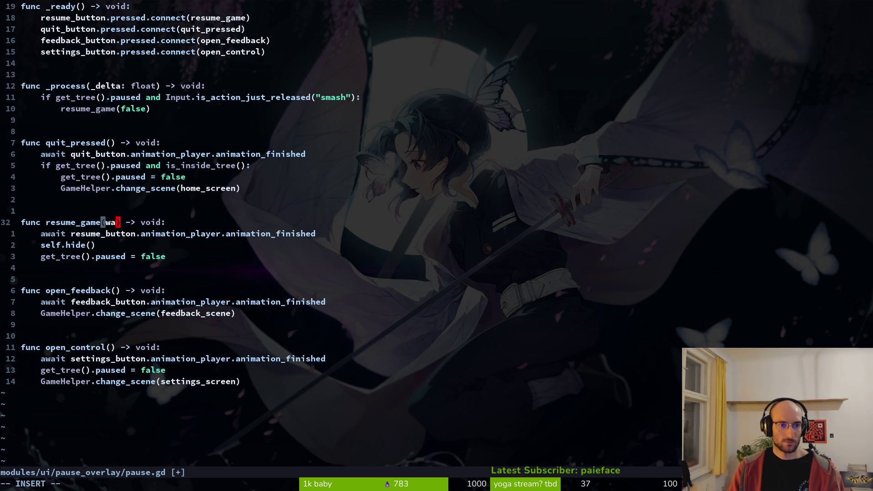
{"action": "key", "text": "Tab"}
{"action": "type", "text": "_"}
{"action": "key", "text": "BackSpace"}
{"action": "type", "text": ": bool"}
{"action": "key", "text": "ctrl+s"}
Step: Rename the parameter to await_animation and use it as the new if condition
{"action": "type", "text": "oif await:"}
{"action": "key", "text": "Up"}
{"action": "key", "text": "Right"}
{"action": "key", "text": "Right"}
{"action": "key", "text": "Right"}
{"action": "key", "text": "Left"}
{"action": "key", "text": "Left"}
{"action": "type", "text": "_animation"}
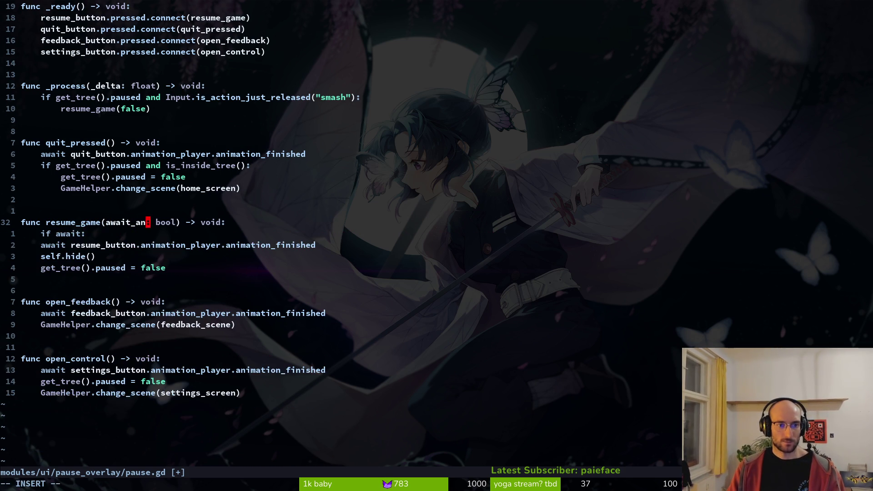
{"action": "type", "text": "viwyj"}
{"action": "key", "text": "h"}
{"action": "key", "text": "h"}
{"action": "type", "text": "viwp:w"}
{"action": "key", "text": "Return"}
Step: Indent the await line under the if await_animation check and save pause.gd
{"action": "key", "text": "j"}
{"action": "key", "text": "shift+v"}
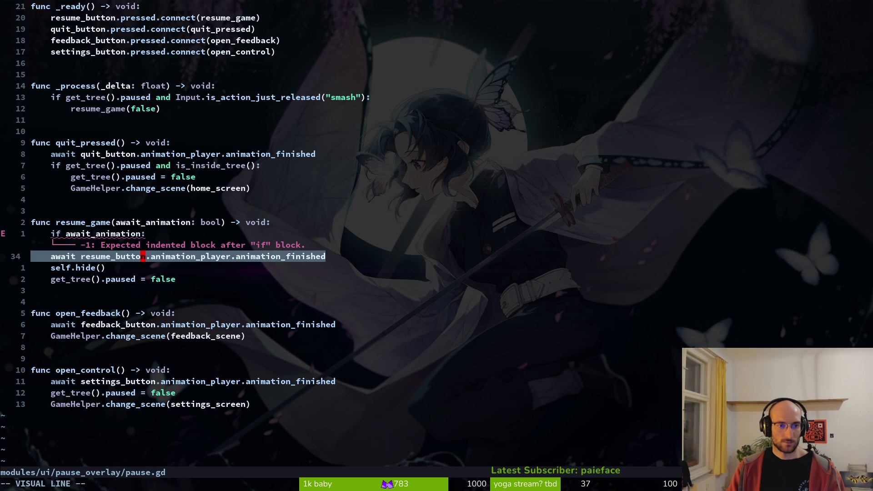
{"action": "key", "text": "greater"}
{"action": "type", "text": ":w"}
{"action": "key", "text": "Return"}
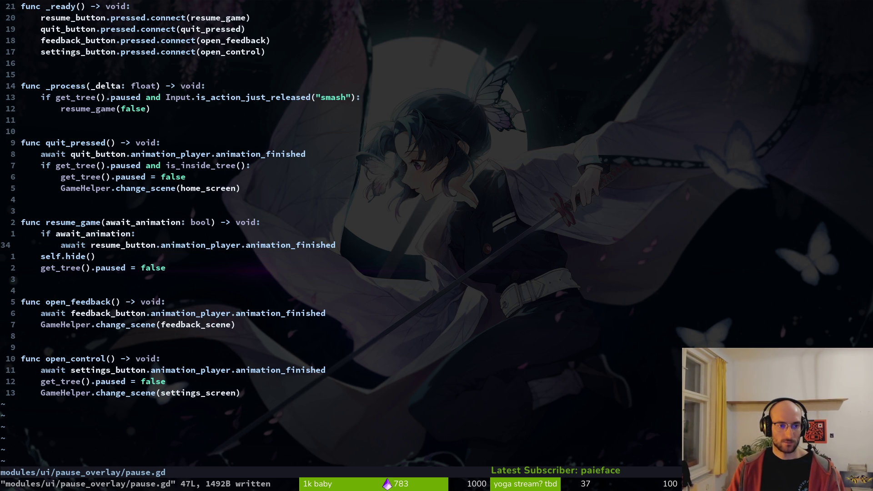
{"action": "type", "text": "k:w"}
{"action": "key", "text": "Return"}
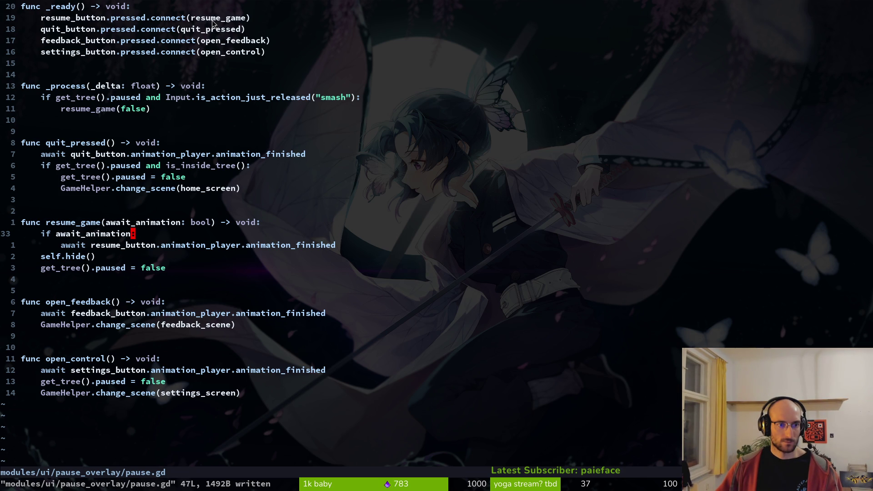
{"action": "left_click", "coordinate": [206, 221]}
Step: Give the await_animation parameter a default value of false and save
{"action": "type", "text": "ation:"}
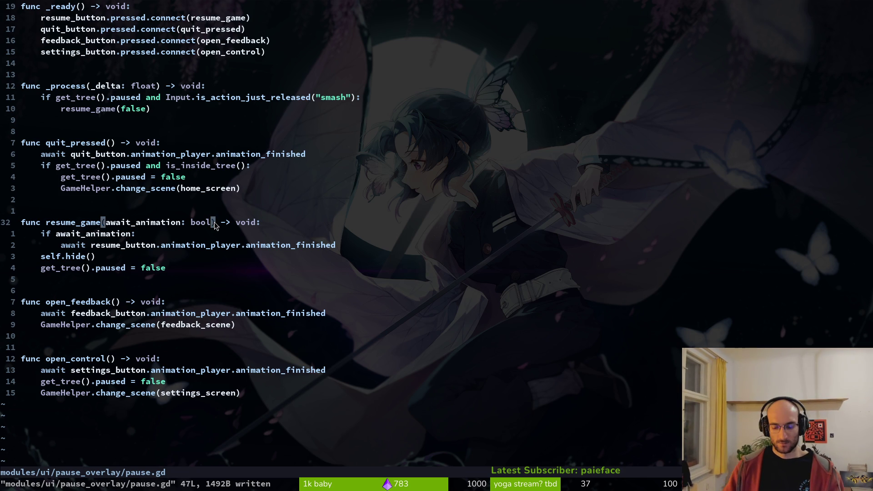
{"action": "key", "text": "BackSpace"}
{"action": "key", "text": "BackSpace"}
{"action": "type", "text": "= false"}
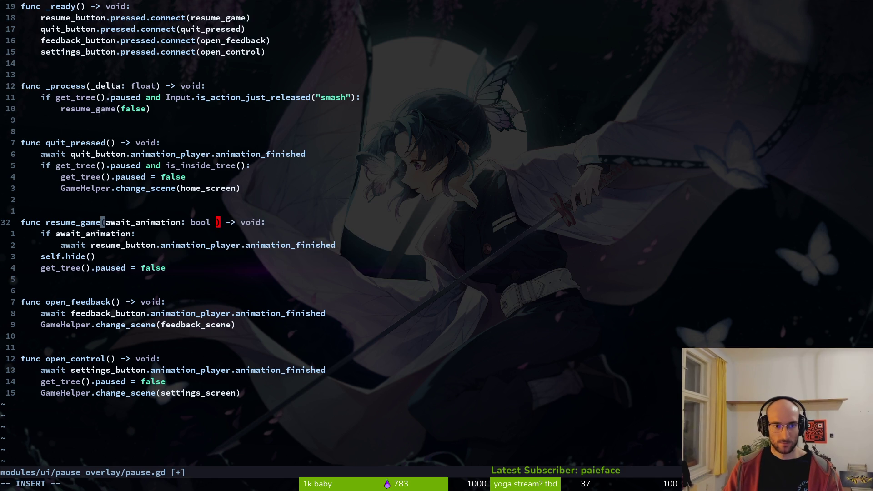
{"action": "key", "text": "Escape"}
{"action": "type", "text": ":w"}
{"action": "key", "text": "Return"}
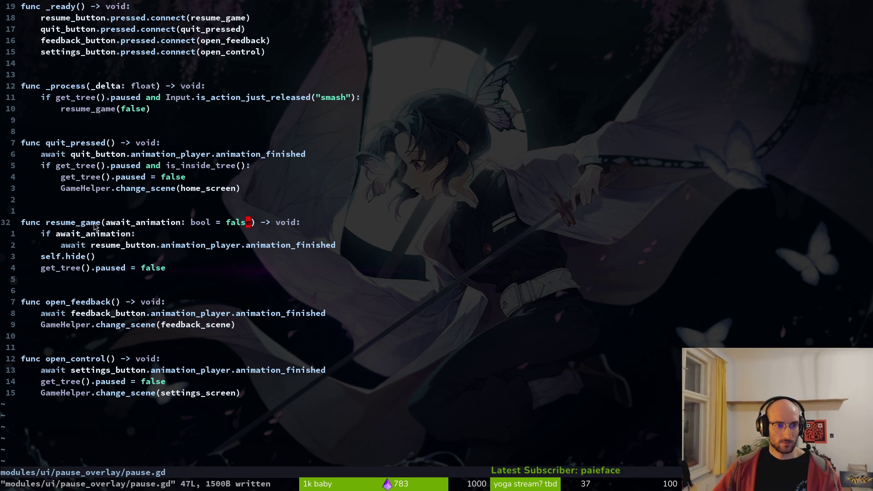
Step: Change await_animation's default from false to true and save pause.gd
{"action": "left_click", "coordinate": [132, 112]}
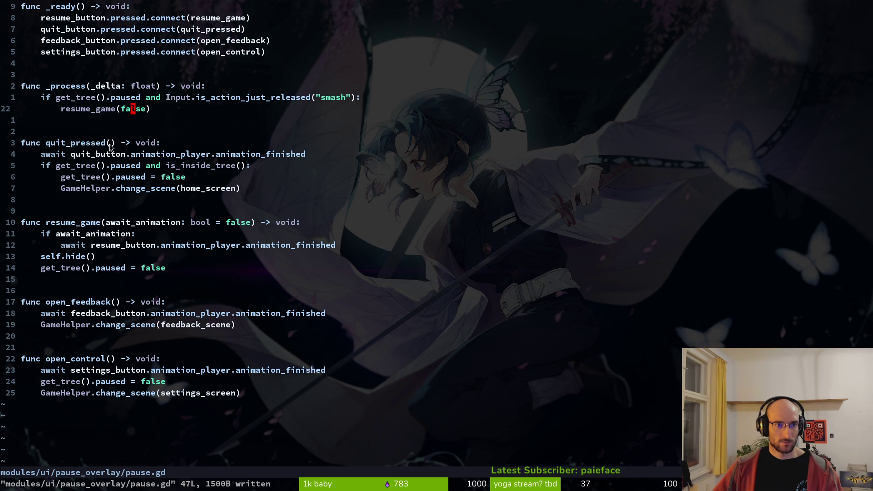
{"action": "left_click", "coordinate": [233, 223]}
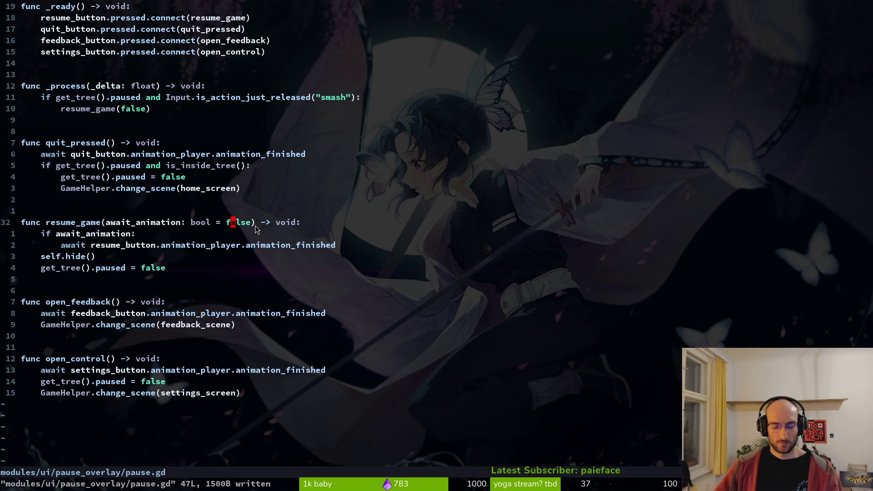
{"action": "type", "text": "ciwtrue"}
{"action": "key", "text": "Escape"}
{"action": "type", "text": ":w"}
{"action": "key", "text": "Return"}
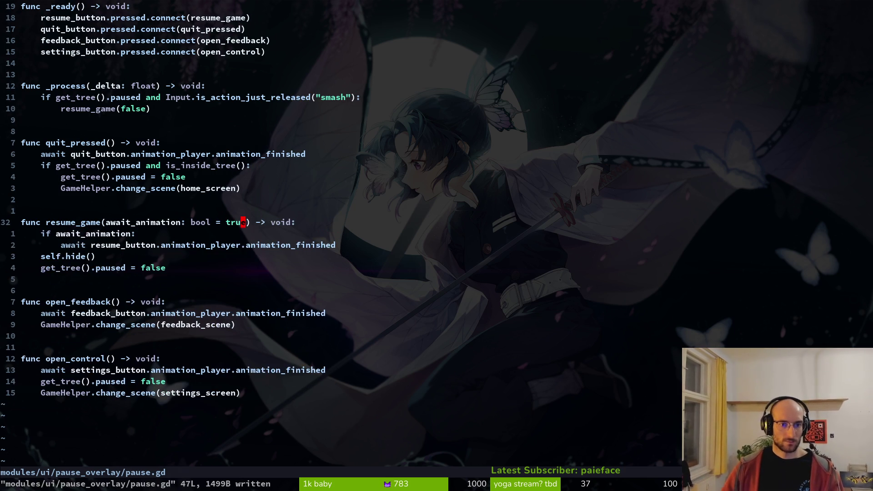
Step: Run pollen from Godot with F5, start a level, and toggle the pause menu
{"action": "key", "text": "alt+Tab"}
{"action": "key", "text": "F5"}
{"action": "key", "text": "Return"}
{"action": "key", "text": "Escape"}
{"action": "key", "text": "Escape"}
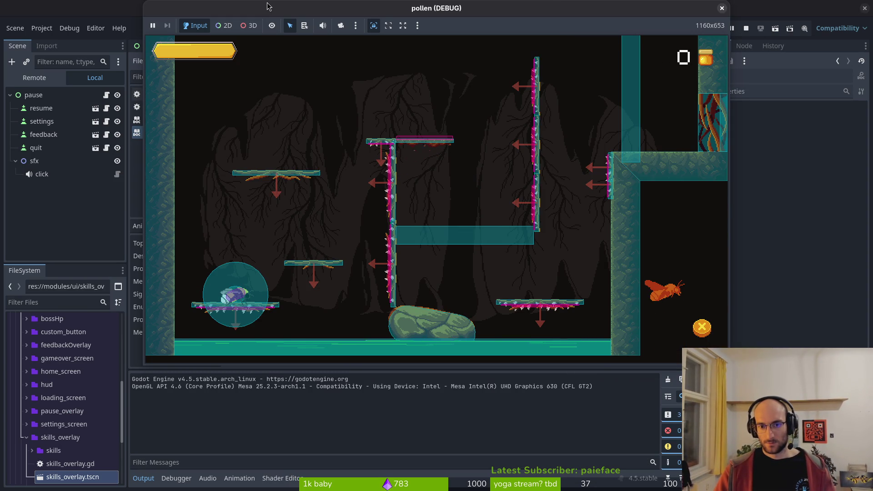
{"action": "key", "text": "Escape"}
Step: Quit to the home screen via the pause menu, restart the level, then repeatedly toggle pause and resume
{"action": "key", "text": "Up"}
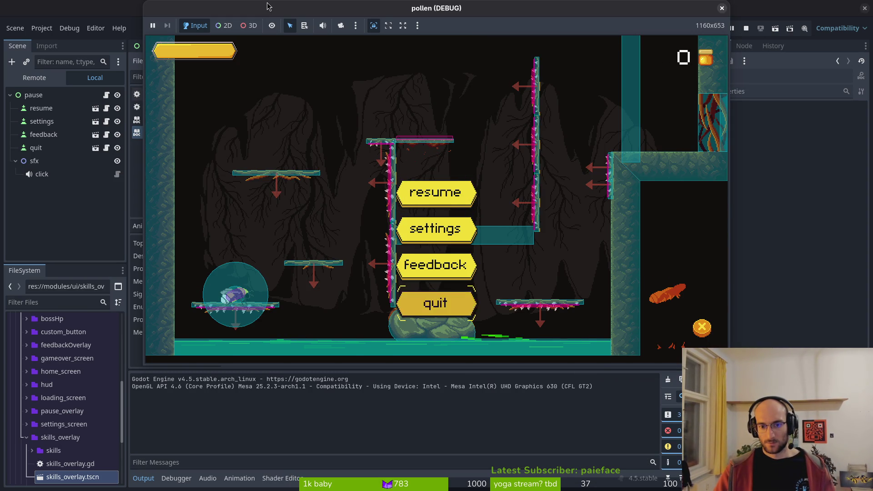
{"action": "key", "text": "Return"}
{"action": "key", "text": "Return"}
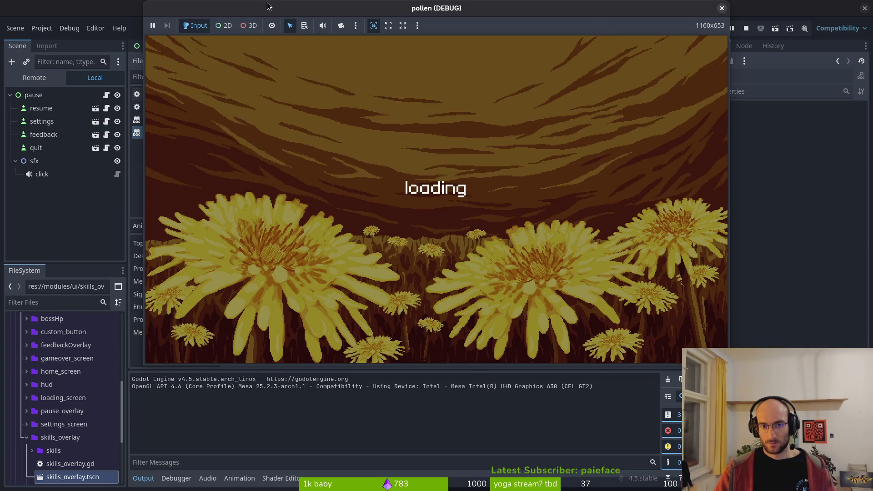
{"action": "key", "text": "Escape"}
{"action": "key", "text": "Escape"}
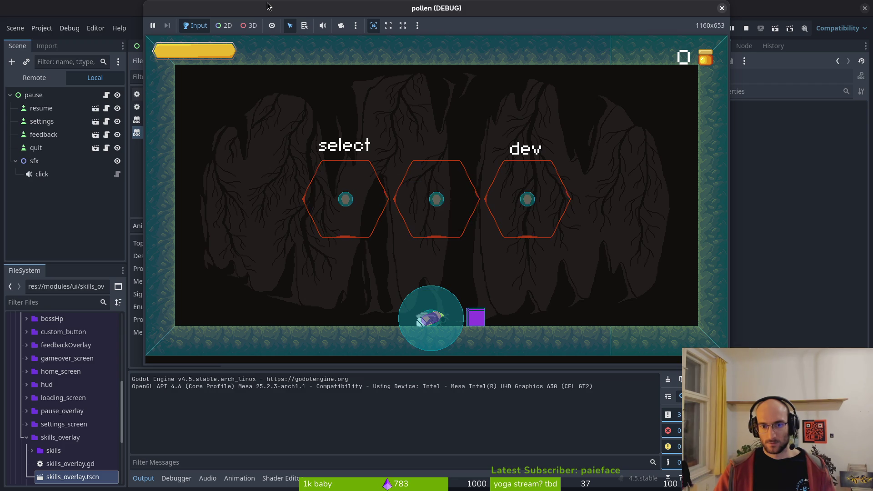
{"action": "key", "text": "Escape"}
{"action": "key", "text": "Escape"}
{"action": "key", "text": "Escape"}
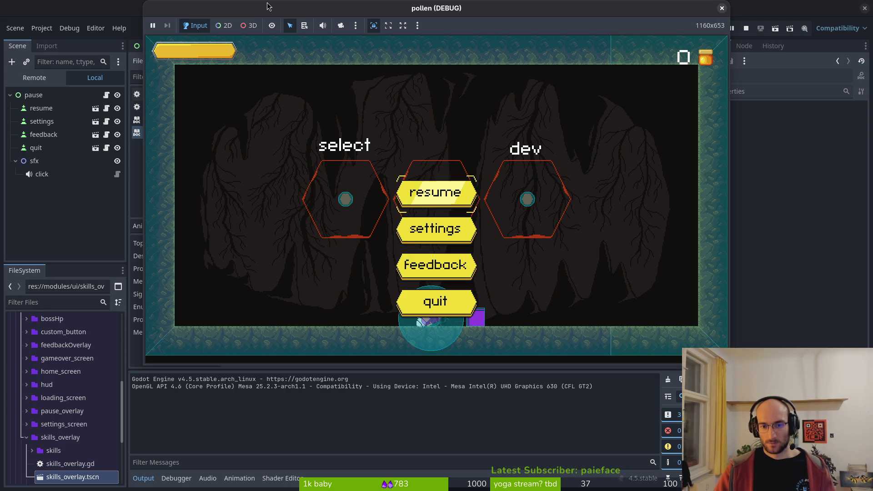
{"action": "key", "text": "Escape"}
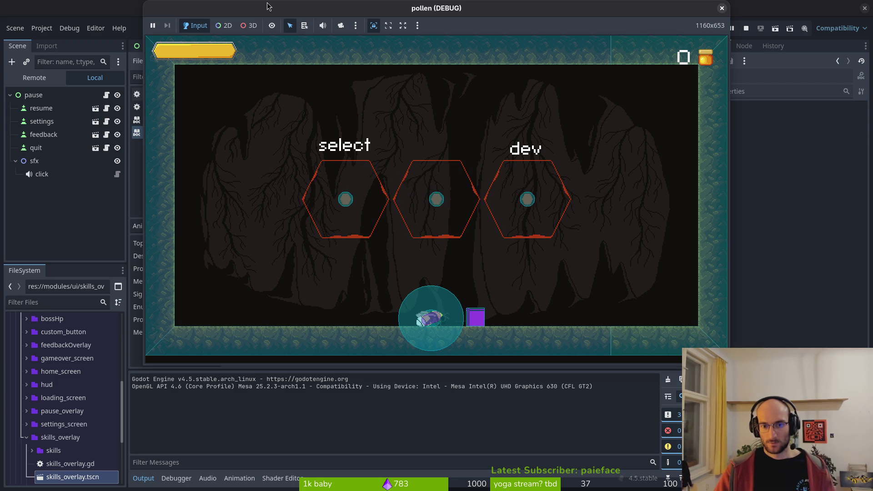
{"action": "key", "text": "Escape"}
{"action": "key", "text": "Escape"}
{"action": "key", "text": "Escape"}
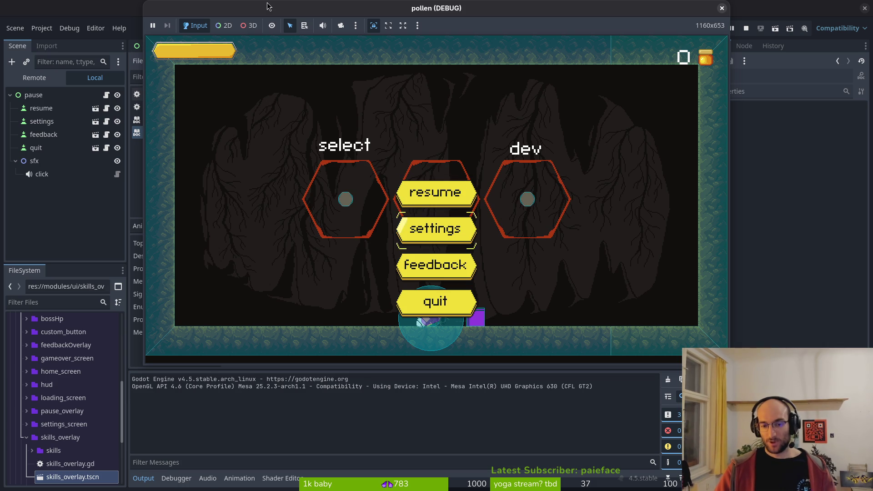
{"action": "key", "text": "Escape"}
{"action": "key", "text": "Escape"}
{"action": "key", "text": "Escape"}
{"action": "key", "text": "Escape"}
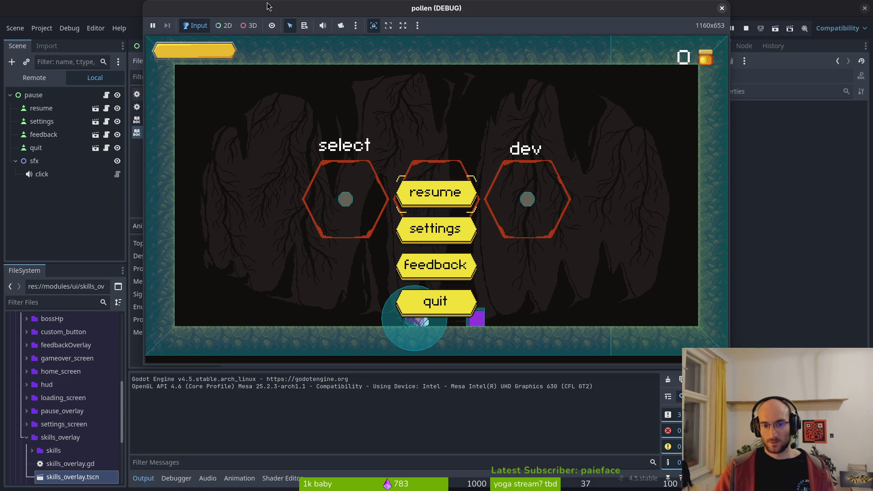
{"action": "key", "text": "Escape"}
{"action": "key", "text": "Escape"}
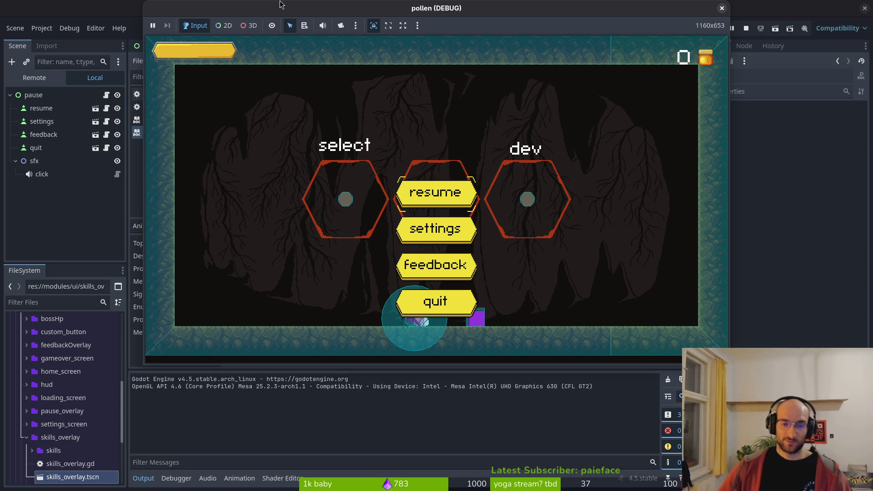
{"action": "left_click", "coordinate": [457, 205]}
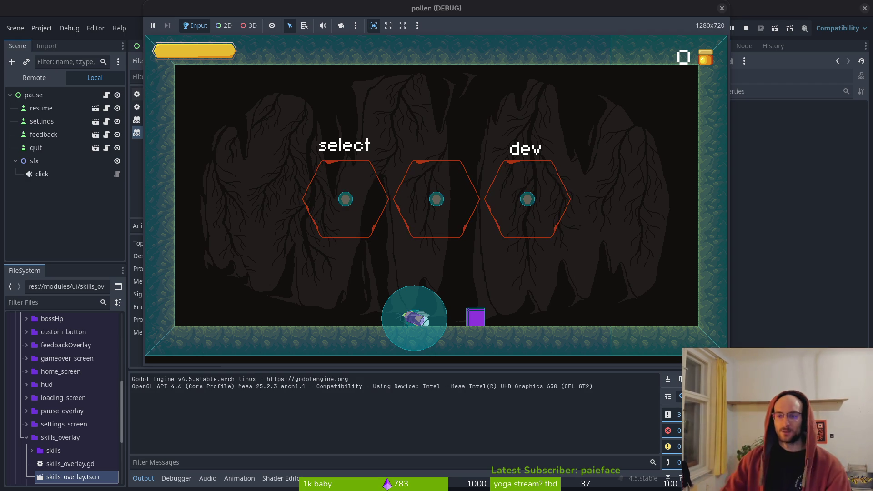
Step: Close the pollen (DEBUG) window to stop the game
{"action": "left_click", "coordinate": [722, 7]}
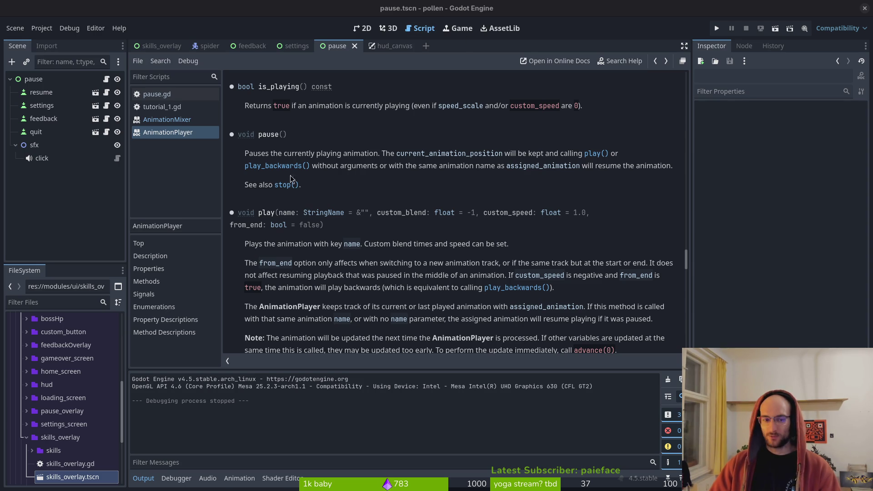
Step: Close the pause, hud_canvas, settings, feedback, spider and skills_overlay scenes, then open Project > Export
{"action": "left_click", "coordinate": [355, 45]}
{"action": "left_click", "coordinate": [363, 29]}
{"action": "left_click", "coordinate": [364, 46]}
{"action": "left_click", "coordinate": [309, 46]}
{"action": "left_click", "coordinate": [275, 46]}
{"action": "left_click", "coordinate": [226, 46]}
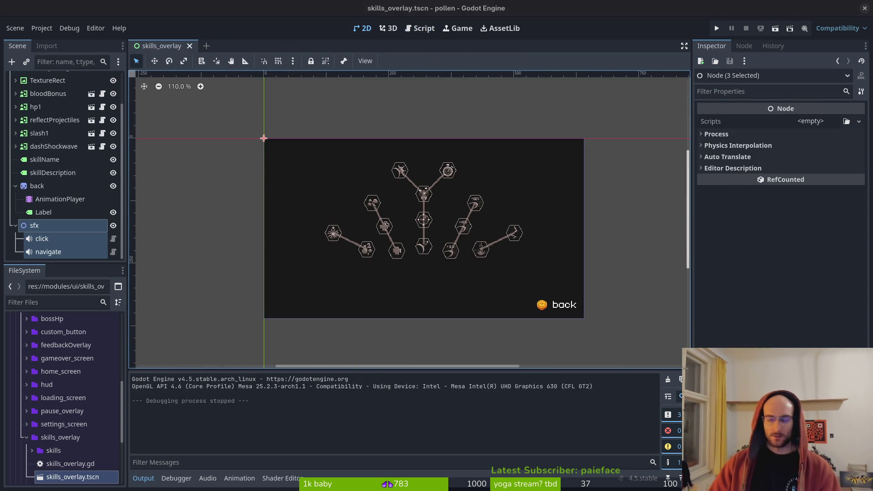
{"action": "left_click", "coordinate": [190, 46]}
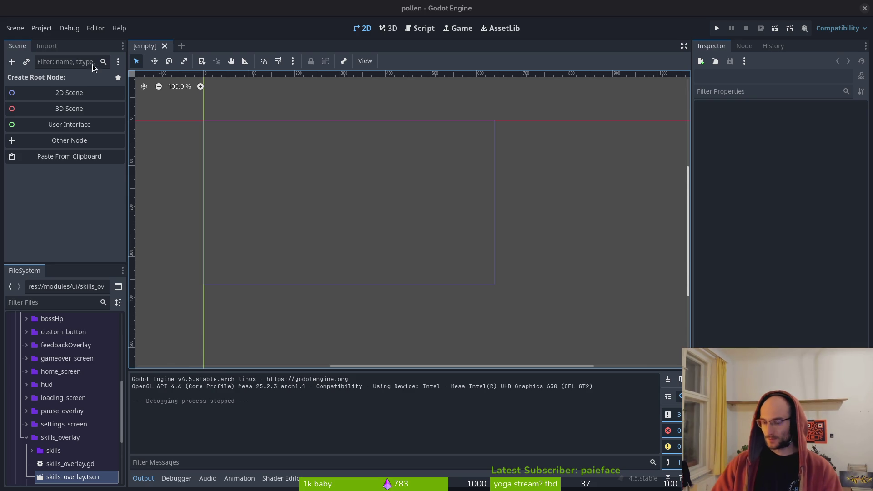
{"action": "left_click", "coordinate": [41, 27]}
{"action": "left_click", "coordinate": [41, 90]}
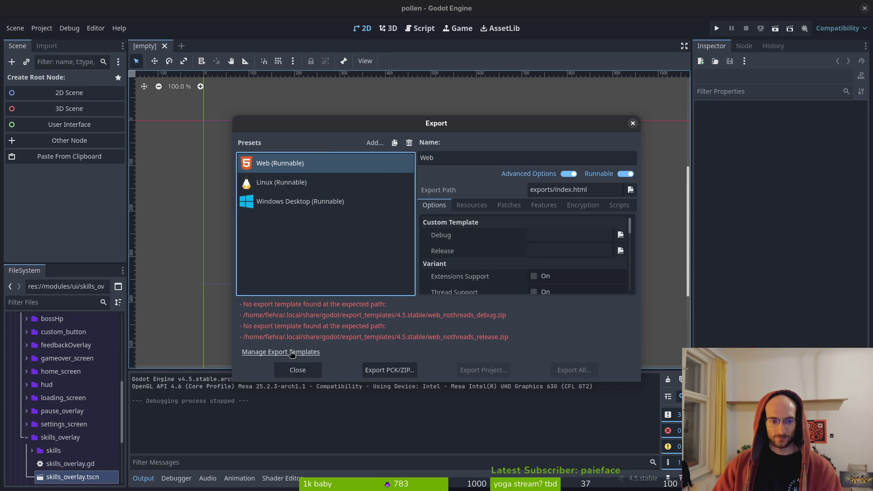
Step: Uninstall the 4.4.1.stable export templates and start installing 4.5.stable
{"action": "left_click", "coordinate": [292, 353]}
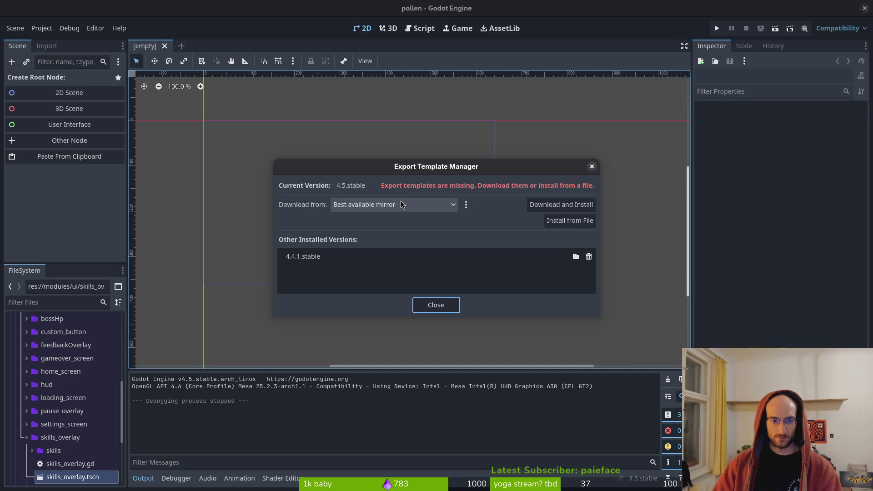
{"action": "left_click", "coordinate": [589, 257]}
{"action": "left_click", "coordinate": [469, 256]}
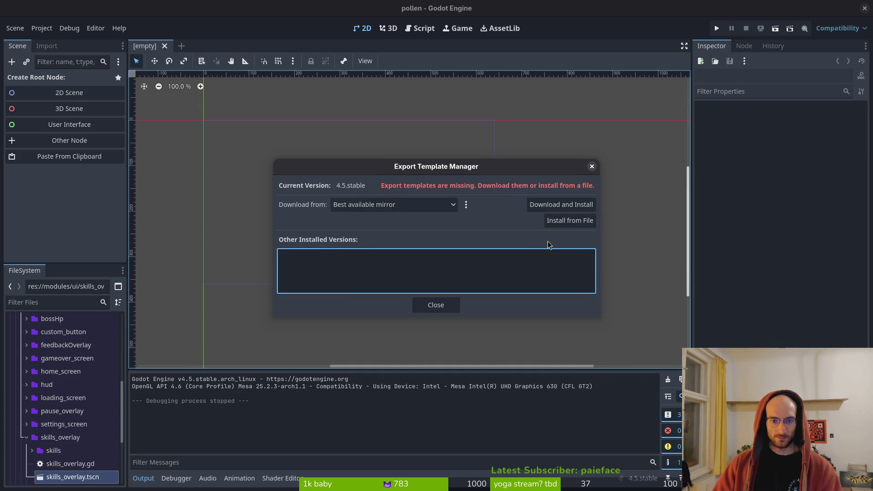
{"action": "left_click", "coordinate": [546, 208]}
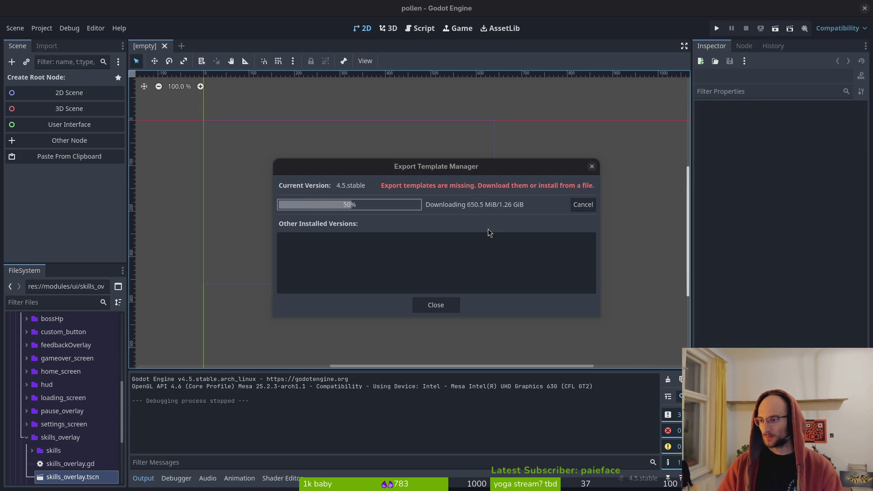
{"action": "key", "text": "alt+Tab"}
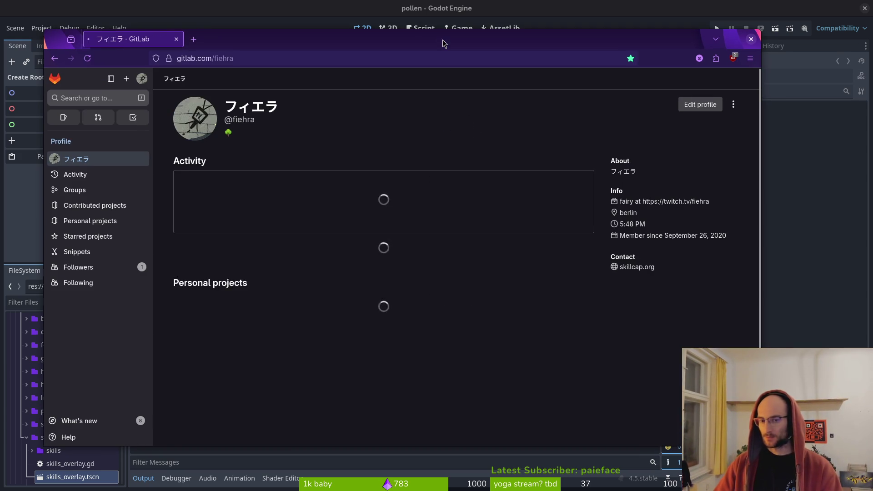
Step: Browse to the pollen project on gitlab.com and review its open issues
{"action": "left_click", "coordinate": [296, 257]}
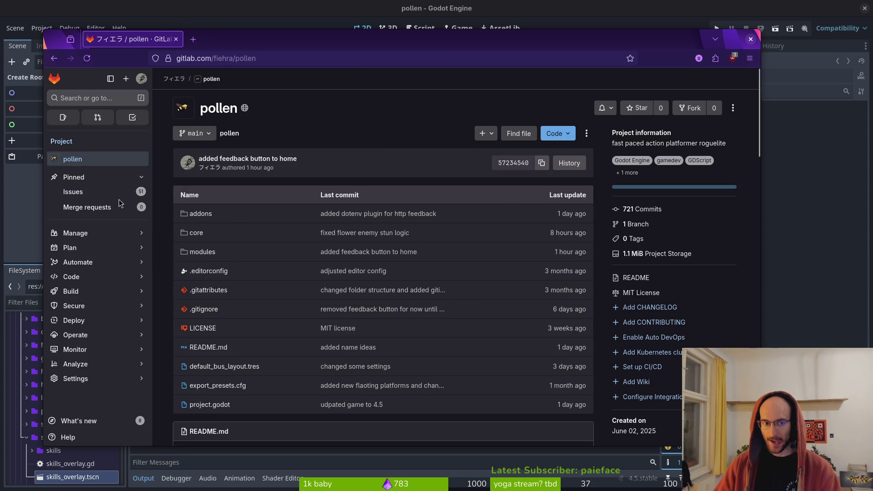
{"action": "left_click", "coordinate": [72, 191]}
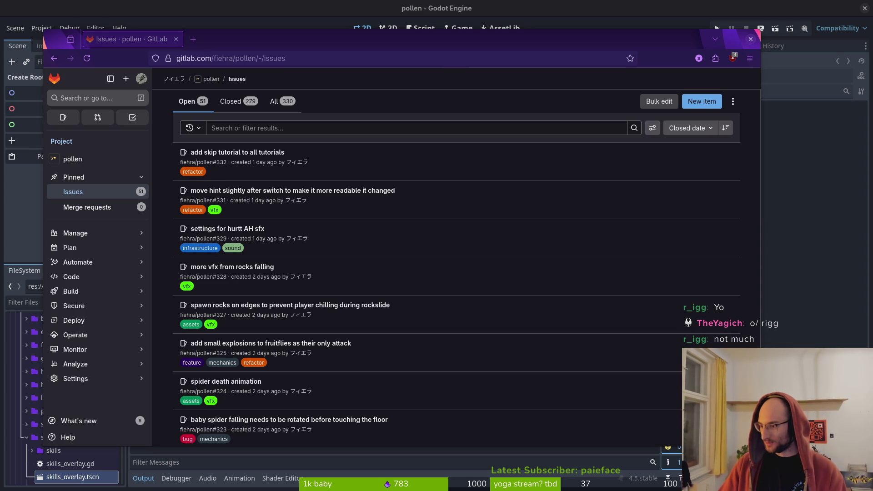
{"action": "key", "text": "super+1"}
Step: Open tutorial_1.gd via the fuzzy finder, quit Neovim with :q, and bring GitLab back
{"action": "key", "text": "ctrl+p"}
{"action": "type", "text": "tut1"}
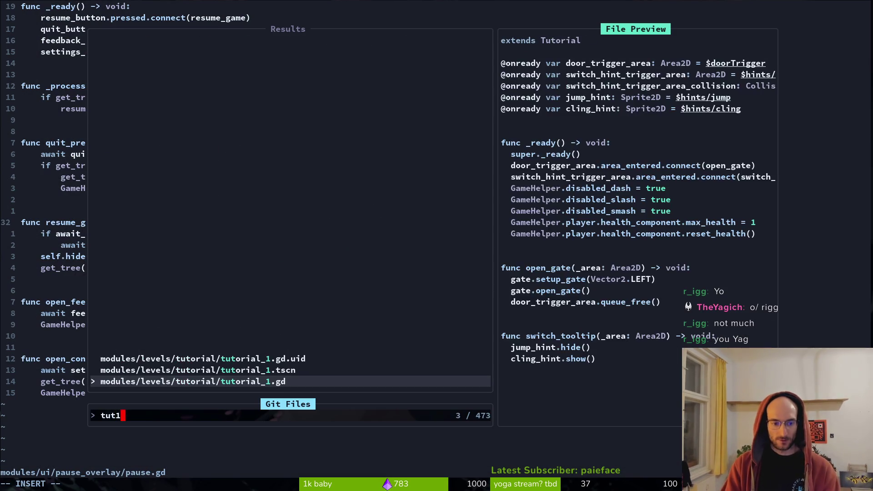
{"action": "key", "text": "Return"}
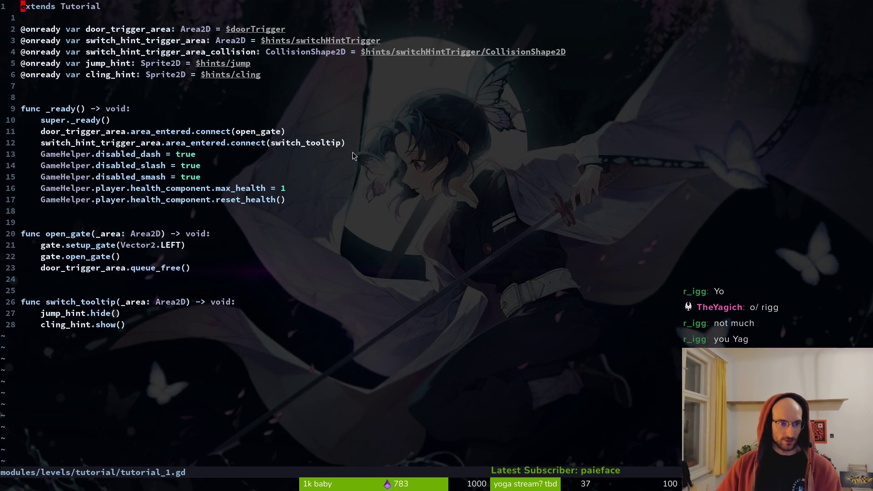
{"action": "type", "text": ":q"}
{"action": "key", "text": "Return"}
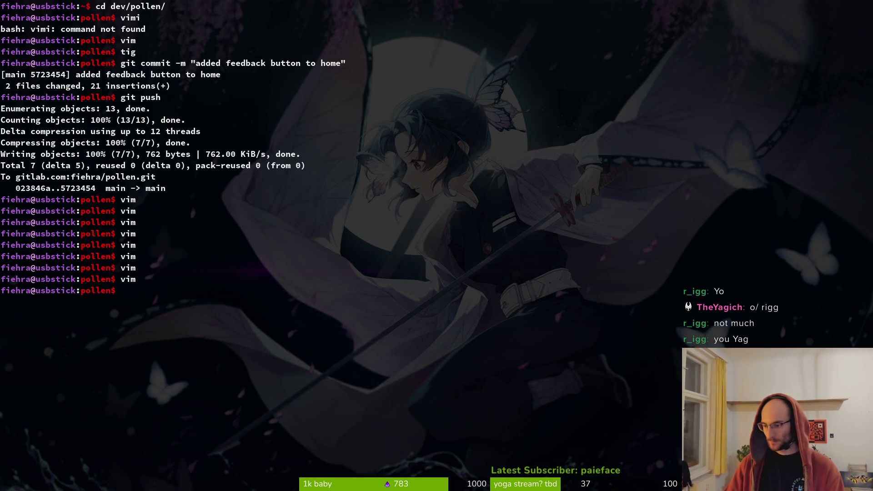
{"action": "key", "text": "super+minus"}
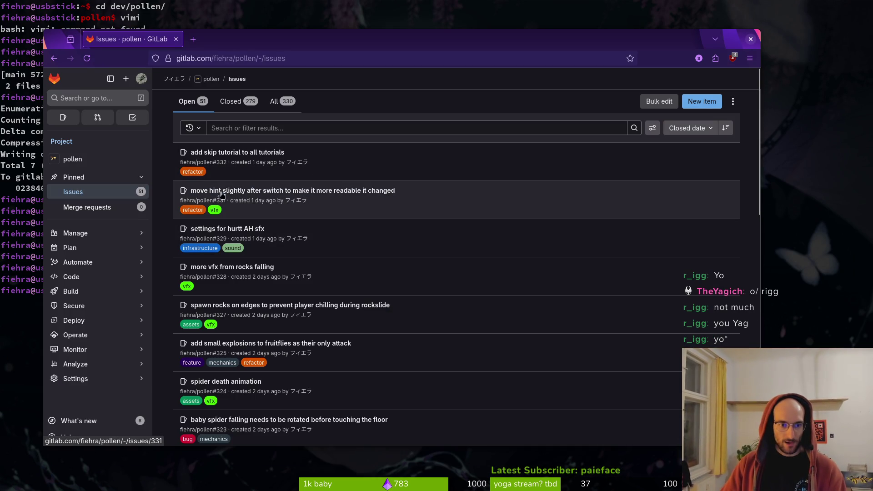
Step: Close issue #332 'add skip tutorial to all tutorials' from its own tab
{"action": "left_click", "coordinate": [277, 195]}
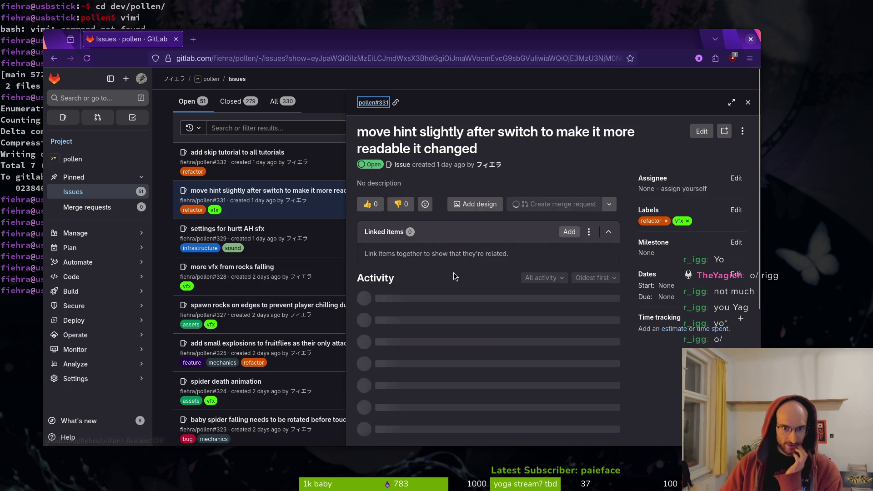
{"action": "scroll", "coordinate": [455, 277], "scroll_direction": "down", "scroll_amount": 2}
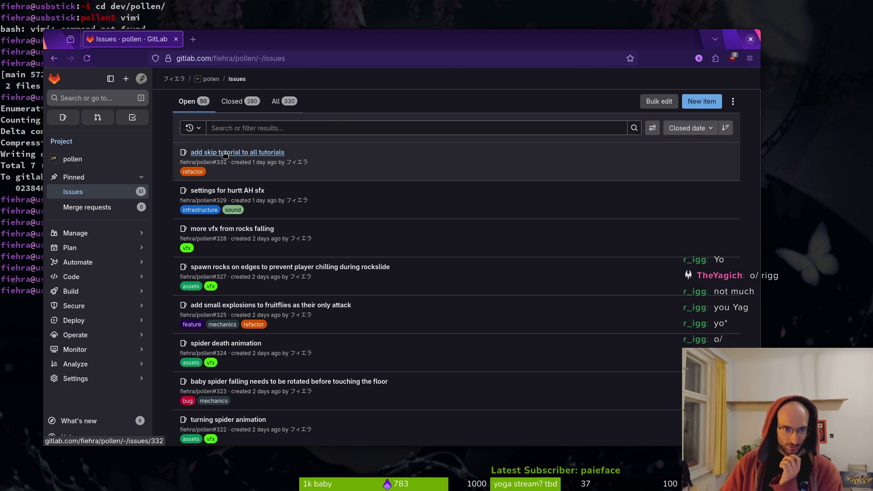
{"action": "middle_click", "coordinate": [224, 154]}
{"action": "left_click", "coordinate": [238, 41]}
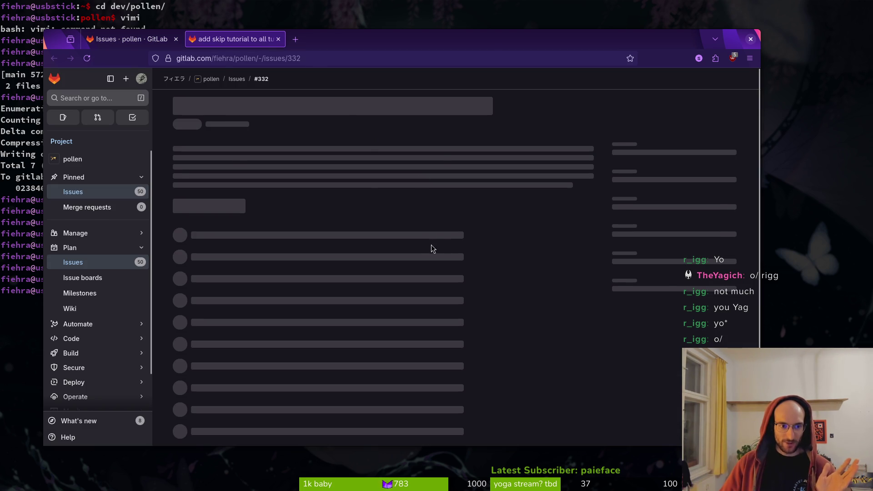
{"action": "scroll", "coordinate": [425, 243], "scroll_direction": "down", "scroll_amount": 2}
{"action": "left_click", "coordinate": [246, 407]}
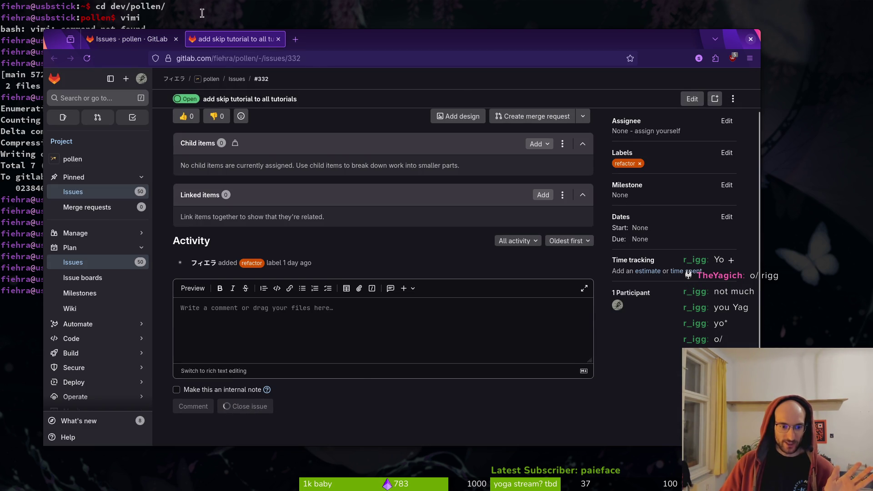
{"action": "left_click", "coordinate": [278, 39]}
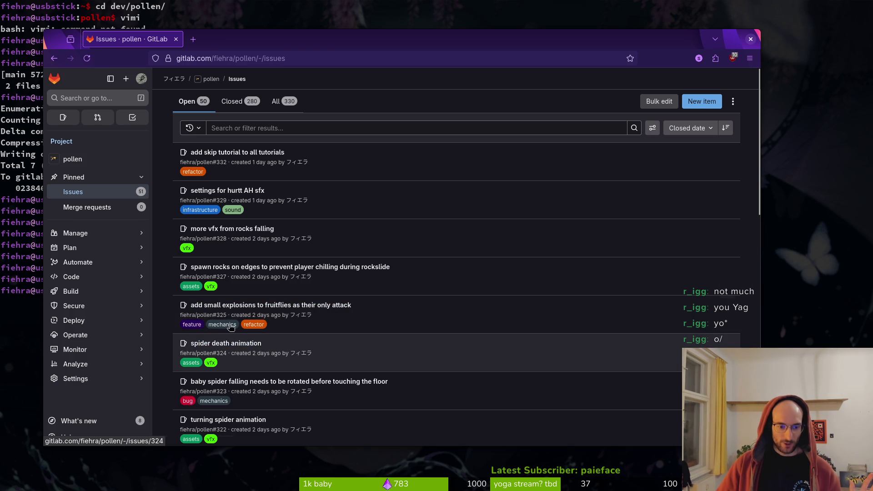
Step: Open the playtest release world 1 milestone and review its work items
{"action": "scroll", "coordinate": [285, 285], "scroll_direction": "down", "scroll_amount": 3}
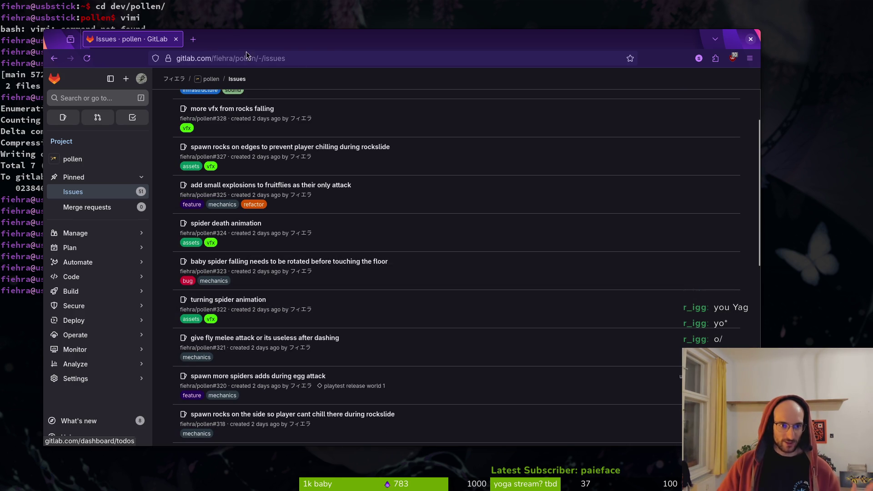
{"action": "left_click", "coordinate": [332, 55]}
{"action": "type", "text": "mil"}
{"action": "key", "text": "Down"}
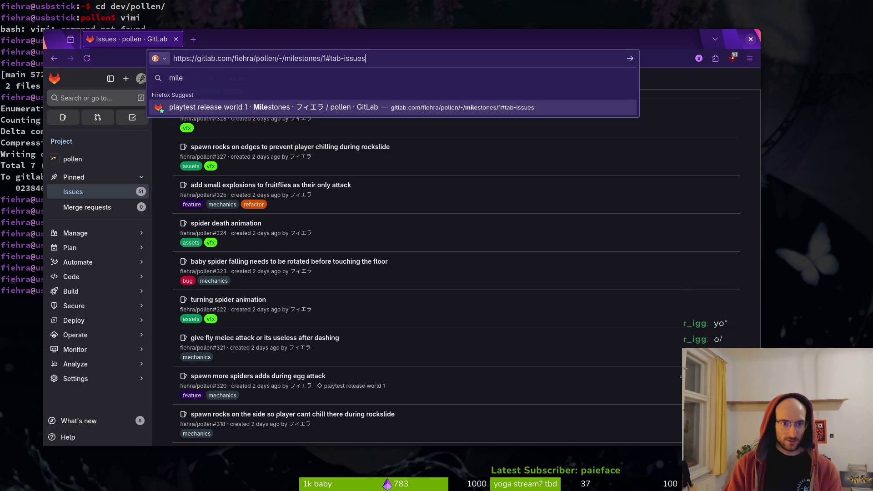
{"action": "key", "text": "Return"}
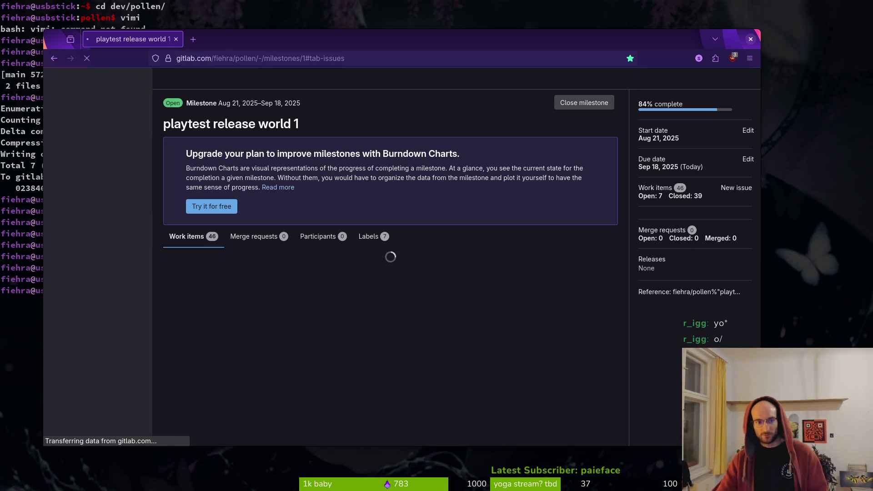
{"action": "scroll", "coordinate": [223, 237], "scroll_direction": "down", "scroll_amount": 4}
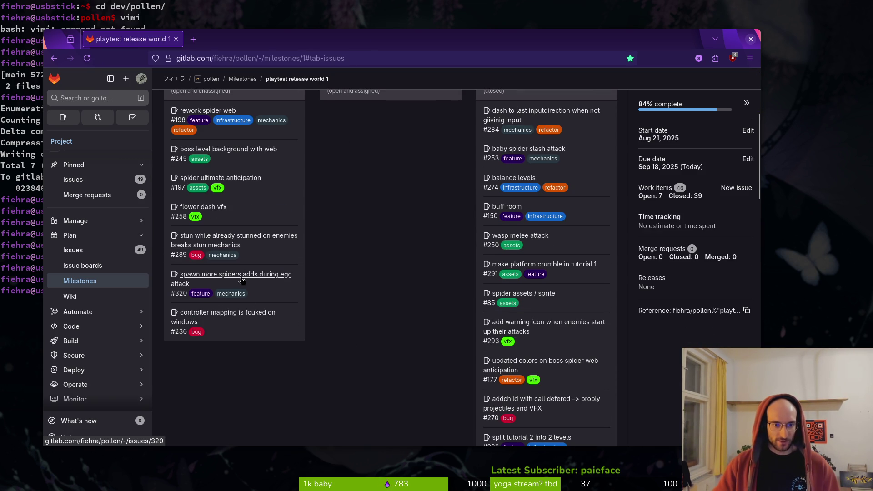
{"action": "scroll", "coordinate": [241, 279], "scroll_direction": "up", "scroll_amount": 1}
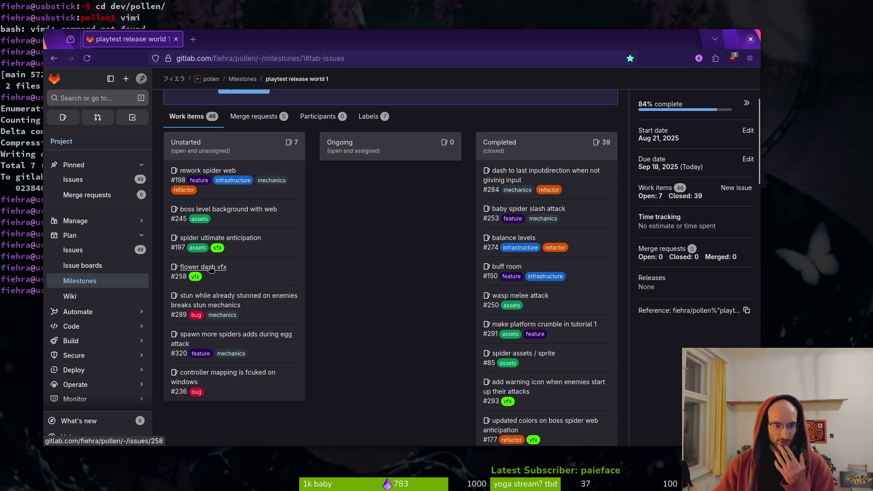
{"action": "left_click_drag", "start_coordinate": [221, 39], "coordinate": [228, 40]}
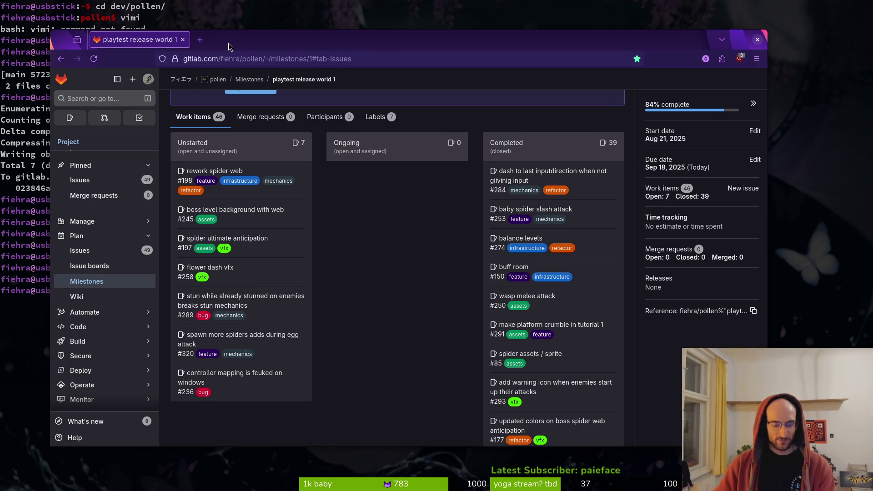
Step: Open flower_level.gd in Neovim through the file finder and save it
{"action": "key", "text": "alt+Tab"}
{"action": "type", "text": "vimf"}
{"action": "key", "text": "Return"}
{"action": "type", "text": "flol"}
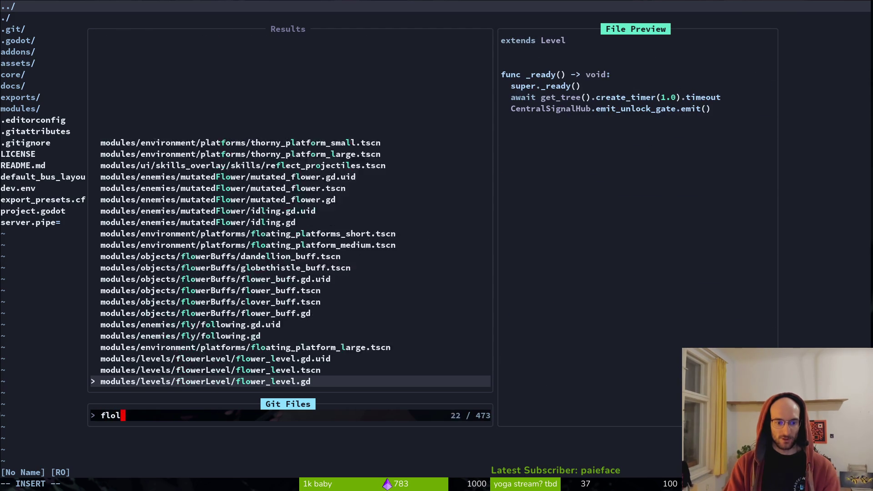
{"action": "key", "text": "Return"}
{"action": "type", "text": ":w"}
{"action": "key", "text": "Return"}
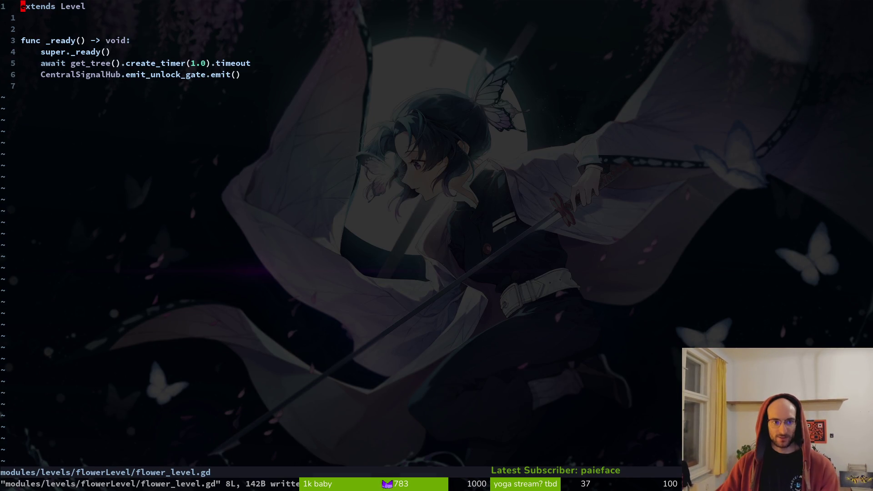
{"action": "key", "text": "alt+Tab"}
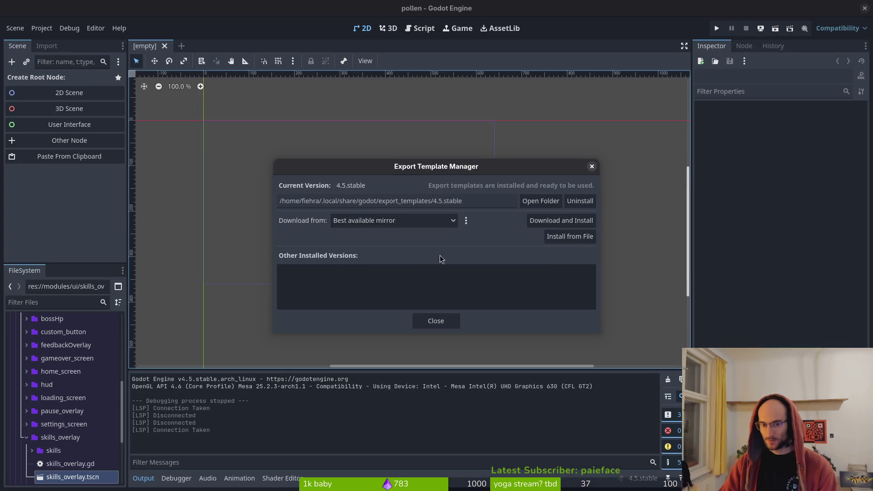
Step: Export the Web preset to exports/index.html, overwriting the old file, then open Files at home
{"action": "left_click", "coordinate": [445, 318]}
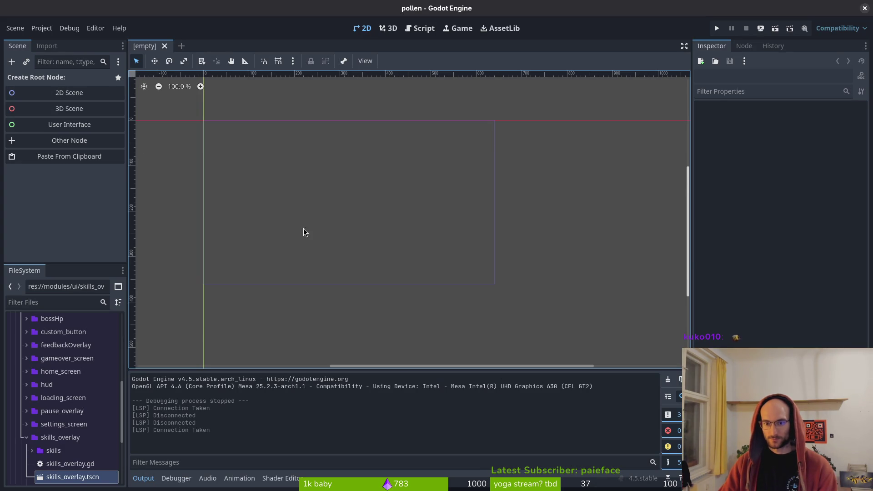
{"action": "left_click", "coordinate": [42, 28]}
{"action": "left_click", "coordinate": [45, 90]}
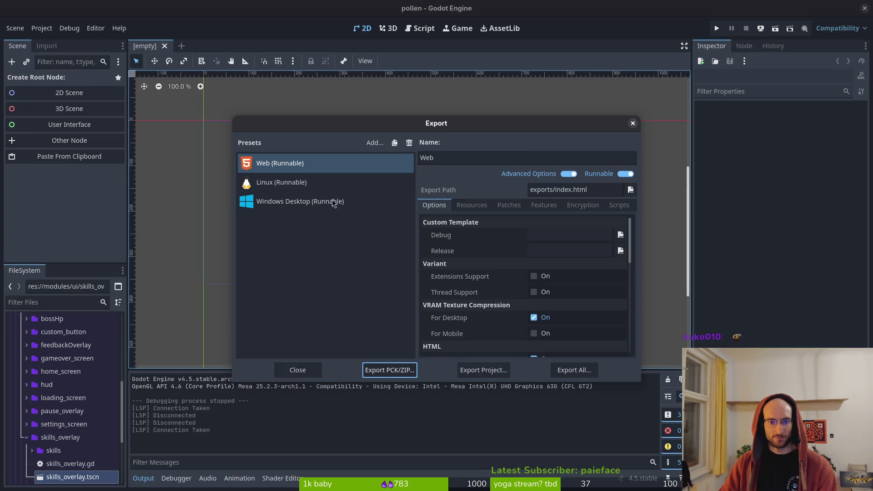
{"action": "left_click", "coordinate": [478, 370]}
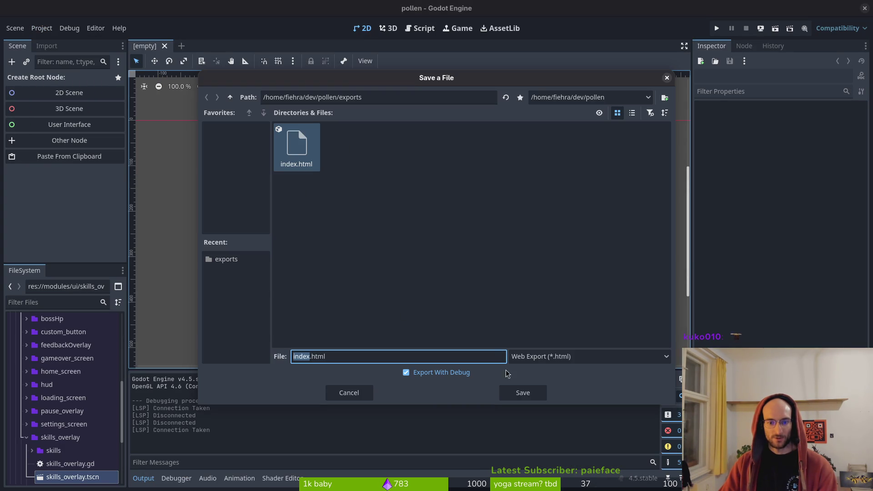
{"action": "left_click", "coordinate": [521, 391]}
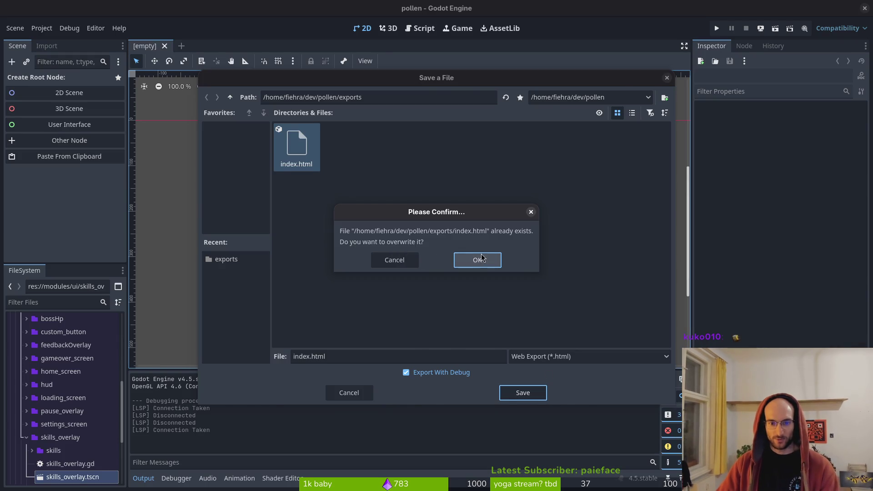
{"action": "left_click", "coordinate": [482, 259]}
{"action": "key", "text": "super"}
{"action": "key", "text": "super"}
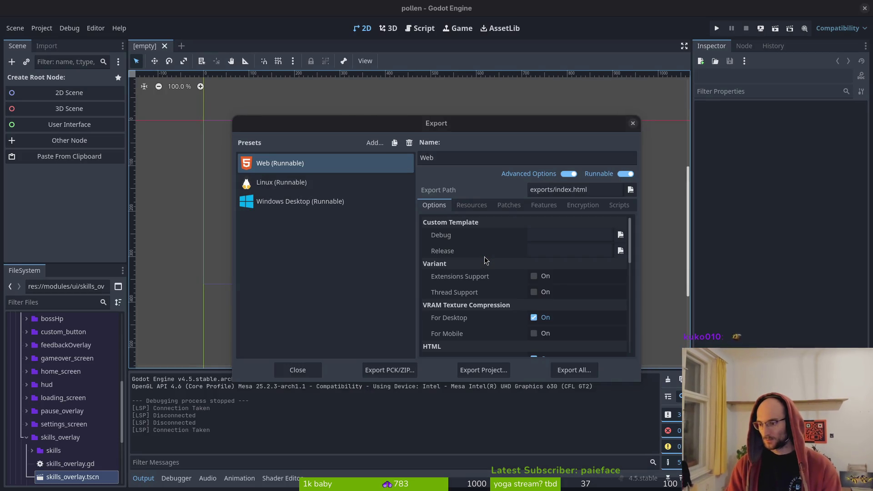
{"action": "key", "text": "super+e"}
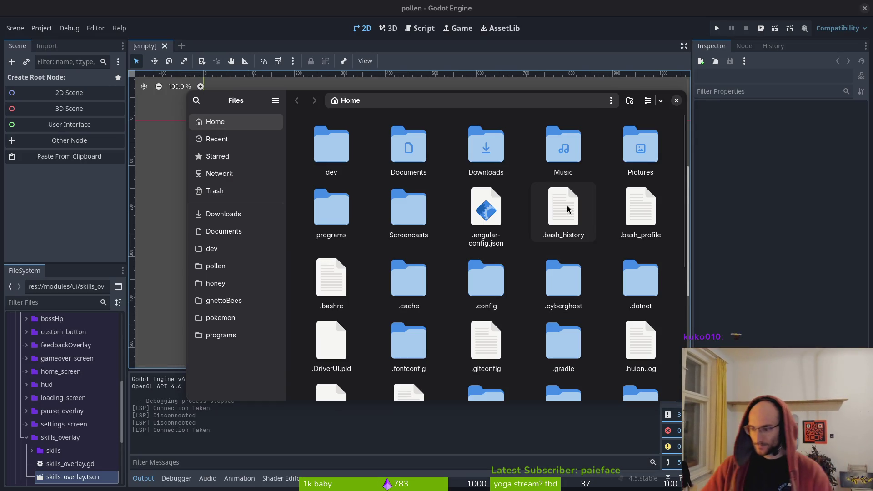
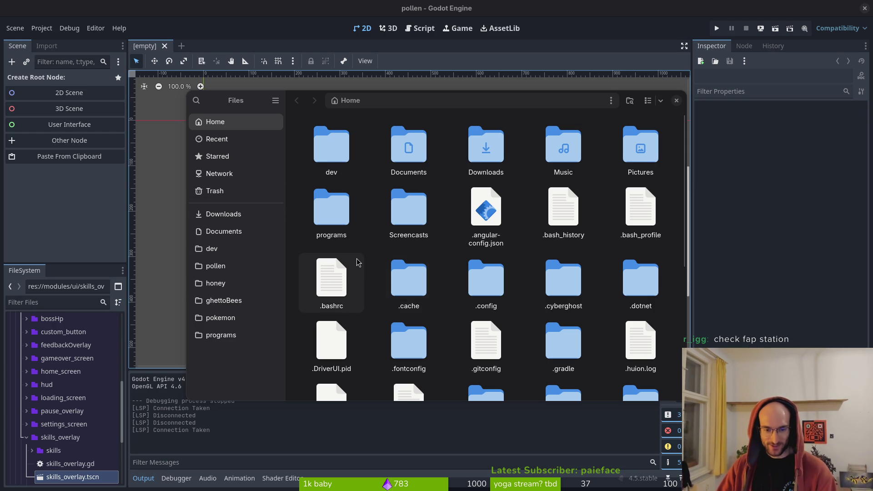
Step: Trash the old pollen.zip in pollen/exports and compress all export files into a new pollen archive
{"action": "left_click", "coordinate": [232, 215]}
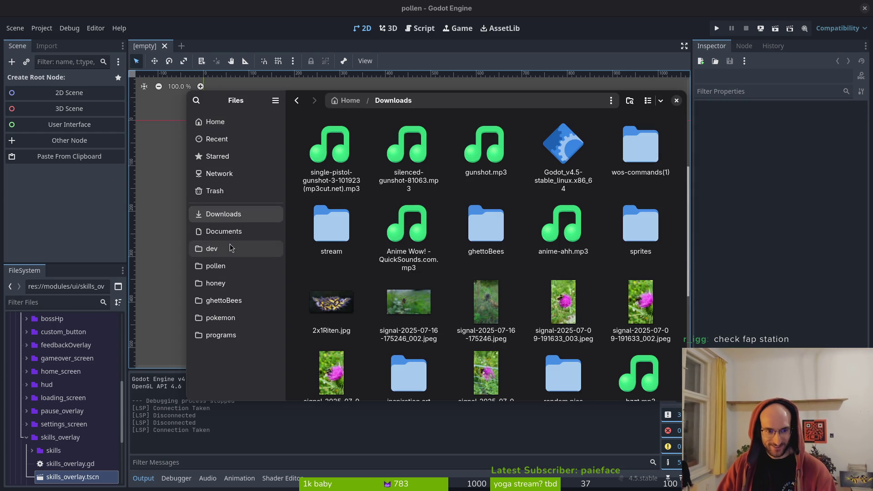
{"action": "left_click", "coordinate": [221, 267]}
{"action": "double_click", "coordinate": [483, 220]}
{"action": "left_click", "coordinate": [498, 285]}
{"action": "key", "text": "Delete"}
{"action": "key", "text": "ctrl+a"}
{"action": "right_click", "coordinate": [499, 285]}
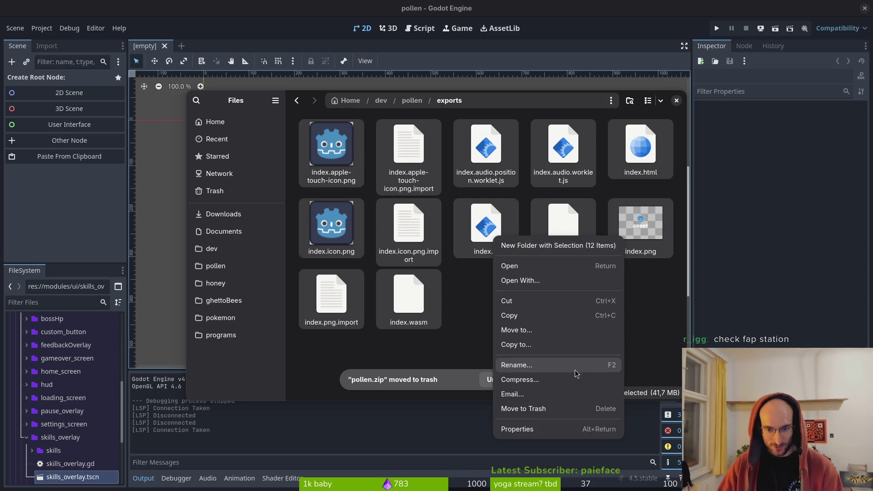
{"action": "left_click", "coordinate": [546, 382]}
{"action": "type", "text": "polle"}
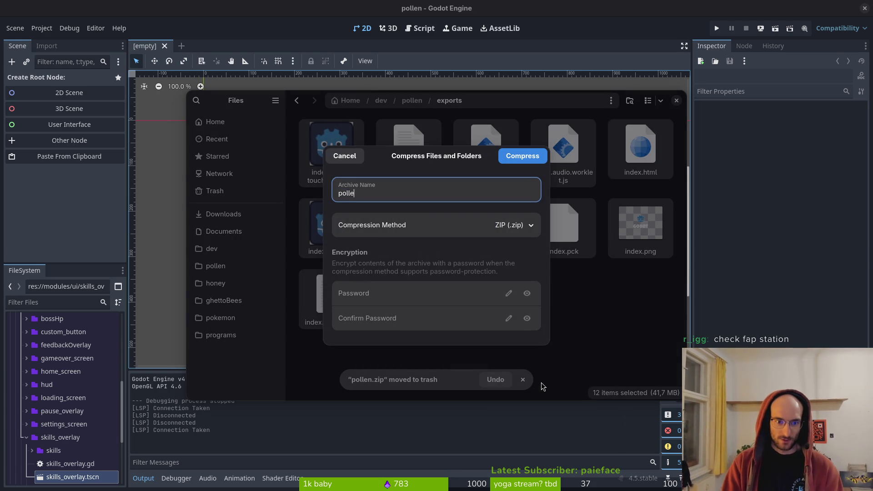
{"action": "type", "text": "n"}
{"action": "key", "text": "Return"}
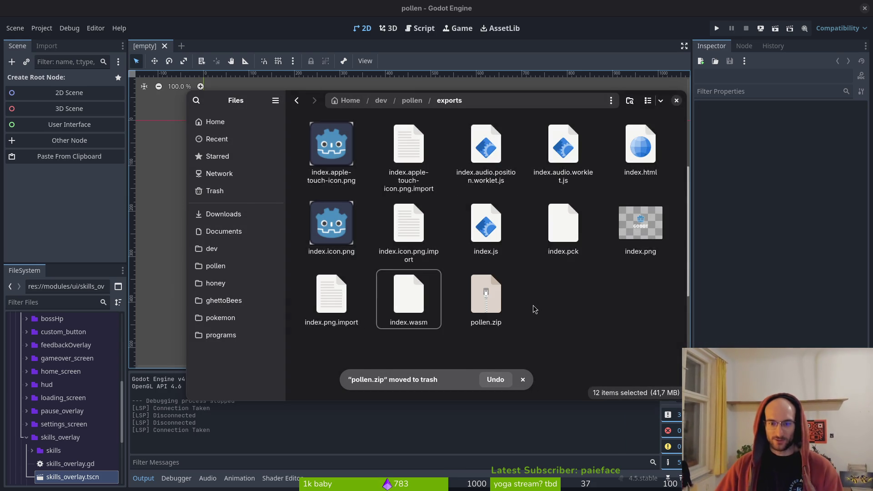
Step: Close the file manager and load itch.io in a new Firefox tab
{"action": "key", "text": "ctrl+w"}
{"action": "key", "text": "alt+Tab"}
{"action": "key", "text": "ctrl+t"}
{"action": "type", "text": "it"}
{"action": "key", "text": "Return"}
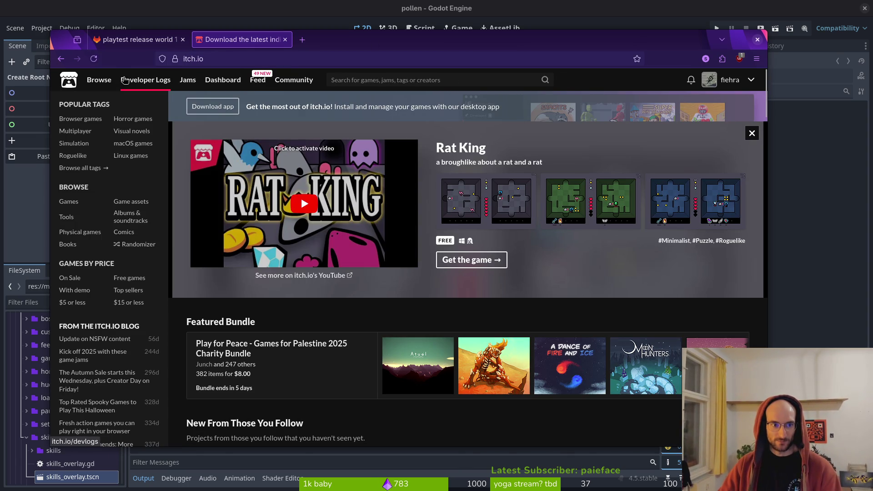
Step: Go from the itch.io dashboard to the pollinate or die project's edit page
{"action": "left_click", "coordinate": [145, 80]}
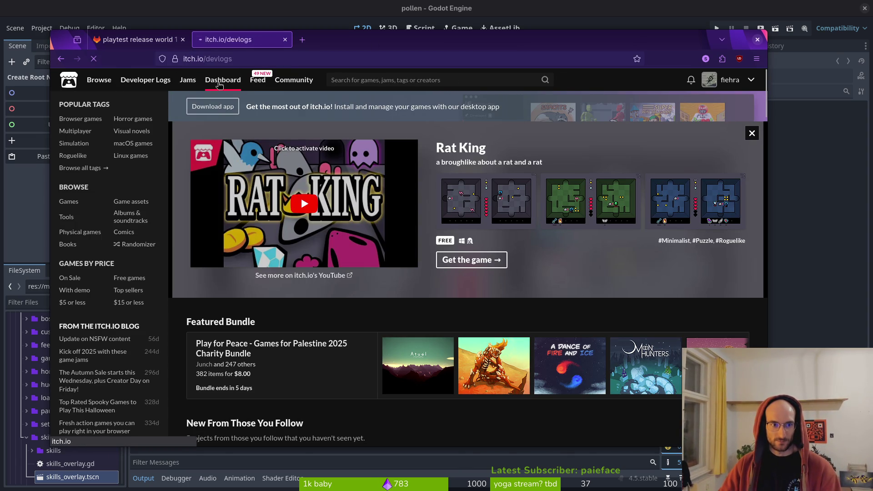
{"action": "left_click", "coordinate": [224, 81]}
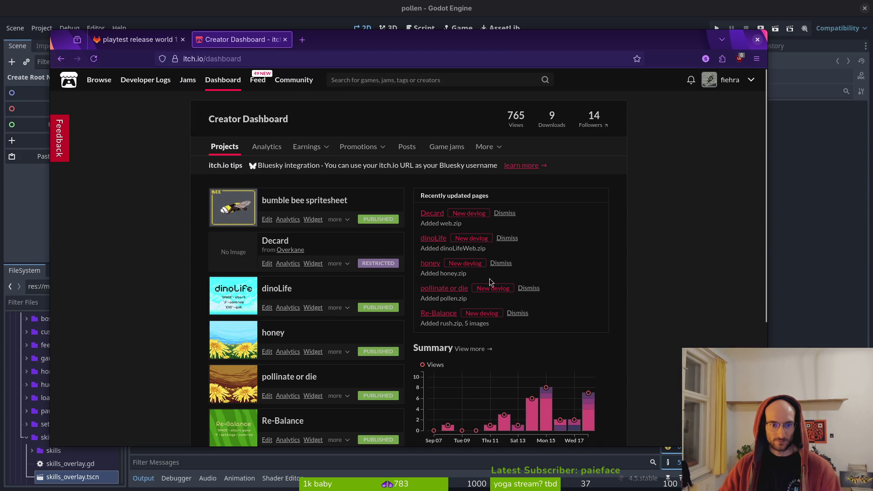
{"action": "left_click", "coordinate": [289, 378]}
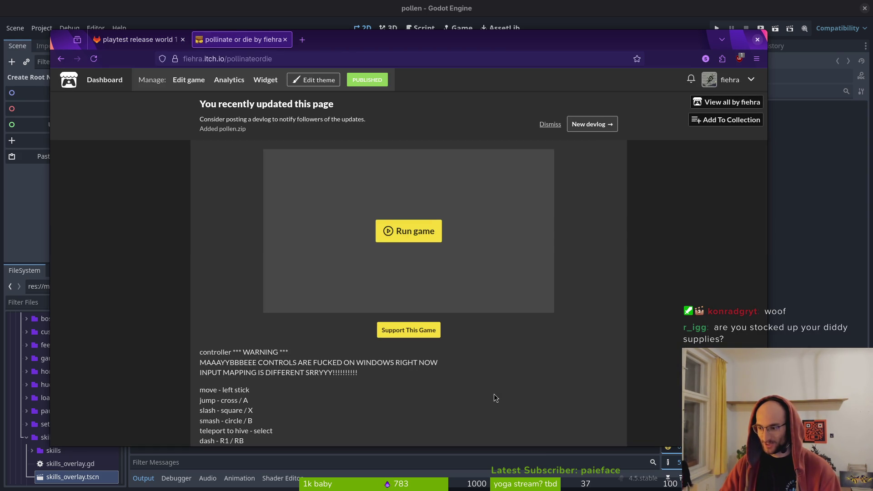
{"action": "left_click", "coordinate": [195, 86]}
{"action": "scroll", "coordinate": [353, 215], "scroll_direction": "down", "scroll_amount": 10}
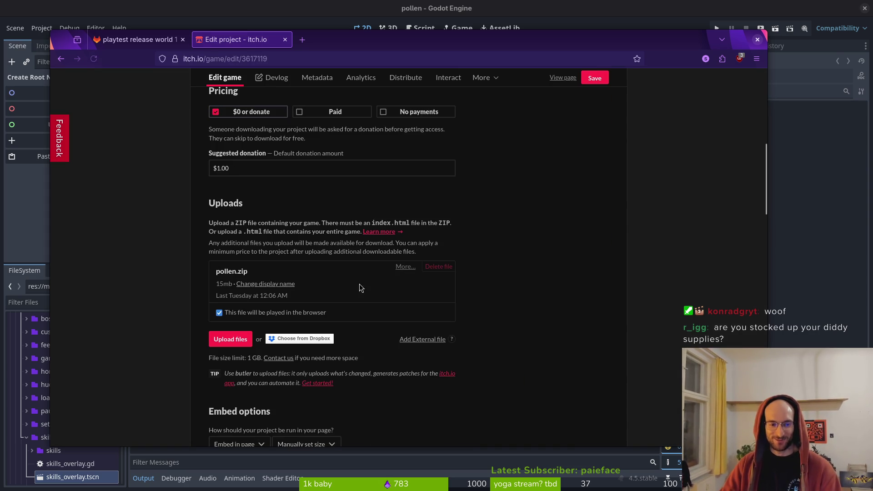
Step: Upload exports/pollen.zip, mark it playable in the browser, and save the project
{"action": "left_click", "coordinate": [231, 339]}
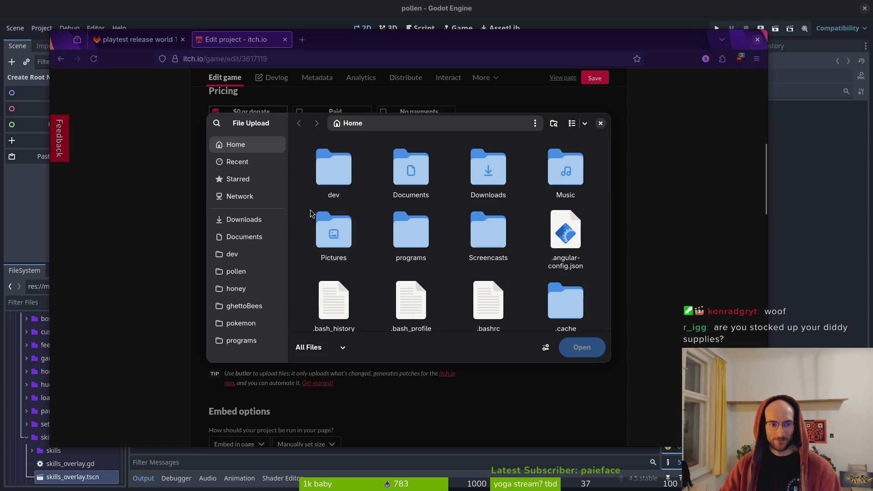
{"action": "left_click", "coordinate": [254, 271]}
{"action": "scroll", "coordinate": [455, 282], "scroll_direction": "down", "scroll_amount": 3}
{"action": "scroll", "coordinate": [419, 238], "scroll_direction": "up", "scroll_amount": 2}
{"action": "double_click", "coordinate": [568, 221]}
{"action": "scroll", "coordinate": [439, 244], "scroll_direction": "down", "scroll_amount": 3}
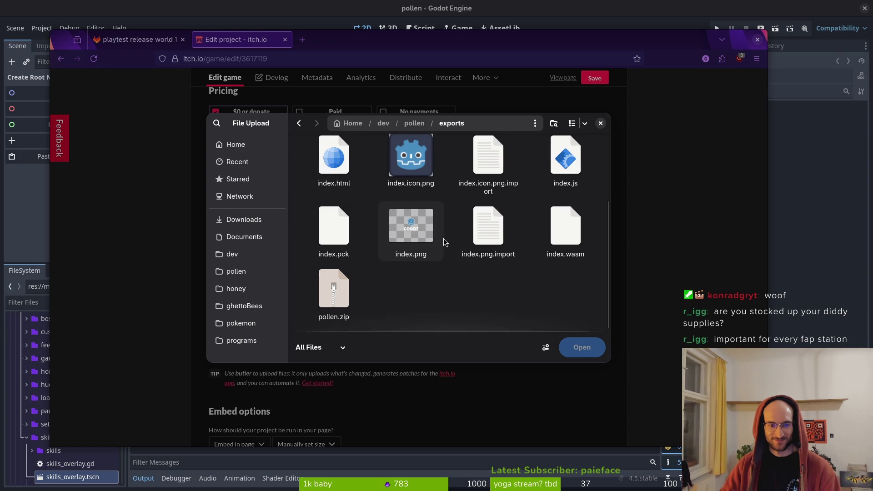
{"action": "left_click", "coordinate": [334, 291]}
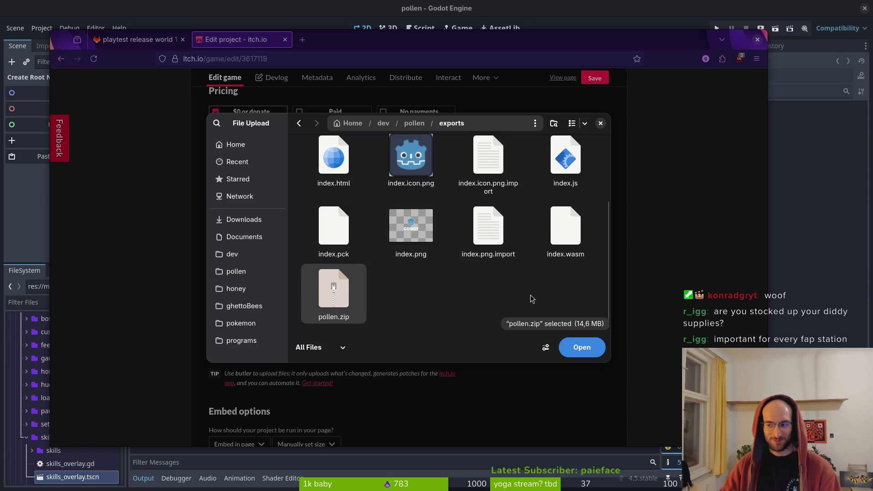
{"action": "left_click", "coordinate": [591, 356]}
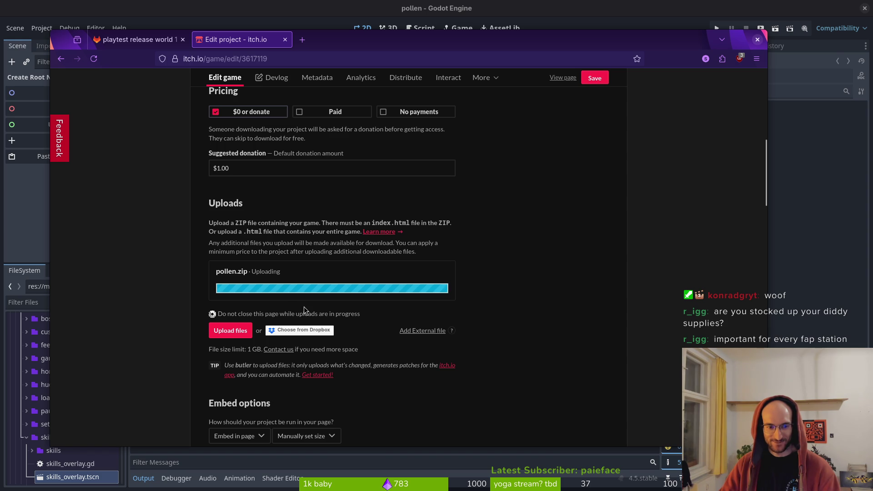
{"action": "left_click", "coordinate": [262, 351]}
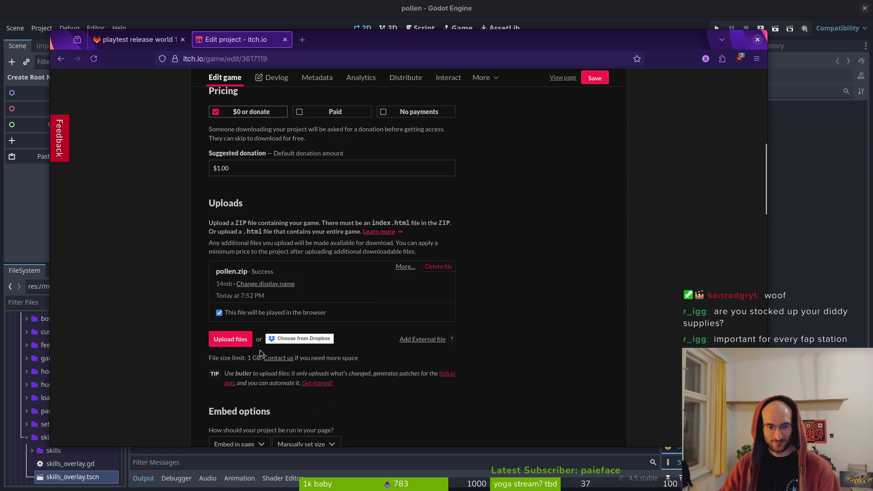
{"action": "left_click", "coordinate": [602, 80]}
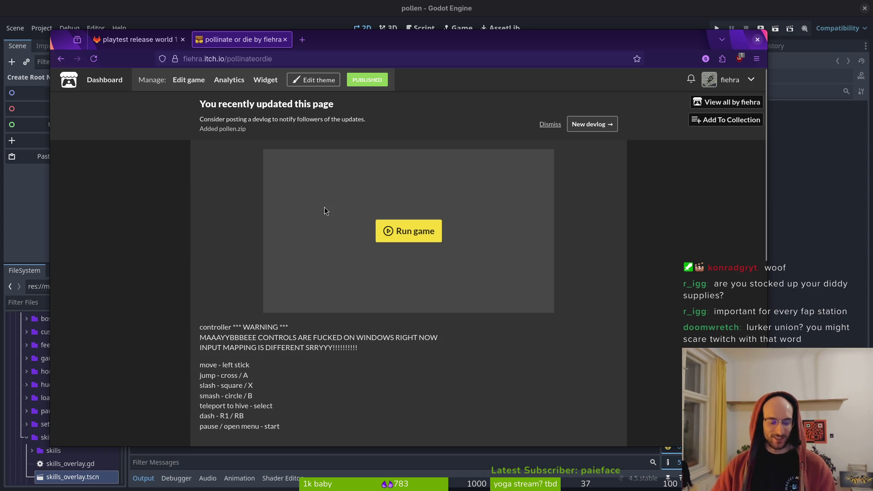
Step: Run the game on its page, check the feedback screen, start from the title menu, and go full screen
{"action": "left_click", "coordinate": [408, 231]}
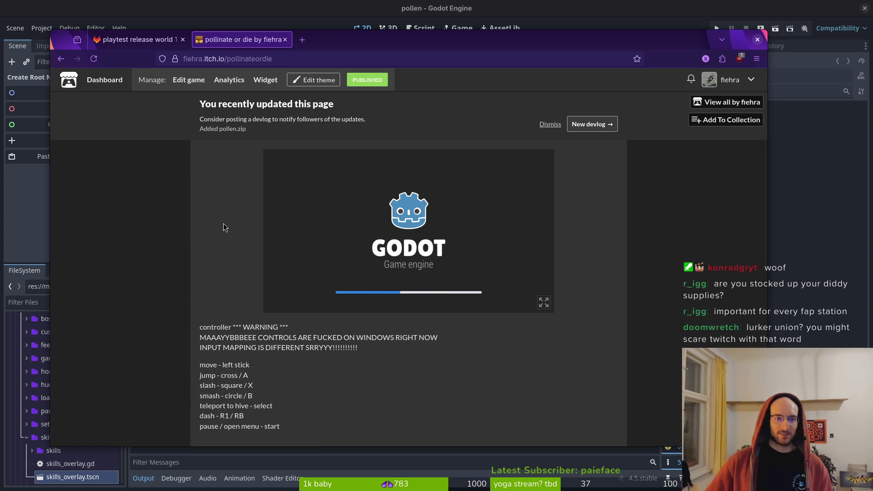
{"action": "key", "text": "super+Up"}
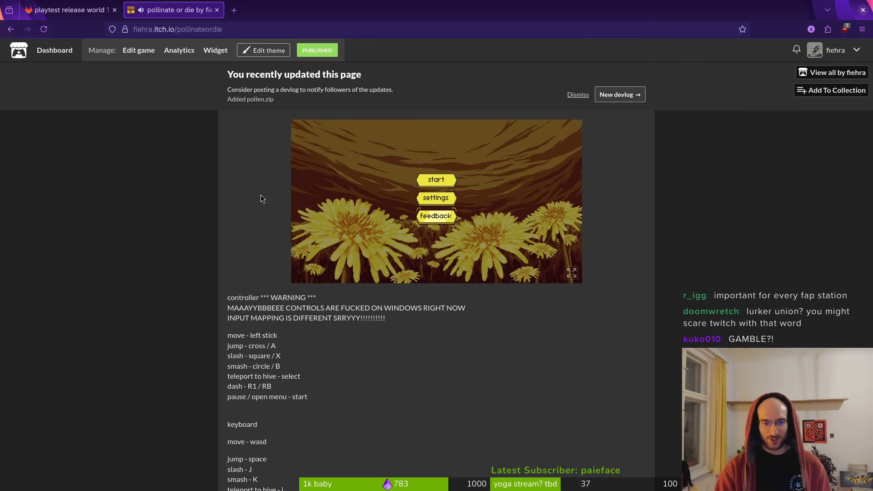
{"action": "key", "text": "Down"}
{"action": "key", "text": "Down"}
{"action": "key", "text": "Return"}
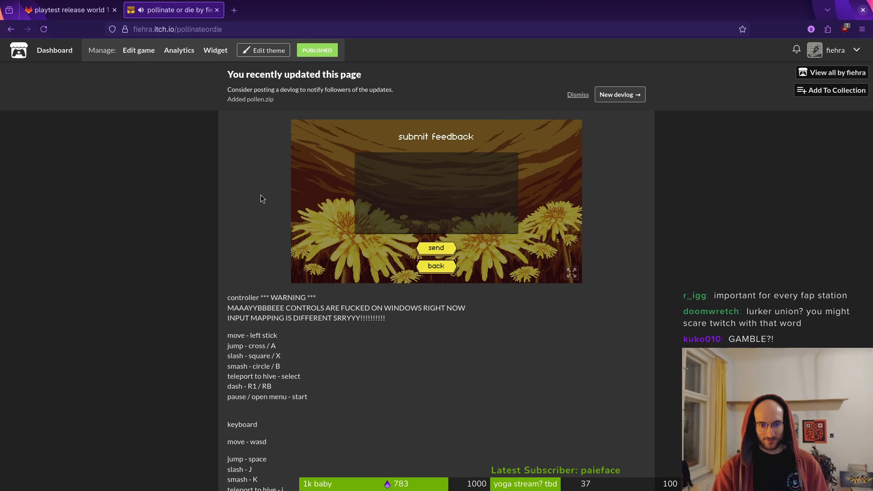
{"action": "key", "text": "Escape"}
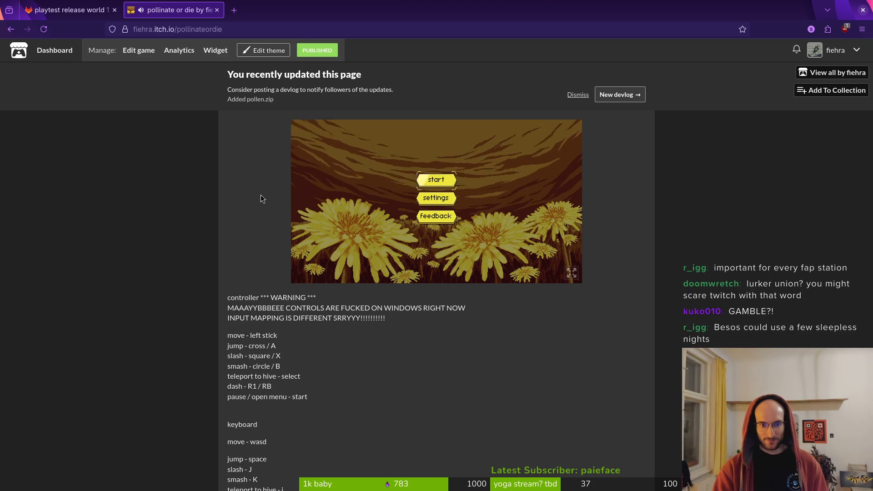
{"action": "key", "text": "Return"}
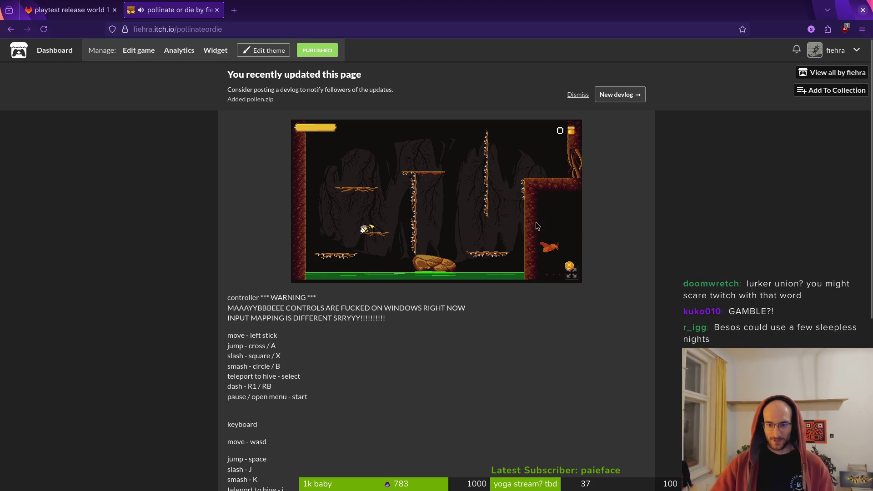
{"action": "left_click", "coordinate": [571, 274]}
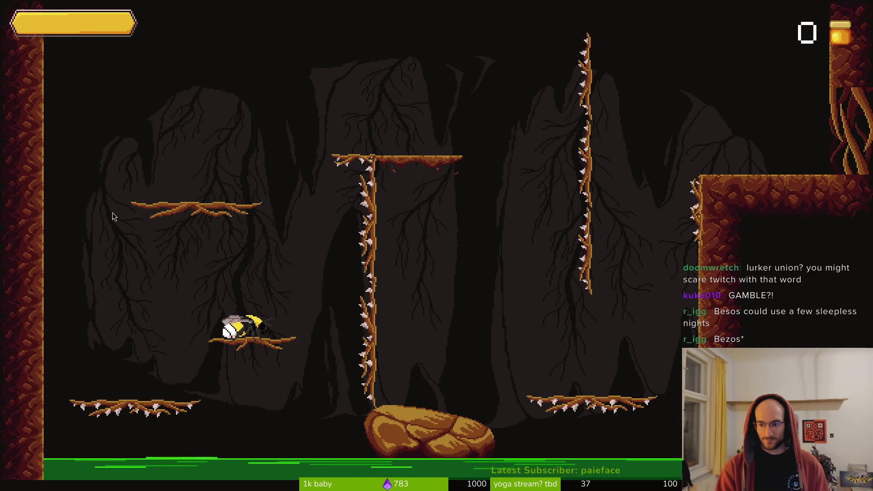
Step: Jump across the left branches, climb the tall thorny vine, and land the bee on the right rock ledge
{"action": "key", "text": "space"}
{"action": "key", "text": "Left"}
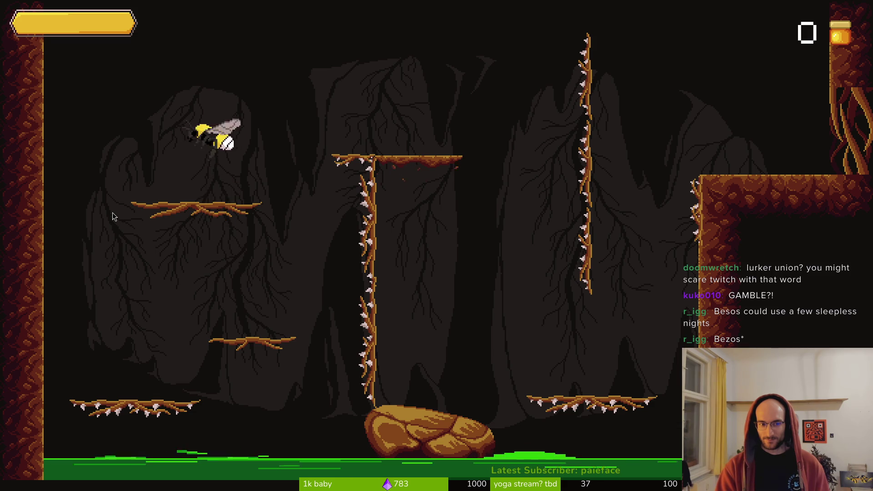
{"action": "key", "text": "Right"}
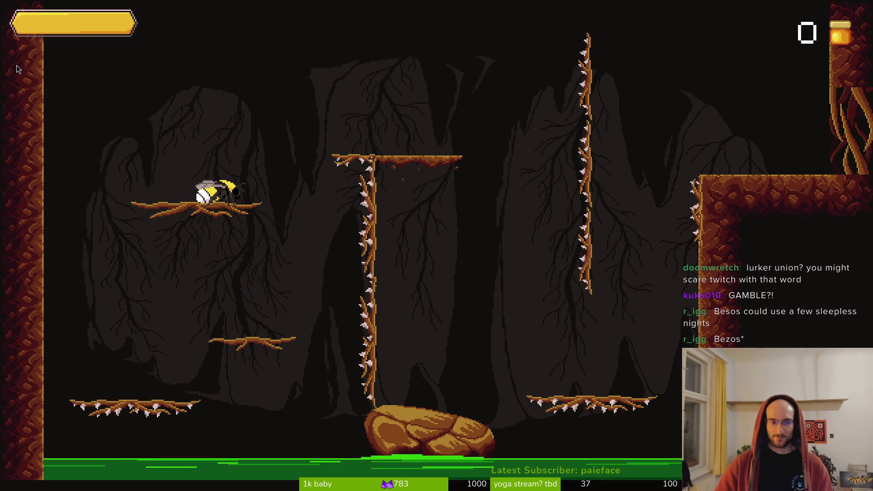
{"action": "key", "text": "space"}
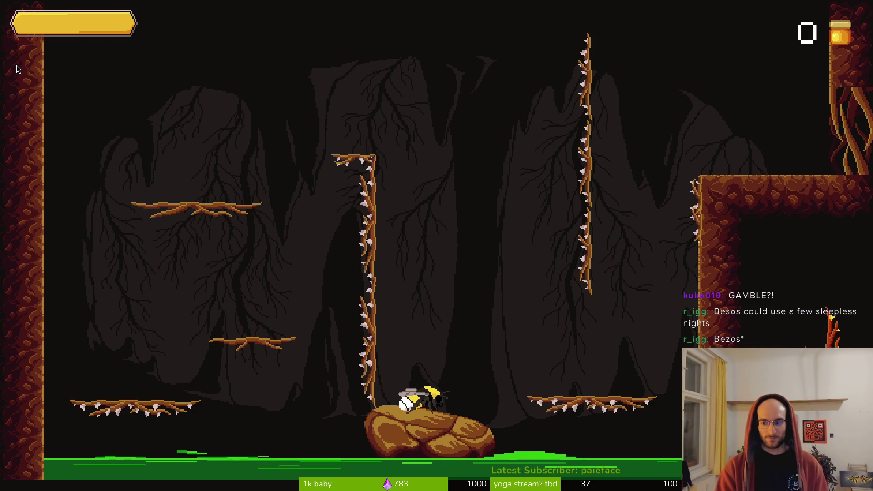
{"action": "key", "text": "Right"}
{"action": "key", "text": "space"}
{"action": "key", "text": "space"}
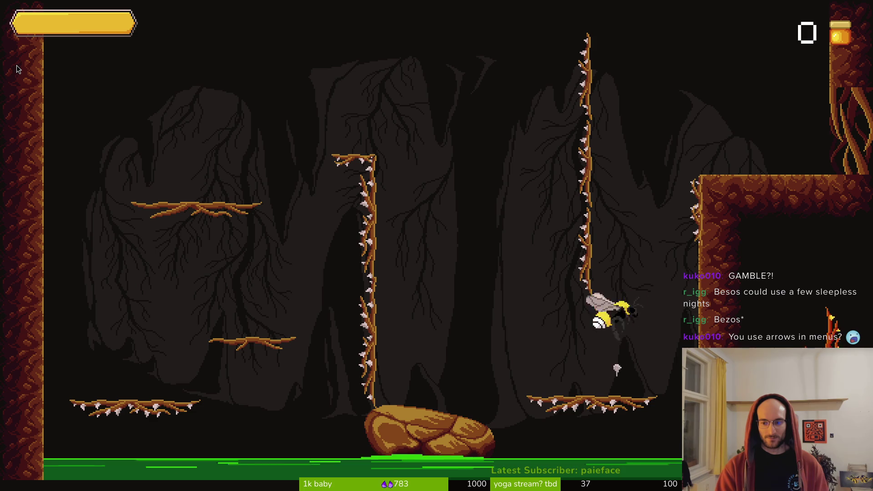
{"action": "key", "text": "Left"}
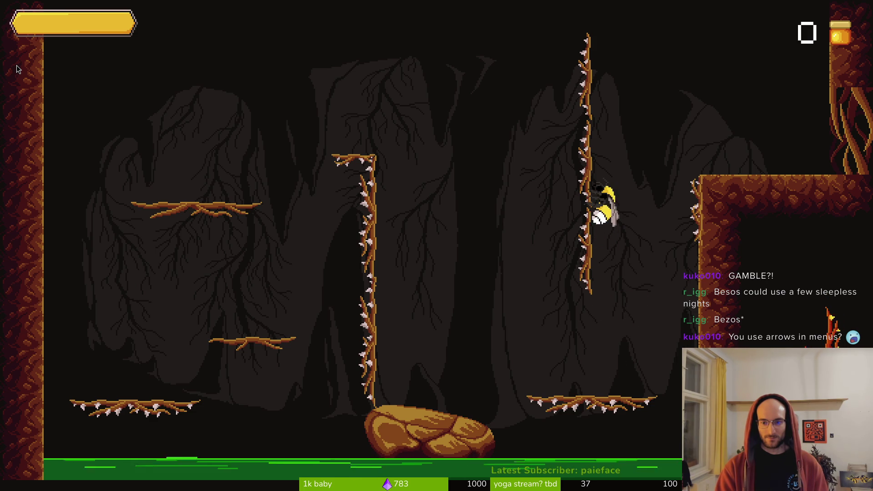
{"action": "key", "text": "Up"}
{"action": "key", "text": "space"}
{"action": "key", "text": "Right"}
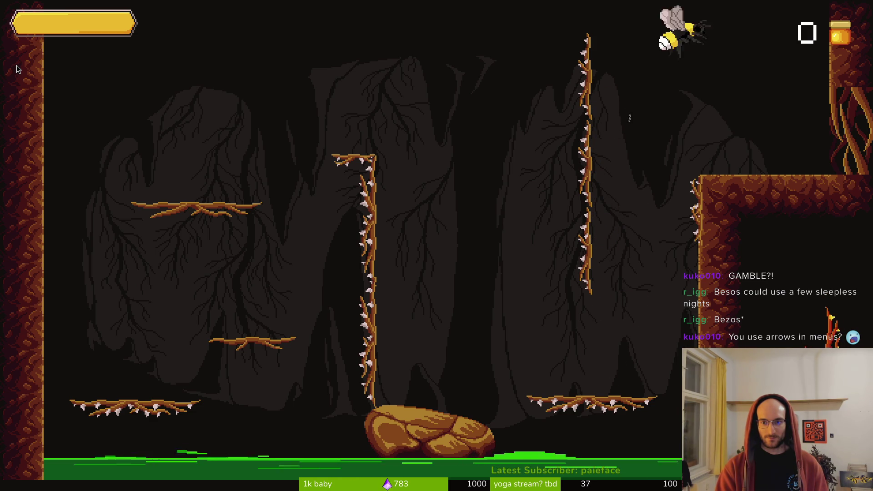
{"action": "key", "text": "Right"}
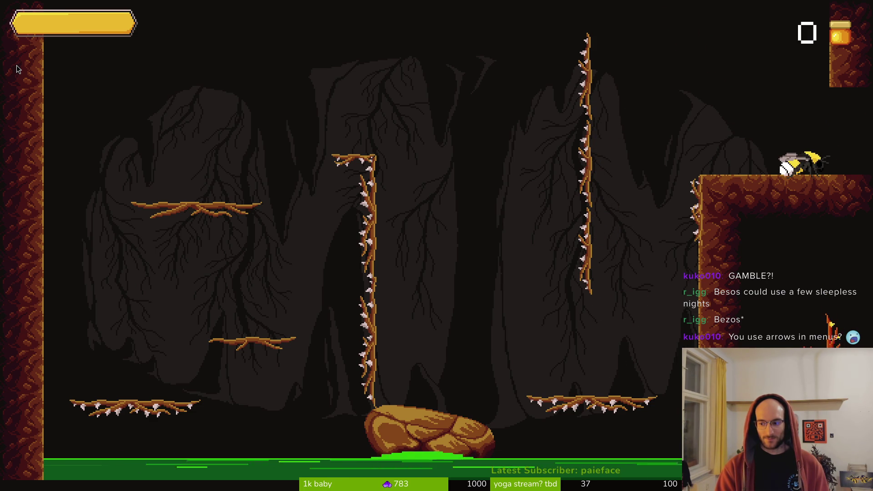
{"action": "key", "text": "Left"}
{"action": "key", "text": "Left"}
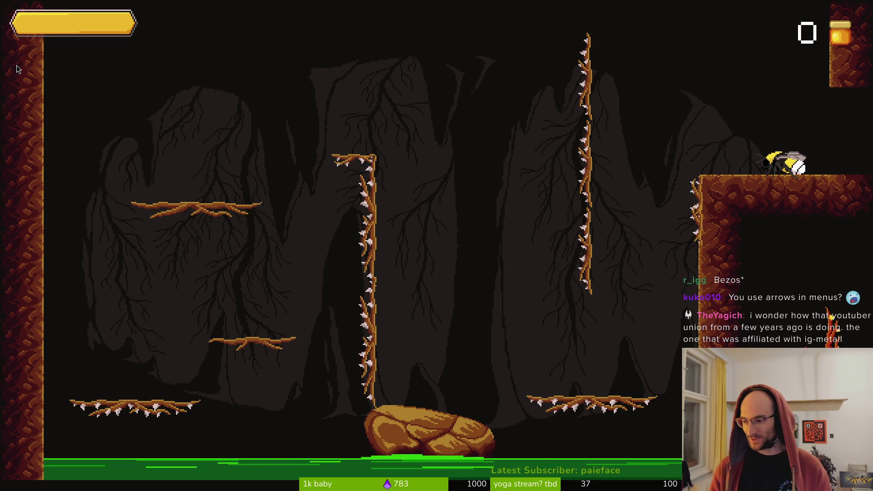
Step: Pause the game, cycle through the pause-menu options, and resume with Enter
{"action": "key", "text": "Escape"}
{"action": "key", "text": "Down"}
{"action": "key", "text": "Down"}
{"action": "key", "text": "Up"}
{"action": "key", "text": "Up"}
{"action": "key", "text": "Down"}
{"action": "key", "text": "Down"}
{"action": "key", "text": "Down"}
{"action": "key", "text": "Up"}
{"action": "key", "text": "Up"}
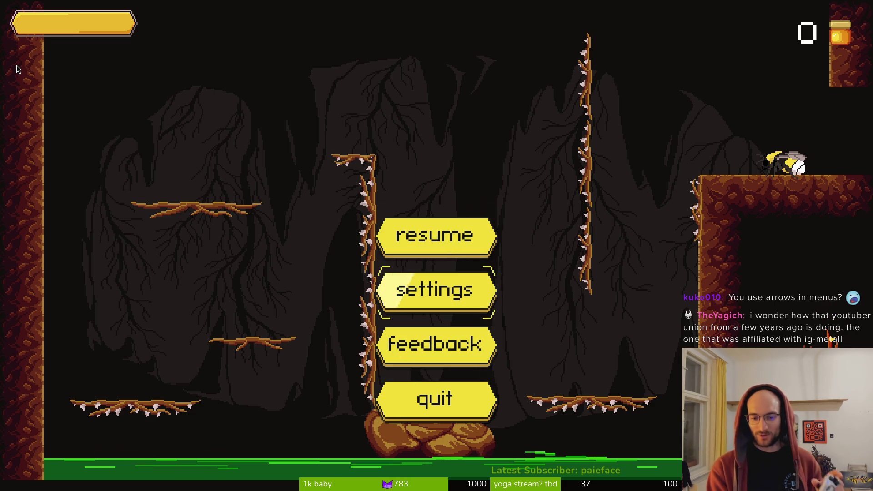
{"action": "key", "text": "Down"}
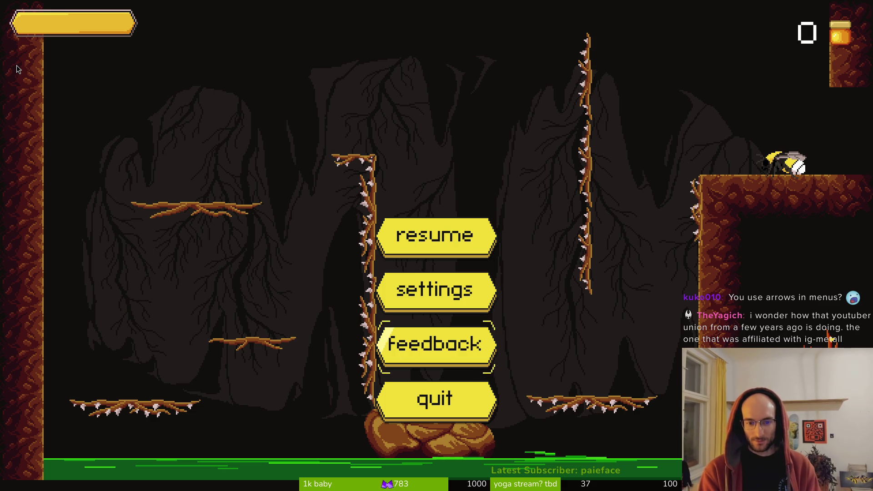
{"action": "key", "text": "Up"}
{"action": "key", "text": "Up"}
{"action": "key", "text": "Up"}
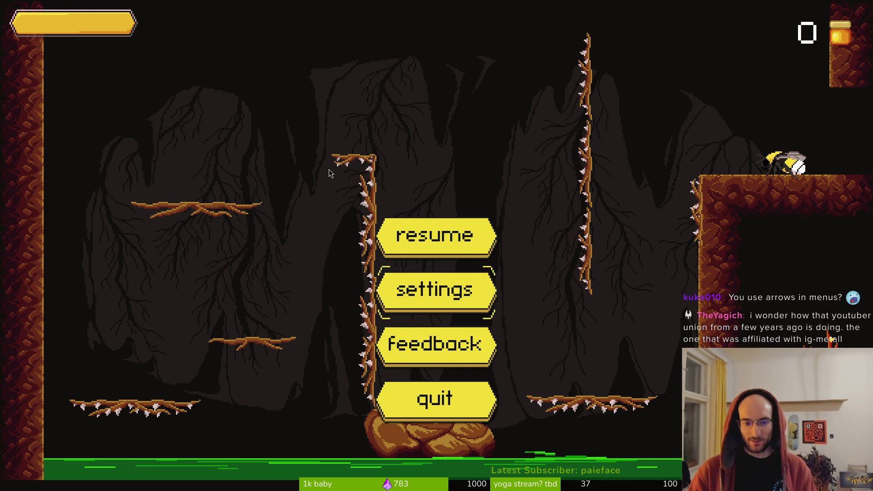
{"action": "key", "text": "Down"}
{"action": "key", "text": "Down"}
{"action": "key", "text": "Down"}
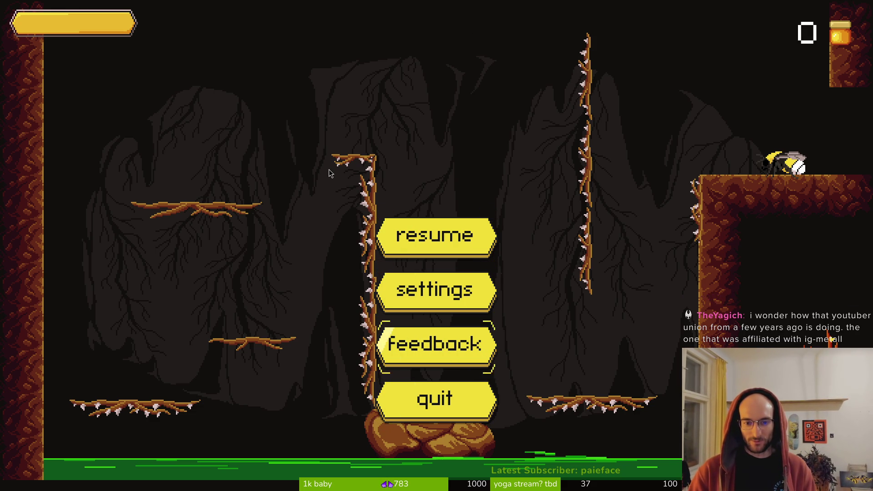
{"action": "key", "text": "Up"}
{"action": "key", "text": "Up"}
{"action": "key", "text": "Up"}
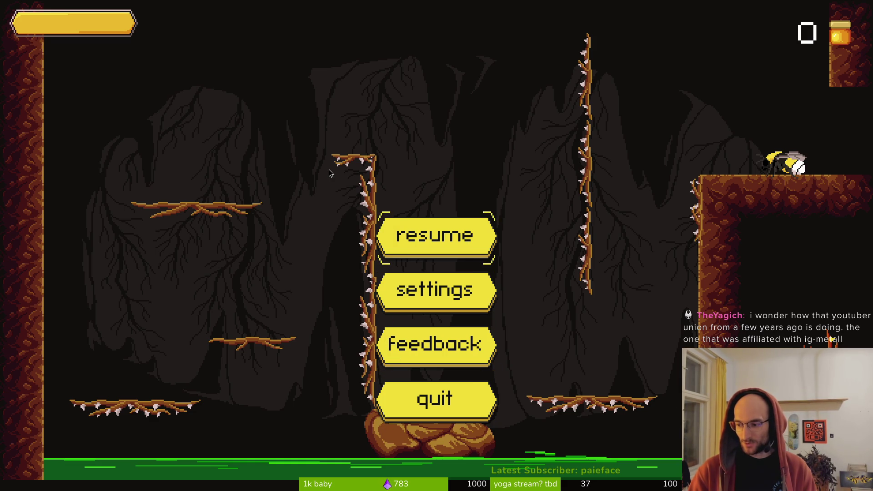
{"action": "key", "text": "Down"}
{"action": "key", "text": "Down"}
{"action": "key", "text": "Down"}
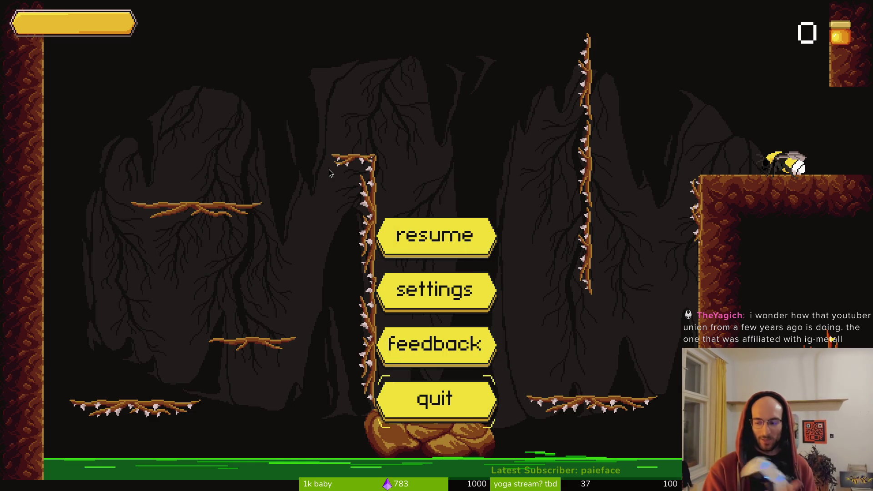
{"action": "key", "text": "Up"}
{"action": "key", "text": "Up"}
{"action": "key", "text": "Up"}
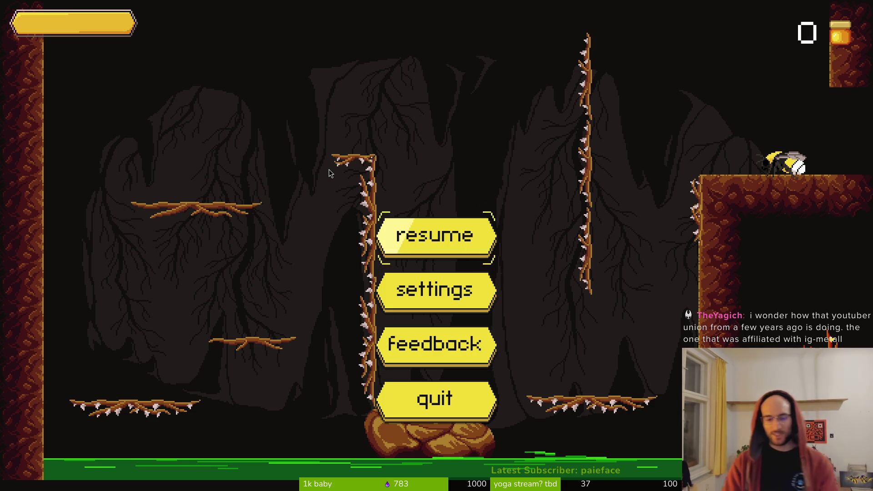
{"action": "key", "text": "Return"}
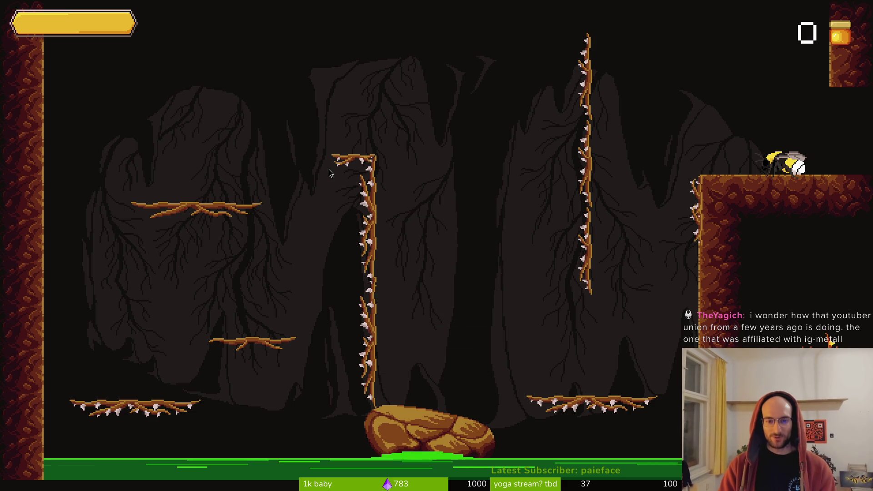
{"action": "key", "text": "space"}
Step: Pause again, check the menu choice wraps around, close it with Escape, and fly the bee right
{"action": "key", "text": "Escape"}
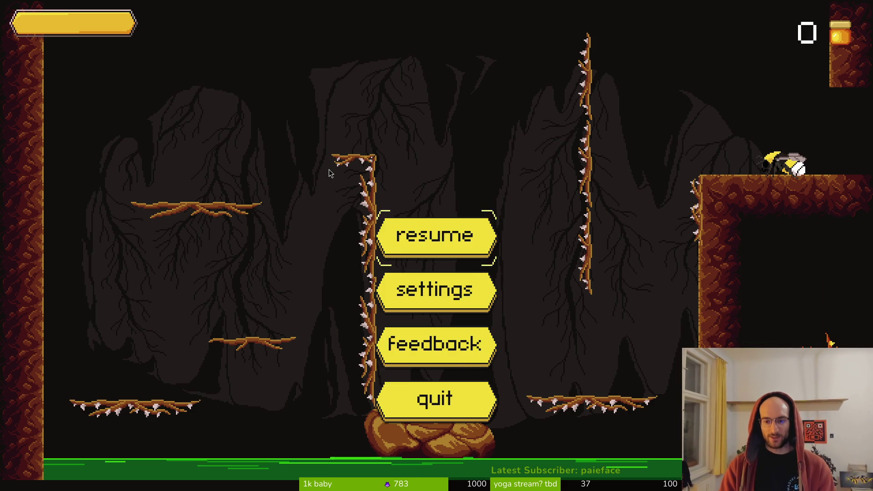
{"action": "key", "text": "Down"}
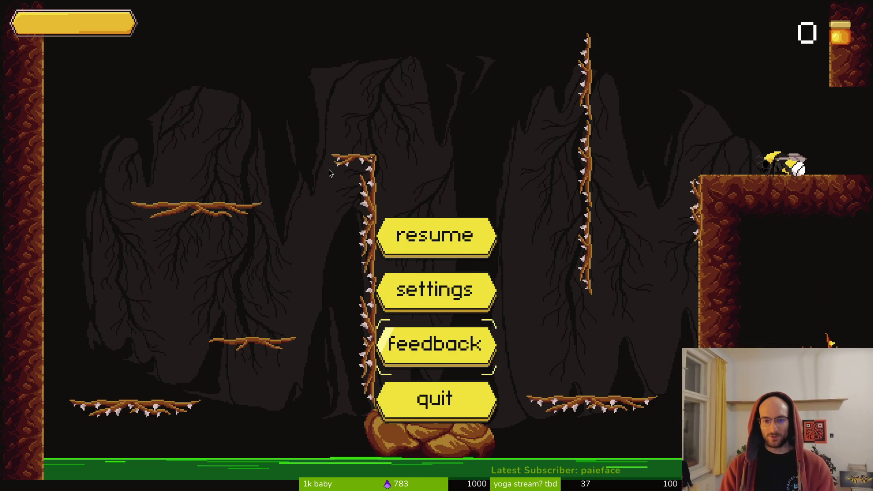
{"action": "key", "text": "Down"}
{"action": "key", "text": "Down"}
{"action": "key", "text": "Up"}
{"action": "key", "text": "Up"}
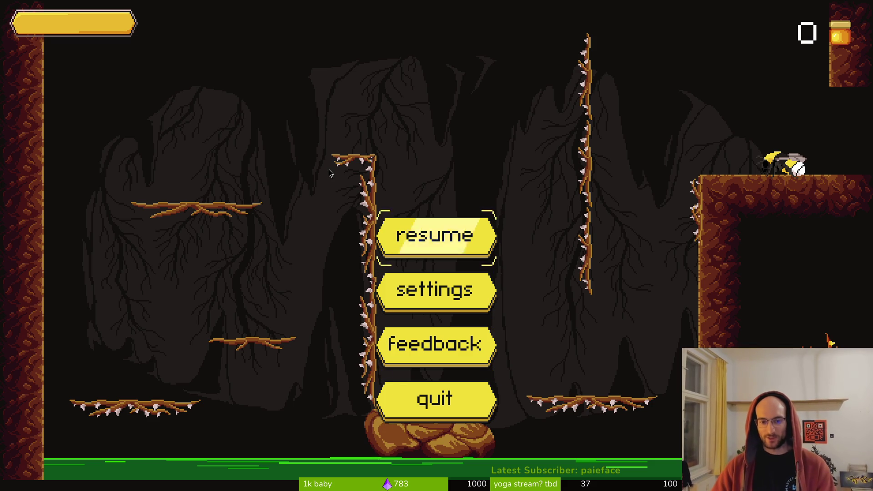
{"action": "key", "text": "Down"}
{"action": "key", "text": "Up"}
{"action": "key", "text": "Up"}
{"action": "key", "text": "Down"}
{"action": "key", "text": "Up"}
{"action": "key", "text": "Down"}
{"action": "key", "text": "Down"}
{"action": "key", "text": "Up"}
{"action": "key", "text": "Down"}
{"action": "key", "text": "Down"}
{"action": "key", "text": "Down"}
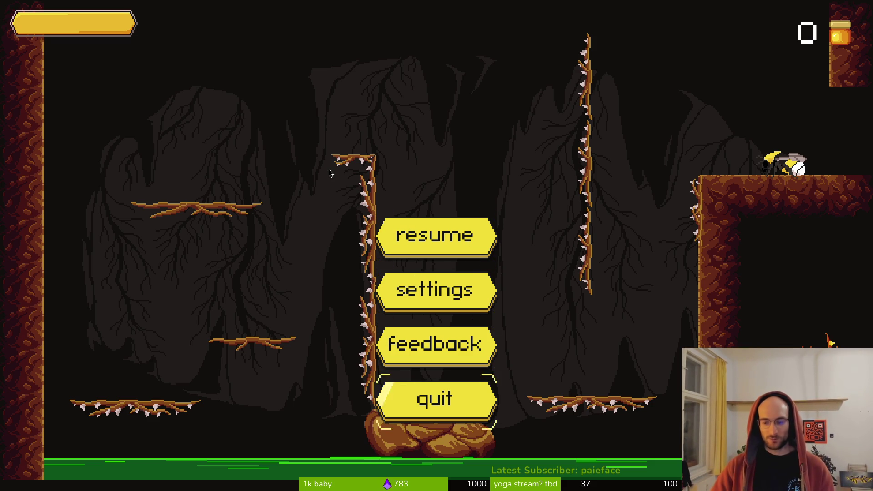
{"action": "key", "text": "Down"}
{"action": "key", "text": "Up"}
{"action": "key", "text": "Up"}
{"action": "key", "text": "Up"}
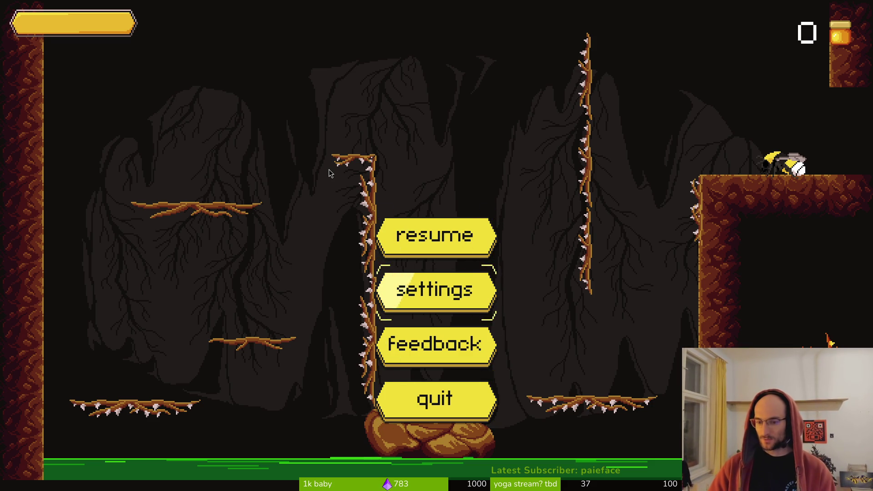
{"action": "key", "text": "Down"}
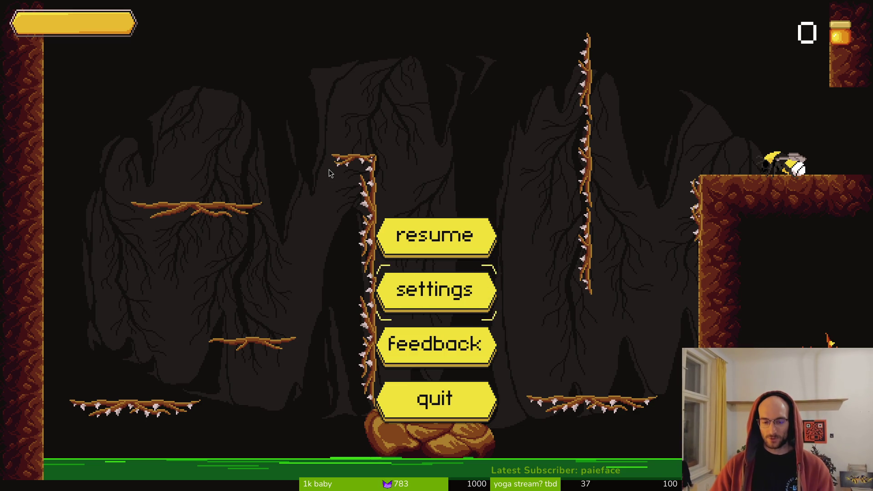
{"action": "key", "text": "Escape"}
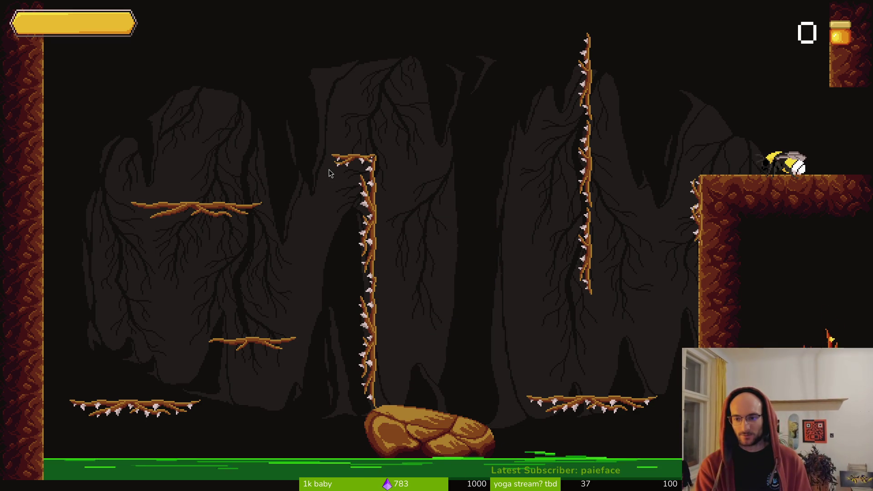
{"action": "key", "text": "Right"}
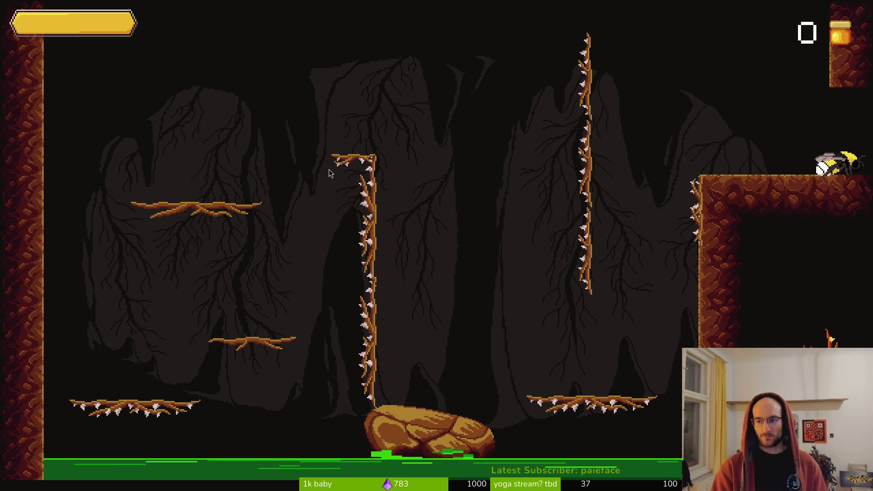
Step: Drop to the room floor and slash the wasps and small enemy there
{"action": "key", "text": "Left"}
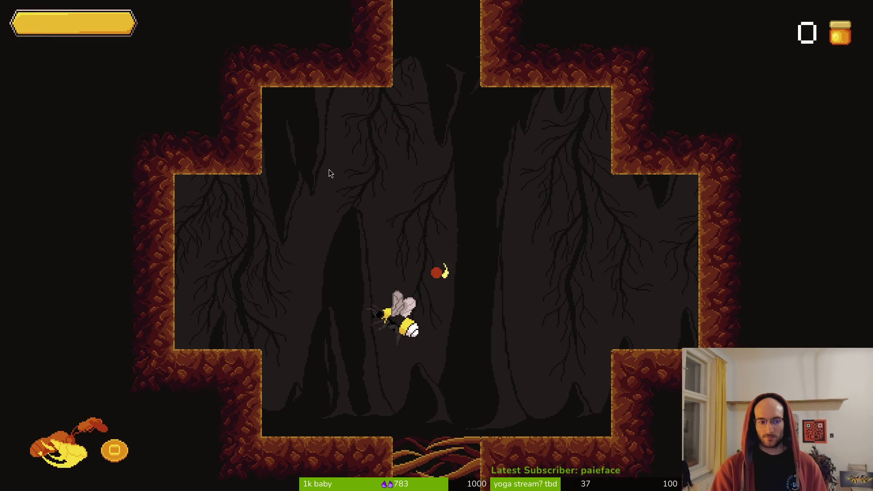
{"action": "key", "text": "space"}
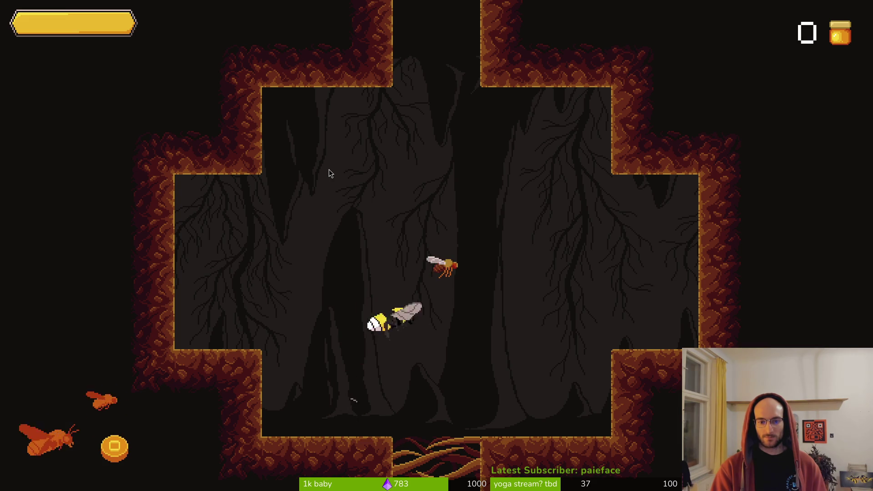
{"action": "key", "text": "space"}
{"action": "key", "text": "space"}
{"action": "key", "text": "space"}
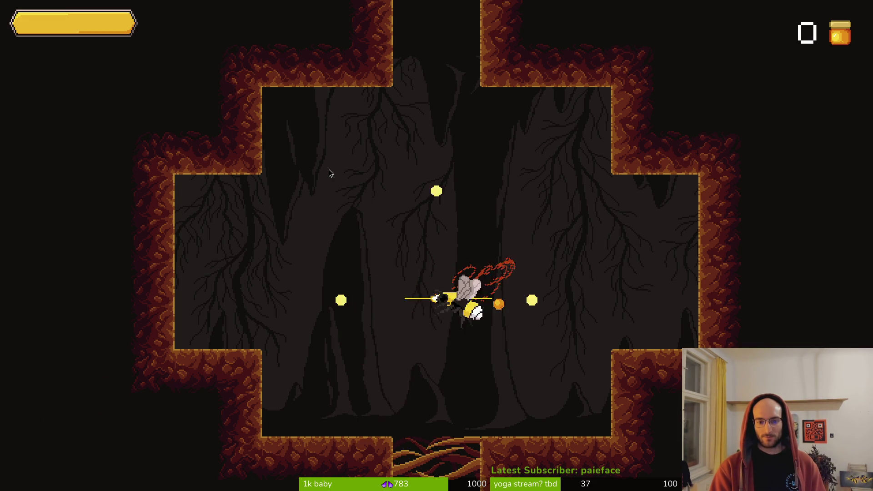
{"action": "key", "text": "d"}
{"action": "key", "text": "d"}
{"action": "key", "text": "space"}
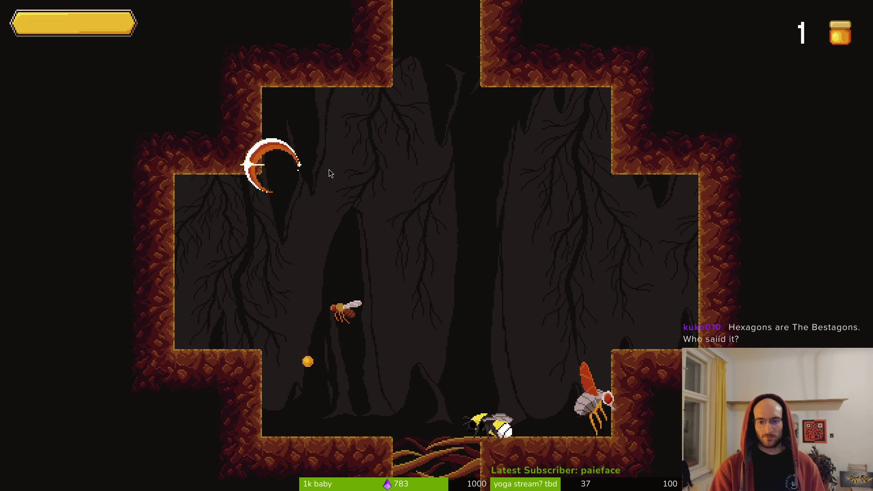
{"action": "key", "text": "space"}
{"action": "key", "text": "a"}
{"action": "key", "text": "space"}
{"action": "key", "text": "space"}
{"action": "key", "text": "d"}
{"action": "key", "text": "space"}
{"action": "key", "text": "space"}
{"action": "key", "text": "space"}
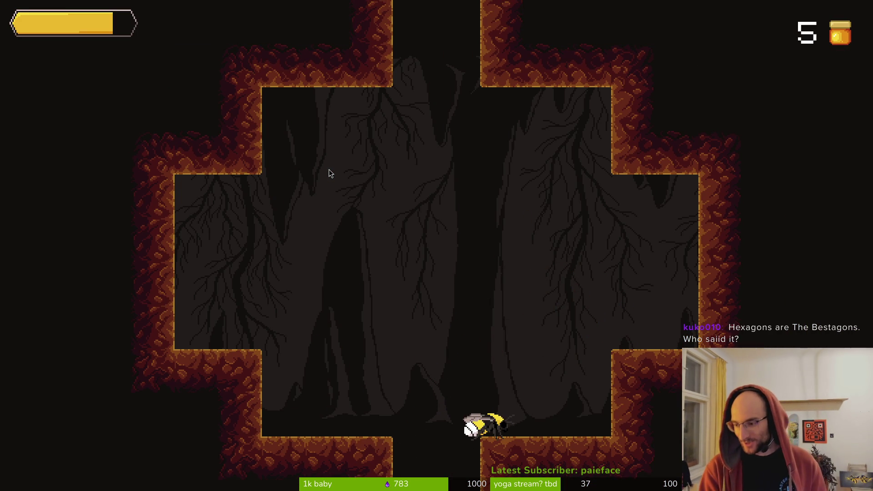
Step: Dash into the room below, fight the spawning enemies, and exit through the floor opening
{"action": "key", "text": "space"}
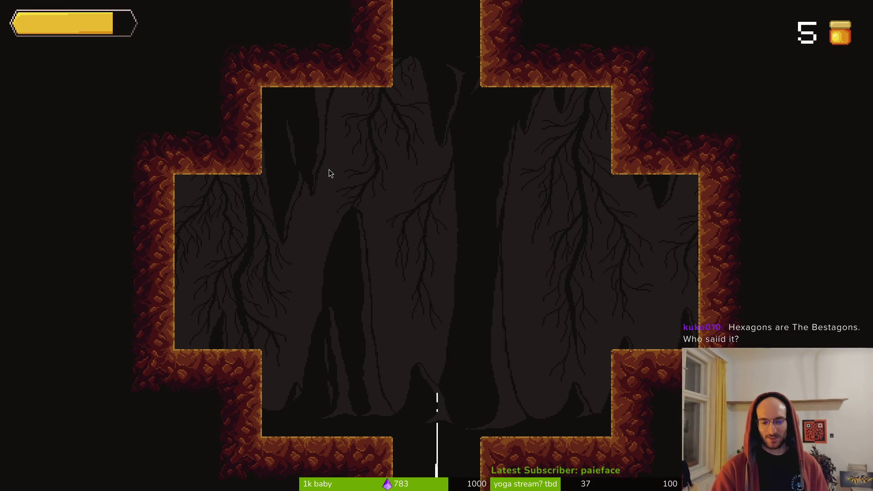
{"action": "key", "text": "Left"}
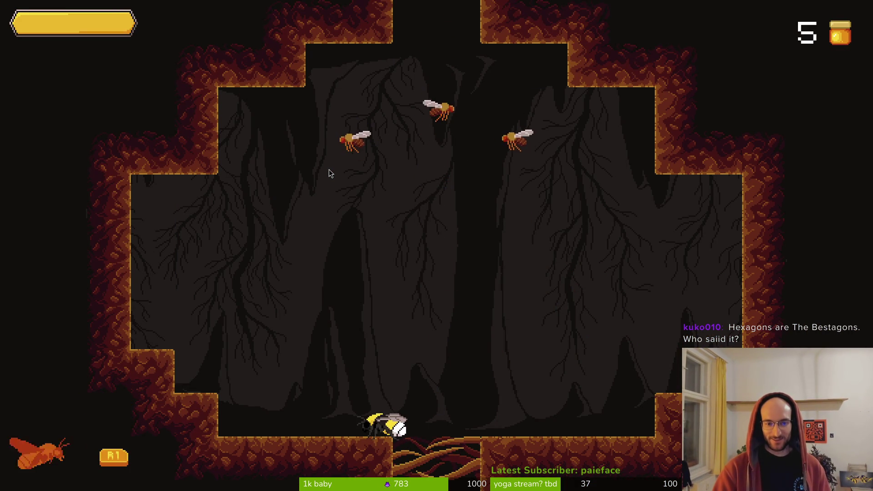
{"action": "key", "text": "space"}
{"action": "key", "text": "space"}
{"action": "key", "text": "space"}
{"action": "key", "text": "space"}
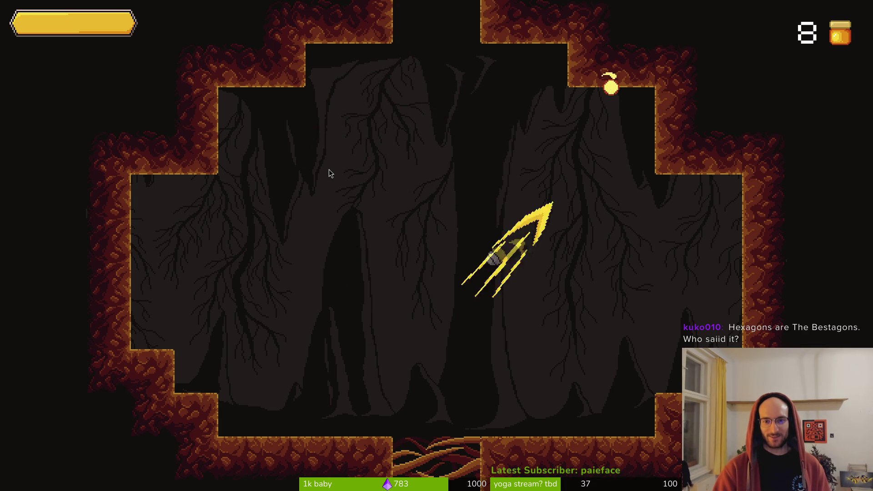
{"action": "key", "text": "space"}
{"action": "key", "text": "space"}
{"action": "key", "text": "space"}
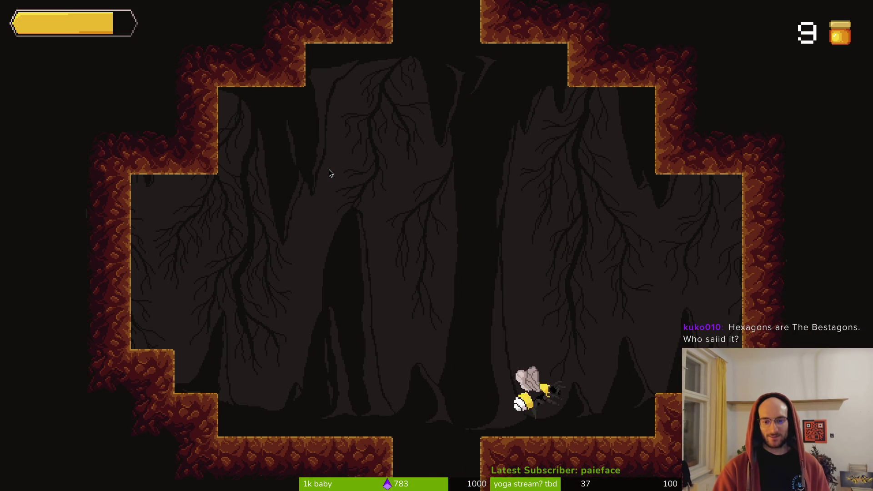
{"action": "key", "text": "a"}
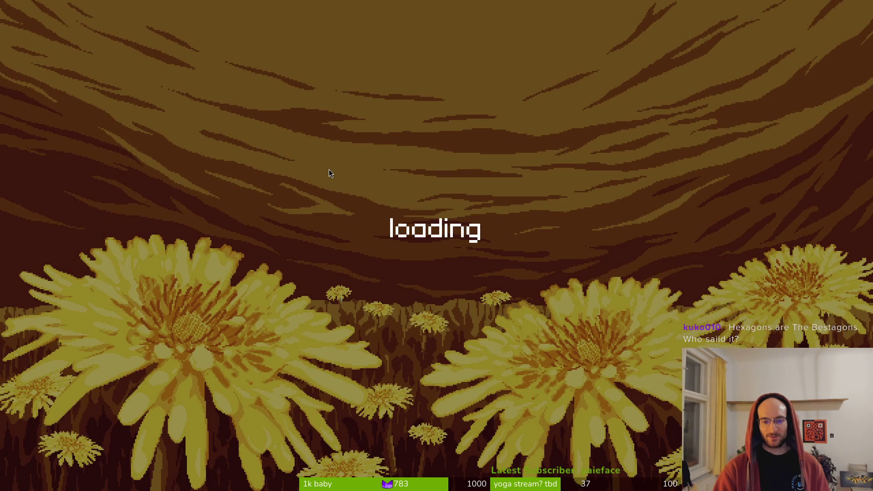
Step: Open the hive skill tree, browse the additional buff and dash chains skills, then toggle full screen
{"action": "key", "text": "d"}
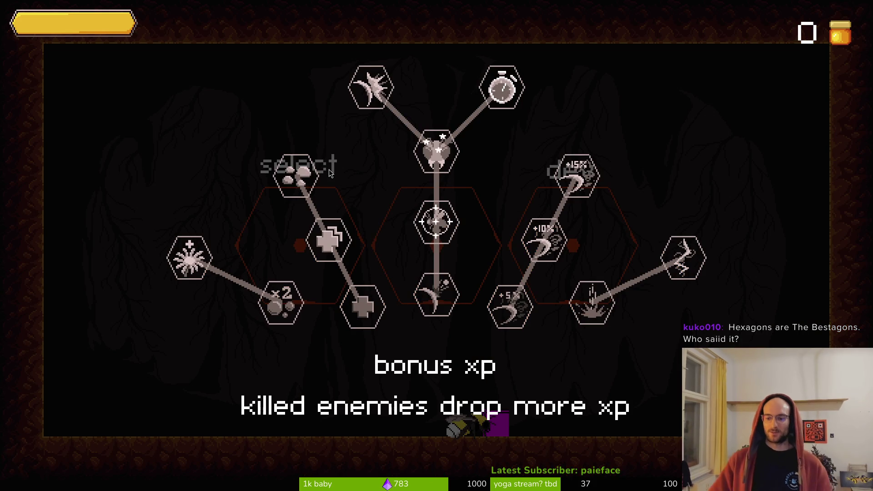
{"action": "key", "text": "a"}
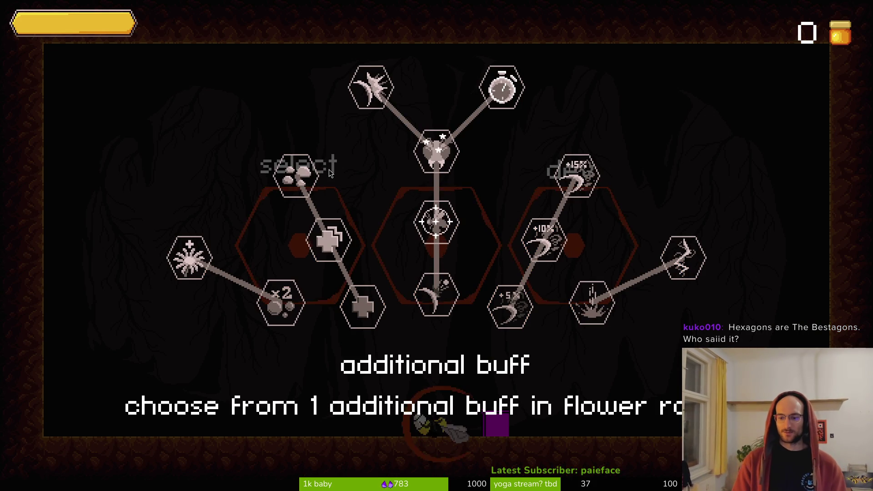
{"action": "key", "text": "d"}
{"action": "key", "text": "a"}
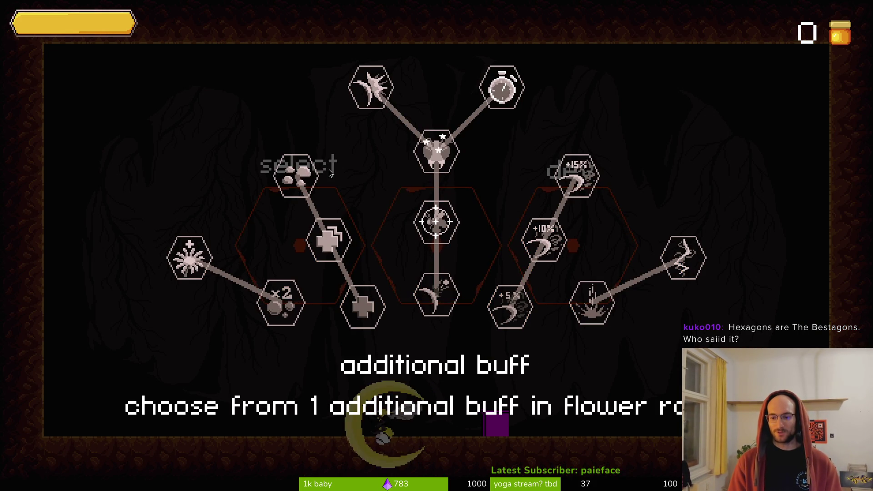
{"action": "key", "text": "a"}
{"action": "key", "text": "a"}
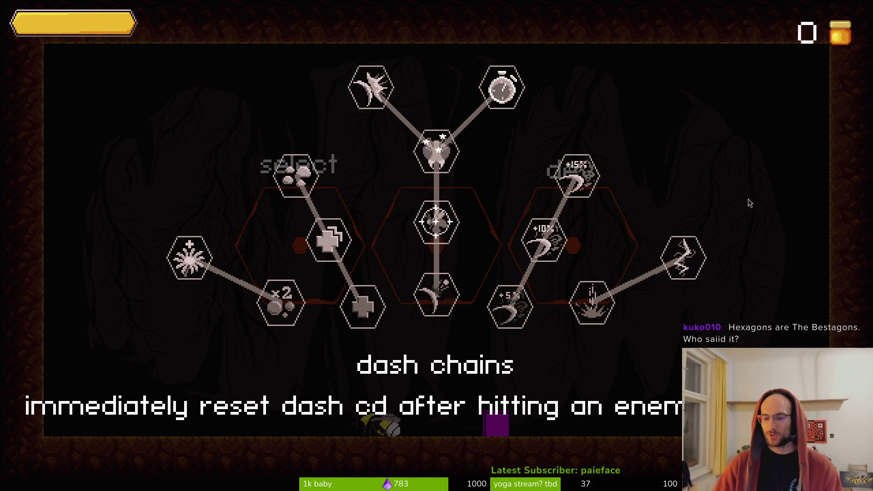
{"action": "key", "text": "Escape"}
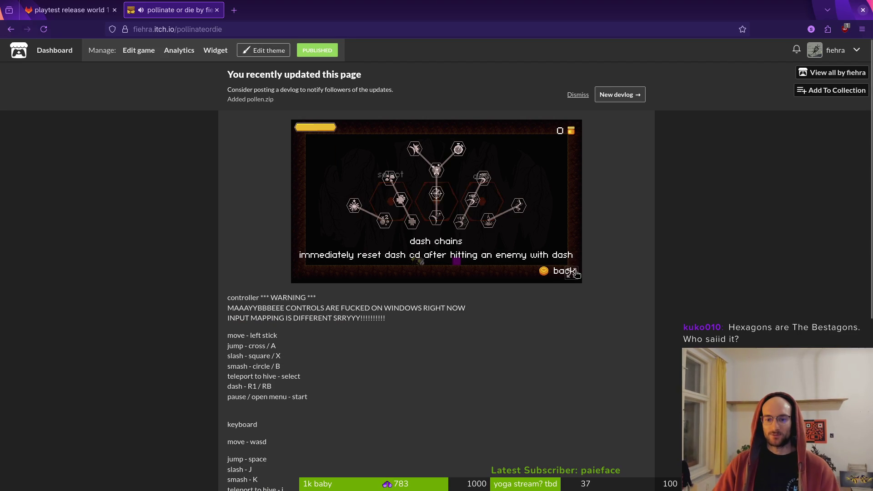
{"action": "left_click", "coordinate": [572, 273]}
Step: Open skills_overlay.gd in Neovim through the git file finder
{"action": "key", "text": "a"}
{"action": "key", "text": "a"}
{"action": "key", "text": "alt+Tab"}
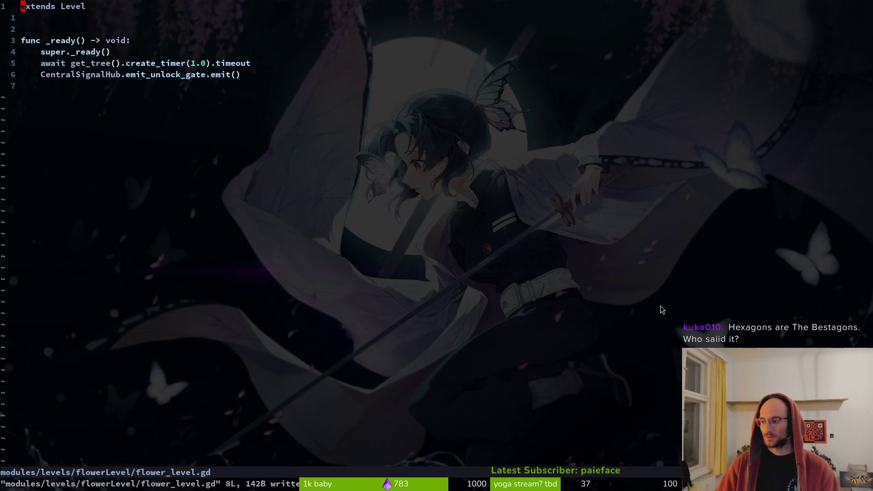
{"action": "key", "text": "ctrl+p"}
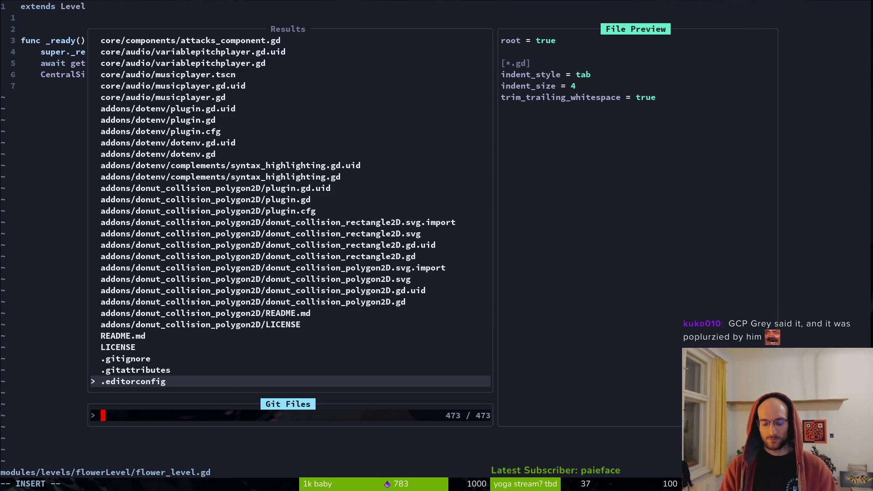
{"action": "type", "text": "skiover"}
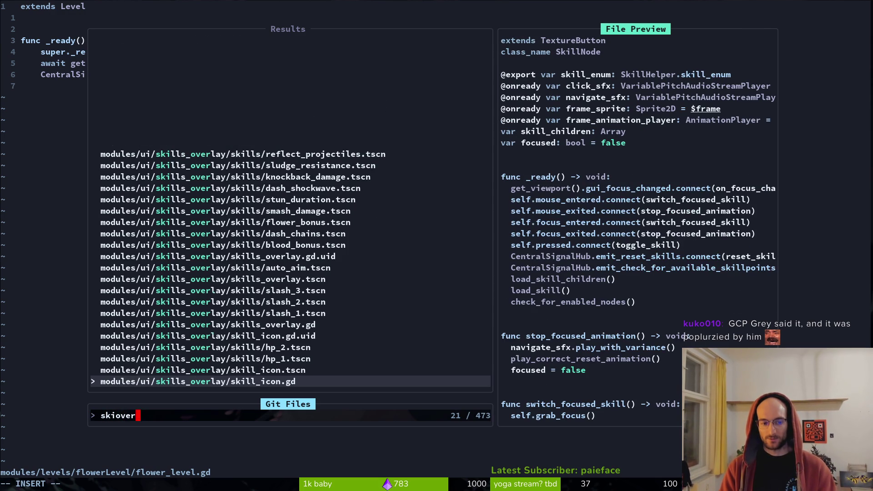
{"action": "type", "text": "lay"}
{"action": "key", "text": "Up"}
{"action": "key", "text": "Up"}
{"action": "key", "text": "Up"}
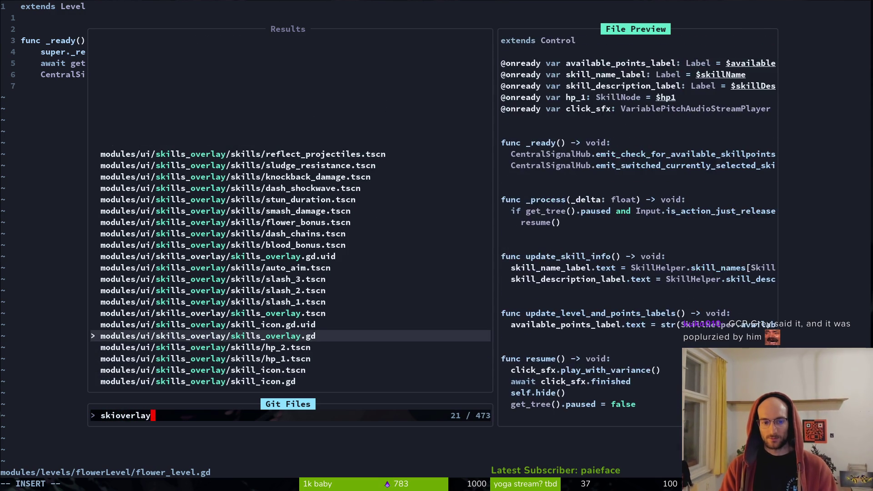
{"action": "key", "text": "Return"}
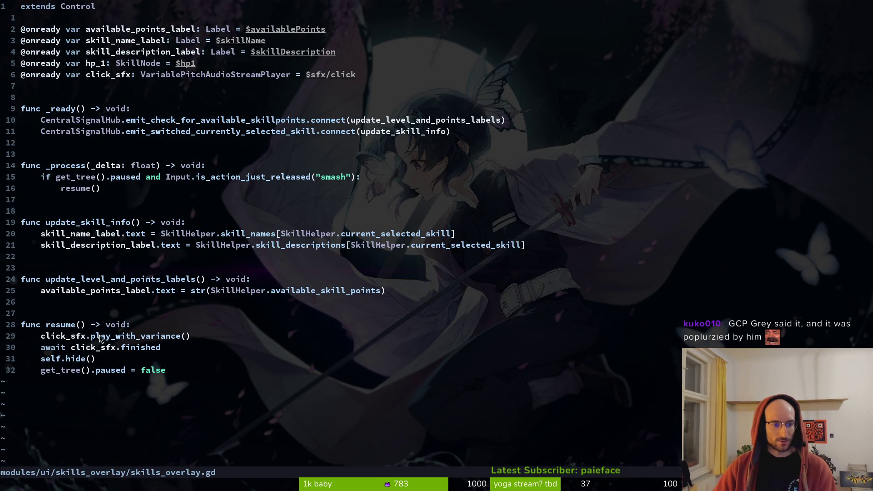
{"action": "left_click", "coordinate": [98, 337]}
{"action": "key", "text": "shift+v"}
{"action": "key", "text": "Escape"}
{"action": "key", "text": "d"}
{"action": "key", "text": "d"}
{"action": "key", "text": "d"}
{"action": "key", "text": "d"}
{"action": "type", "text": ":w"}
{"action": "key", "text": "Return"}
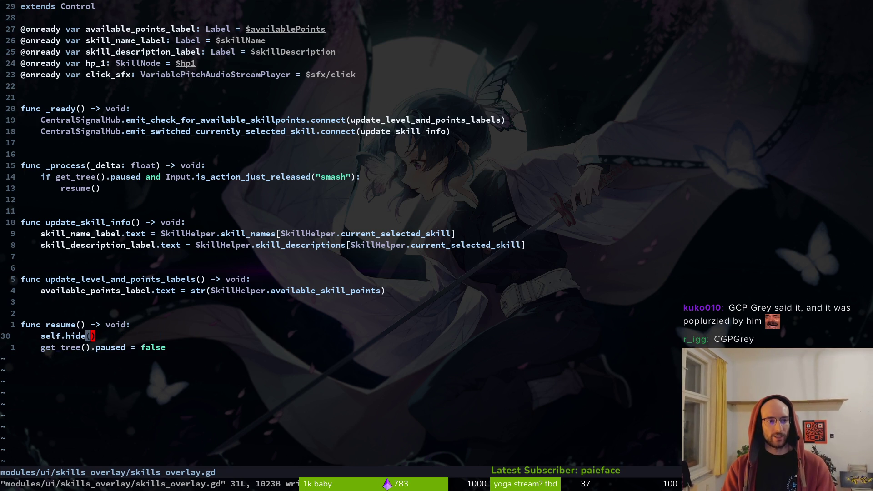
{"action": "left_click", "coordinate": [86, 74]}
{"action": "key", "text": "d"}
{"action": "key", "text": "d"}
{"action": "type", "text": ":w"}
{"action": "key", "text": "Return"}
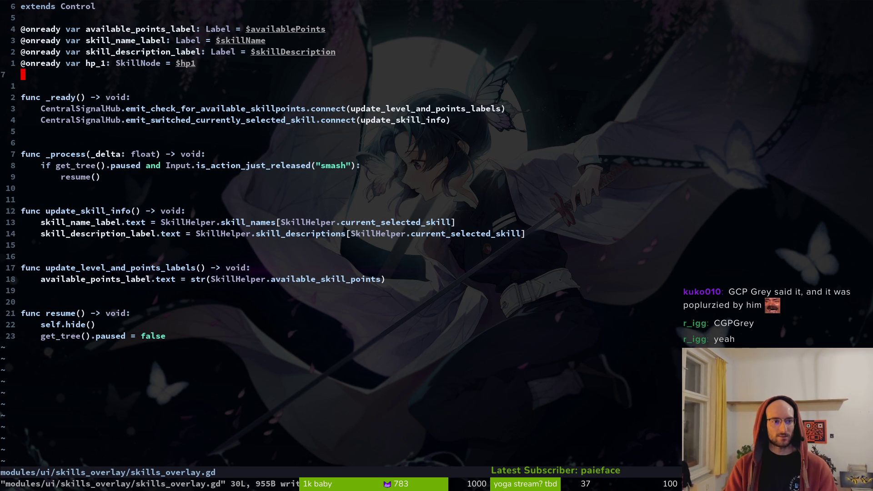
Step: Leave the fullscreen game in the browser and return to the Godot editor
{"action": "key", "text": "alt+Tab"}
{"action": "key", "text": "alt+Tab"}
{"action": "key", "text": "alt+Tab"}
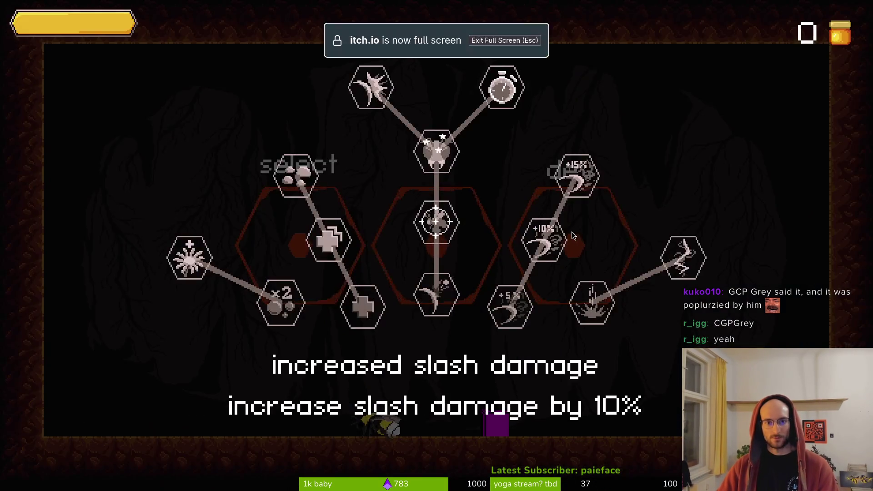
{"action": "key", "text": "Escape"}
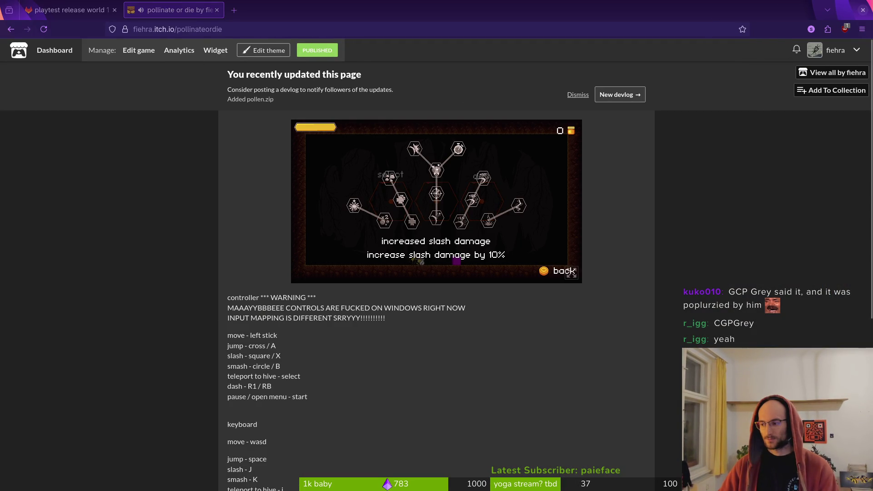
{"action": "key", "text": "alt+Tab"}
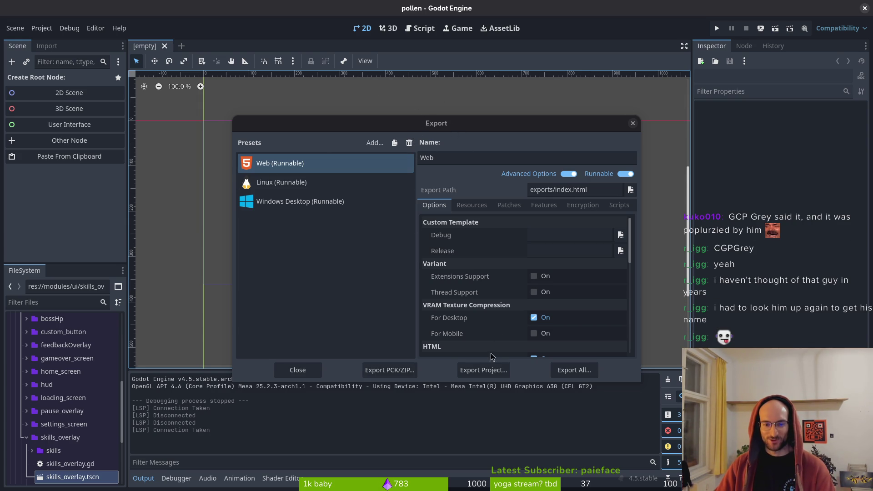
Step: Close the Export dialog and quick-open the skills_overlay.tscn scene
{"action": "left_click", "coordinate": [632, 123]}
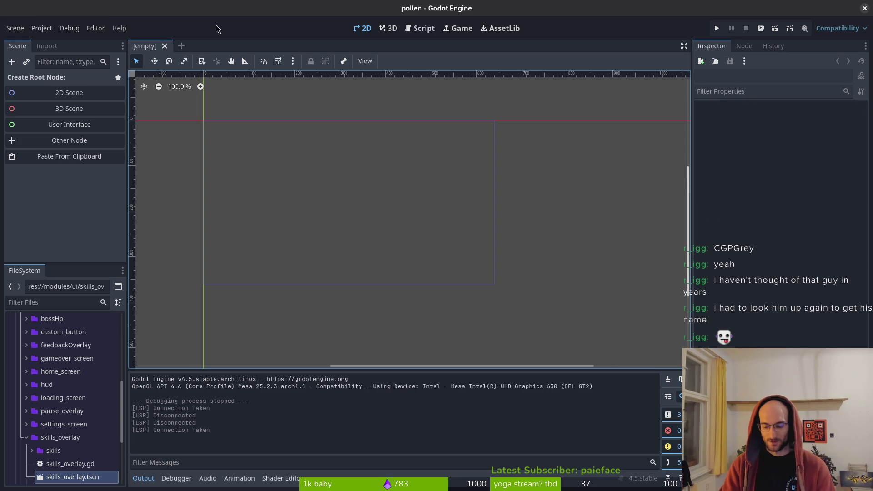
{"action": "key", "text": "alt+shift+o"}
{"action": "type", "text": "overalts"}
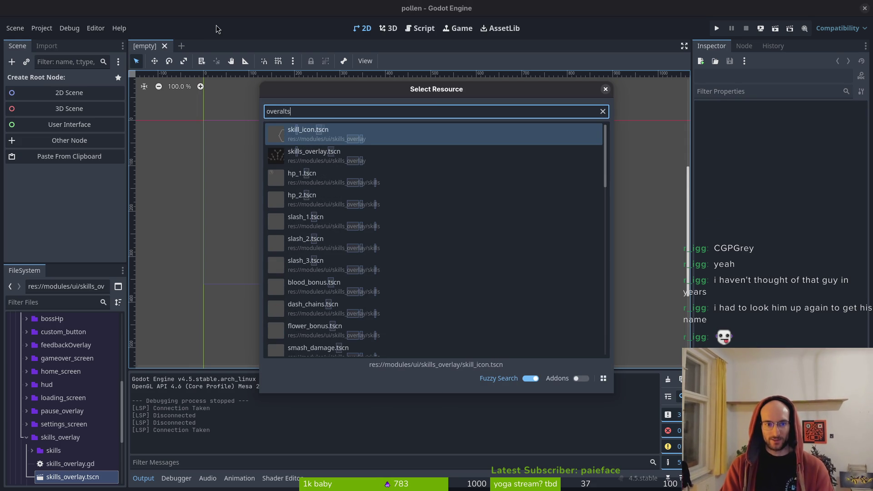
{"action": "key", "text": "Down"}
{"action": "key", "text": "Return"}
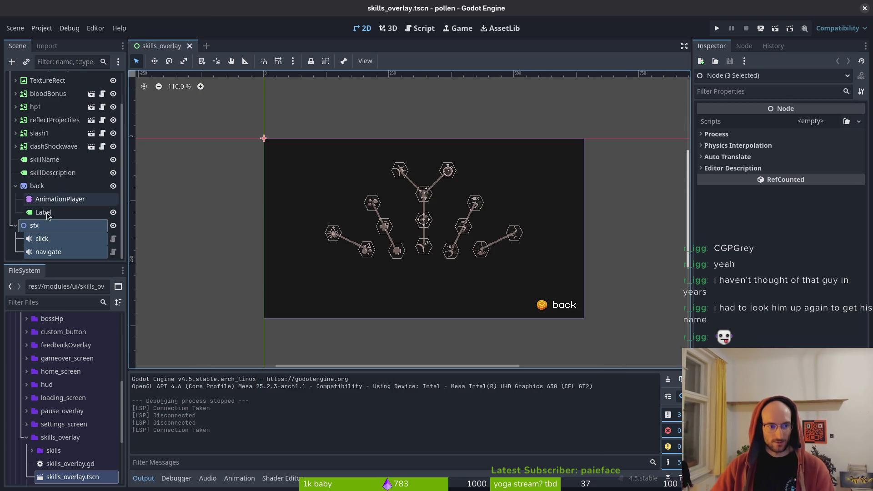
Step: Inspect the sfx node and its children, save skills_overlay.tscn, and run the pollen project
{"action": "left_click", "coordinate": [45, 228]}
{"action": "key", "text": "Delete"}
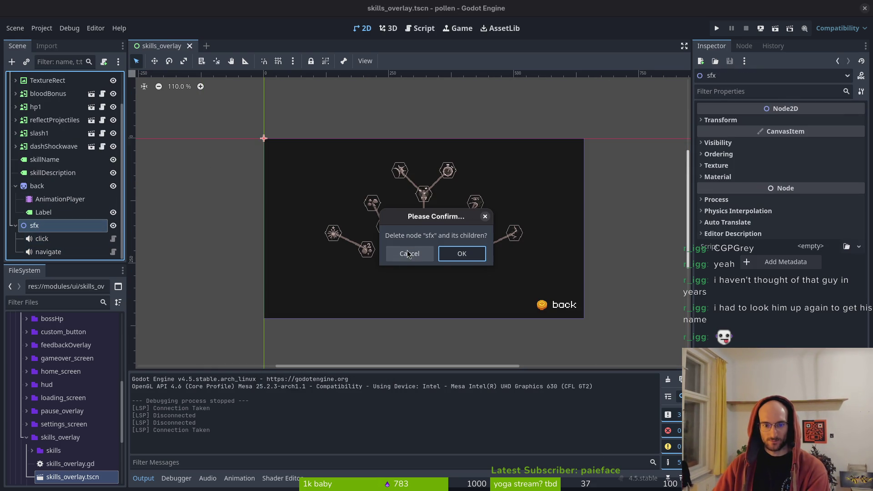
{"action": "left_click", "coordinate": [407, 254]}
{"action": "left_click", "coordinate": [16, 225]}
{"action": "key", "text": "ctrl+s"}
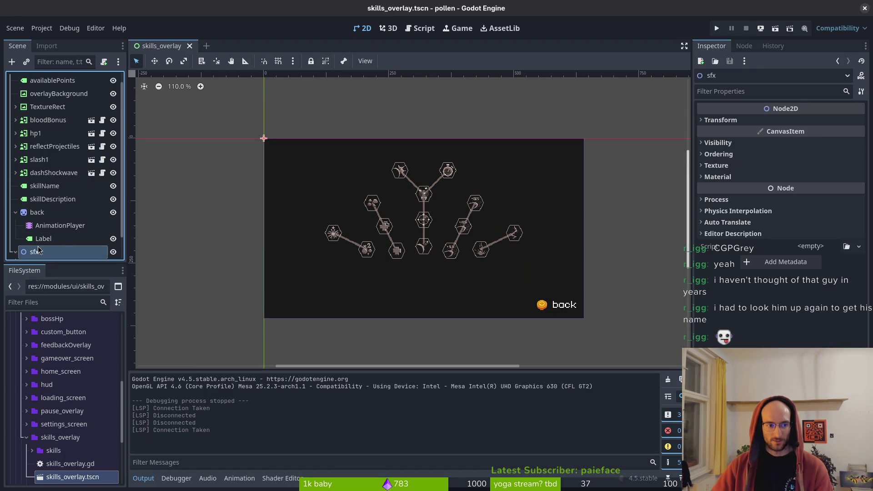
{"action": "left_click", "coordinate": [15, 252]}
{"action": "left_click", "coordinate": [16, 226]}
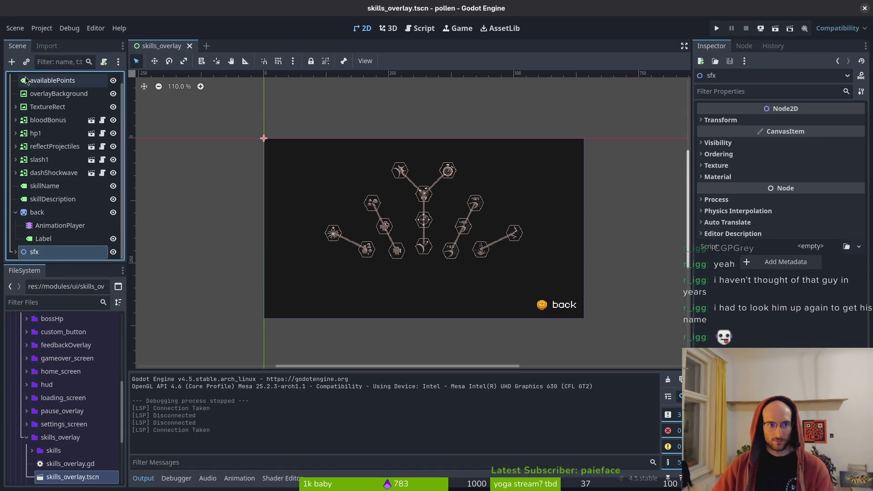
{"action": "left_click", "coordinate": [717, 28]}
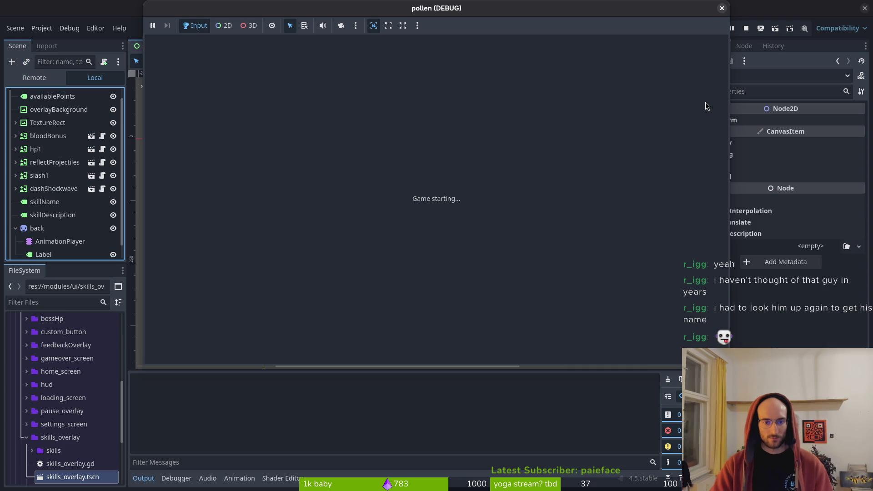
Step: Start a game and browse the skill tree from reflect auto aim to bonus xp
{"action": "key", "text": "Return"}
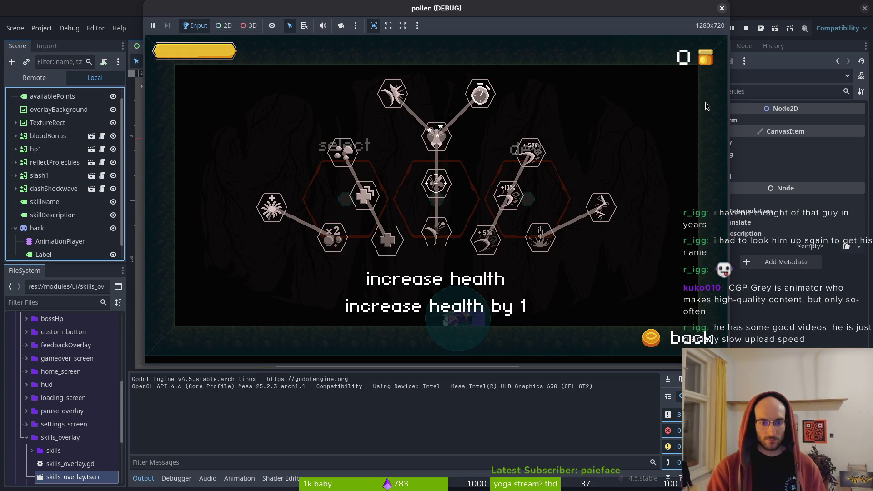
{"action": "key", "text": "Right"}
{"action": "key", "text": "Left"}
{"action": "key", "text": "Right"}
{"action": "key", "text": "Up"}
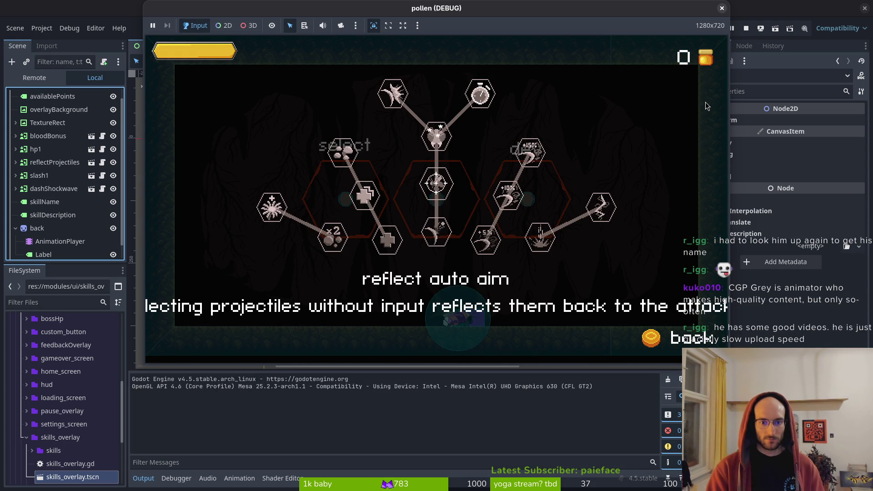
{"action": "key", "text": "Down"}
{"action": "key", "text": "Down"}
{"action": "key", "text": "Left"}
{"action": "key", "text": "Left"}
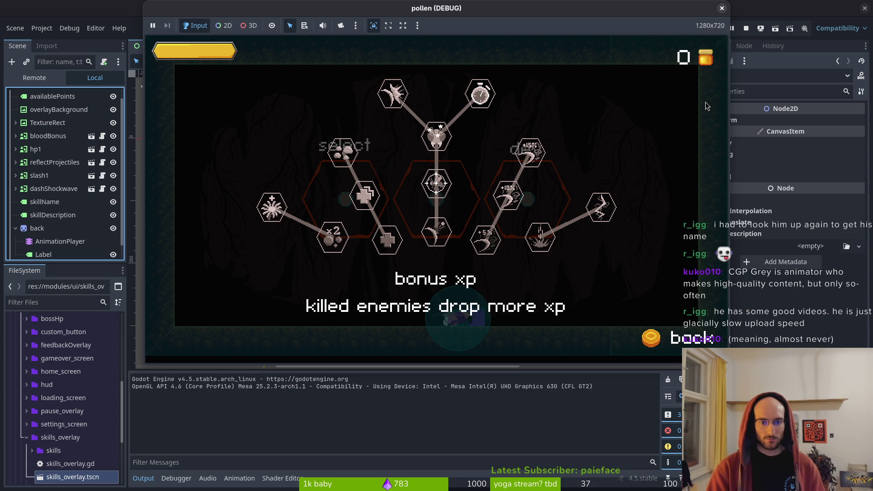
{"action": "key", "text": "Right"}
Step: Check the slash damage, shockwave and dash chains skills, then stop the game
{"action": "key", "text": "Right"}
{"action": "key", "text": "Right"}
{"action": "key", "text": "Left"}
{"action": "key", "text": "Right"}
{"action": "key", "text": "Left"}
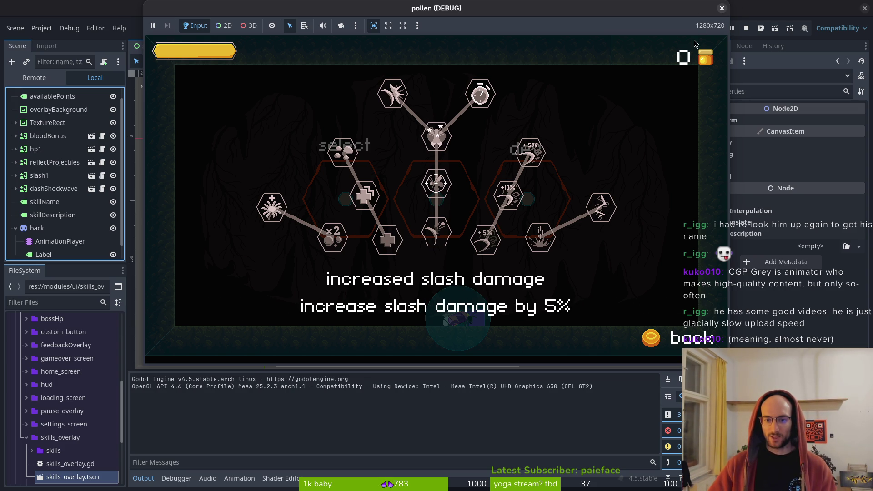
{"action": "key", "text": "Left"}
{"action": "key", "text": "Up"}
{"action": "key", "text": "Right"}
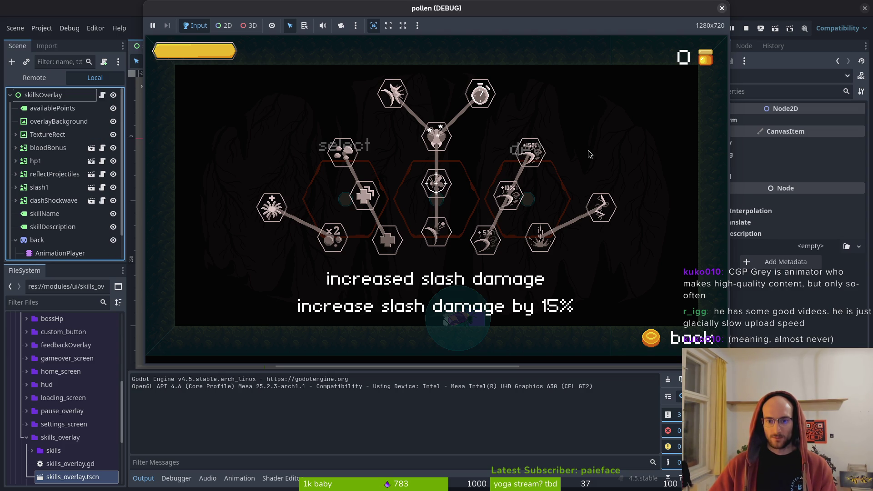
{"action": "key", "text": "Down"}
{"action": "key", "text": "Down"}
{"action": "key", "text": "Right"}
{"action": "key", "text": "Right"}
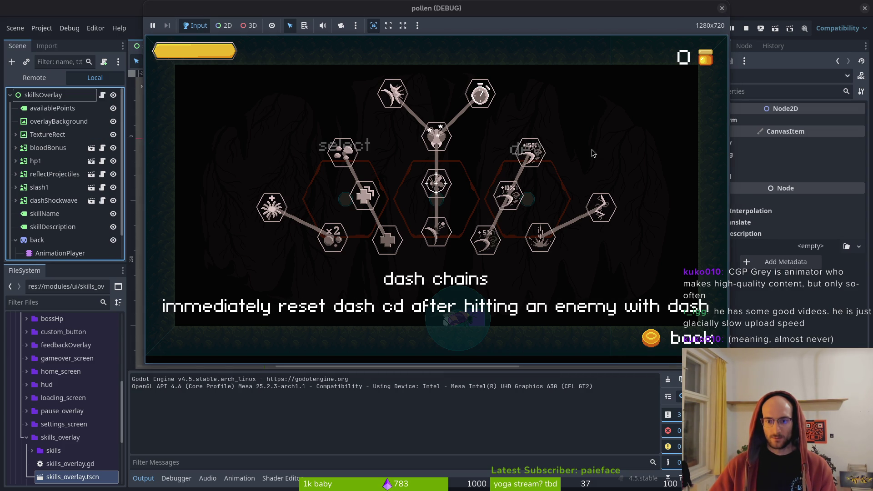
{"action": "key", "text": "Left"}
{"action": "key", "text": "Left"}
{"action": "key", "text": "Left"}
{"action": "key", "text": "Left"}
{"action": "key", "text": "Left"}
{"action": "key", "text": "Right"}
{"action": "key", "text": "Right"}
{"action": "key", "text": "Right"}
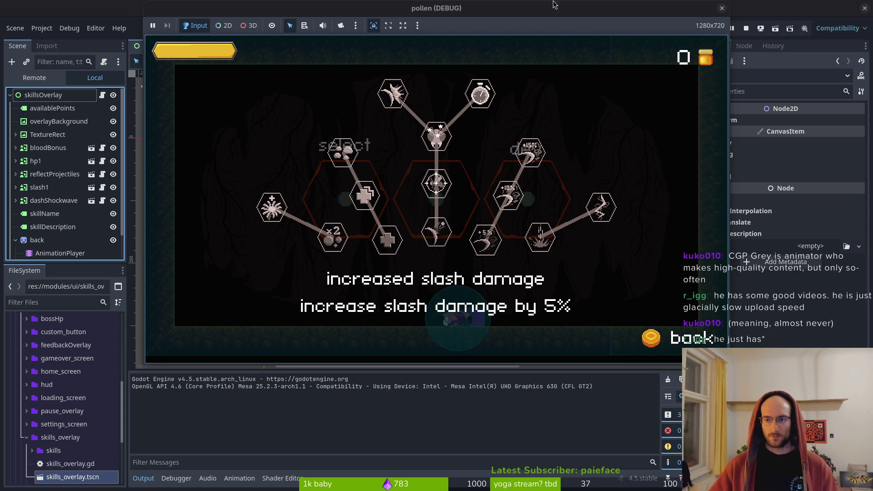
{"action": "left_click", "coordinate": [748, 28]}
{"action": "key", "text": "alt+Tab"}
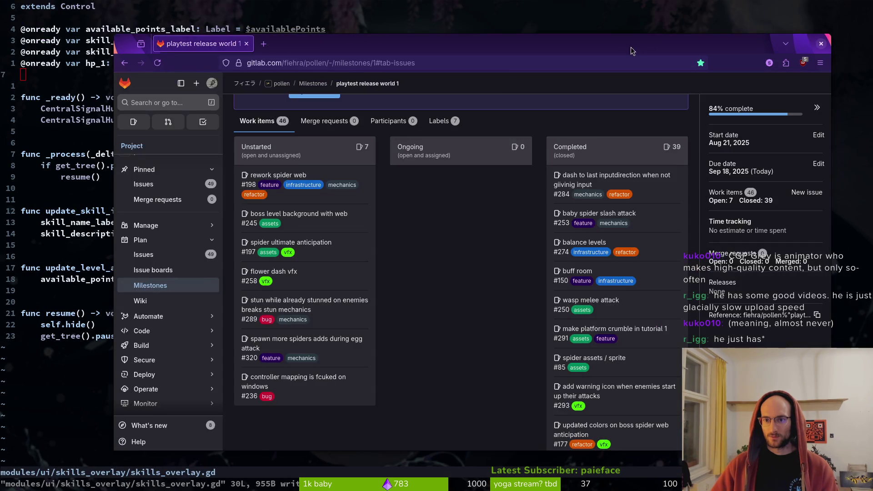
Step: Quit the terminal editor with :q and maximize the Godot window
{"action": "left_click", "coordinate": [585, 18]}
{"action": "key", "text": "alt+Tab"}
{"action": "key", "text": "alt+Tab"}
{"action": "type", "text": ":q"}
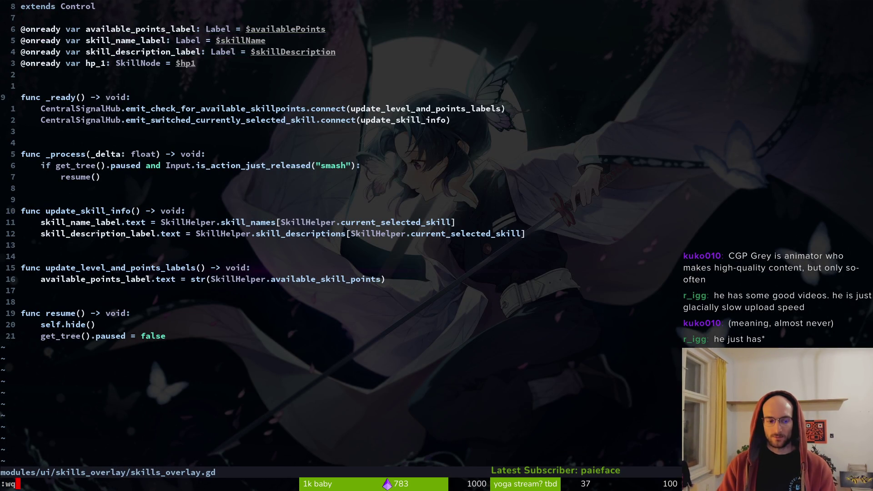
{"action": "key", "text": "Return"}
{"action": "key", "text": "alt+Tab"}
{"action": "mouse_move", "coordinate": [454, 168]}
{"action": "left_mouse_down"}
{"action": "mouse_move", "coordinate": [701, 381]}
{"action": "mouse_move", "coordinate": [428, 117]}
{"action": "left_mouse_up"}
{"action": "double_click", "coordinate": [533, 110]}
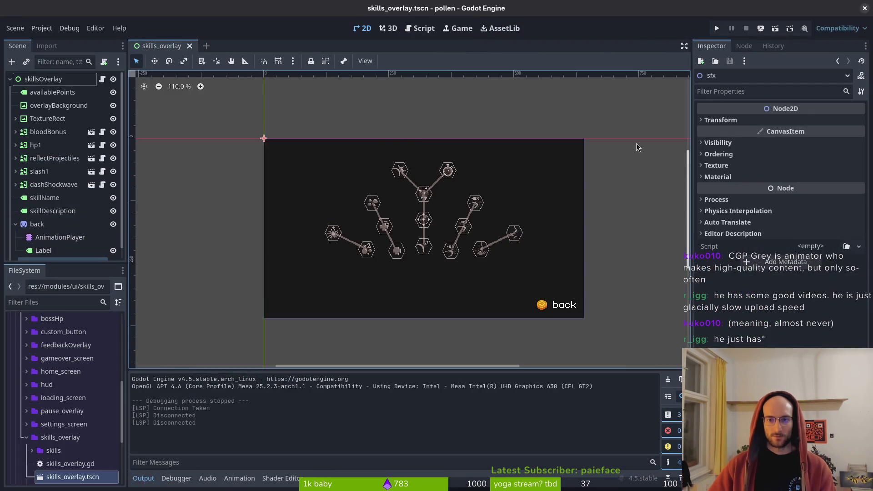
Step: Run pollen twice, starting a game and stopping it each time, then show the window overview
{"action": "left_click", "coordinate": [717, 29]}
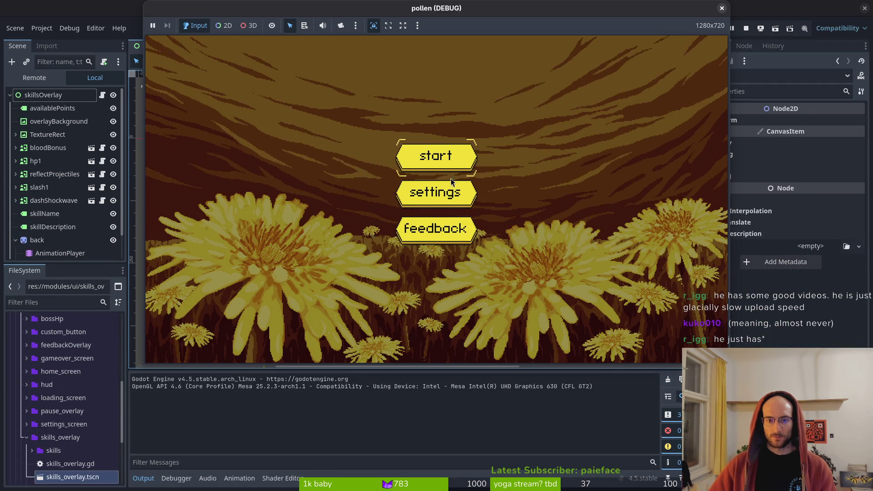
{"action": "left_click", "coordinate": [445, 160]}
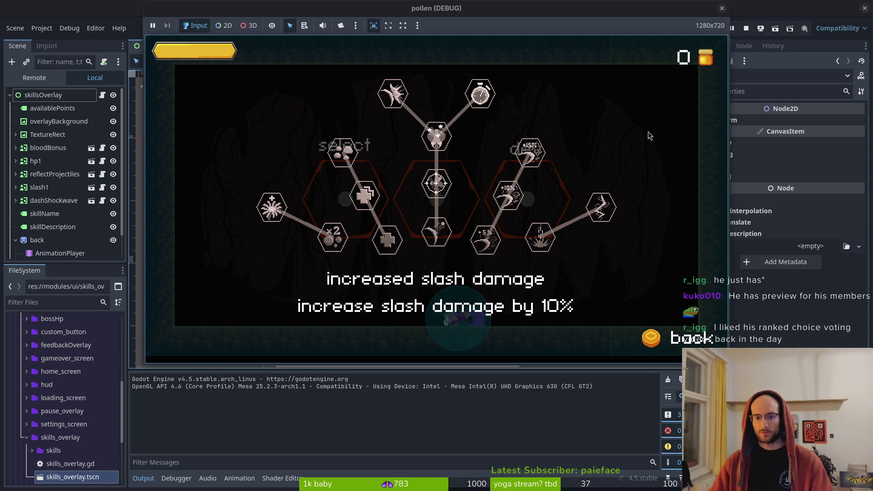
{"action": "left_click", "coordinate": [746, 28]}
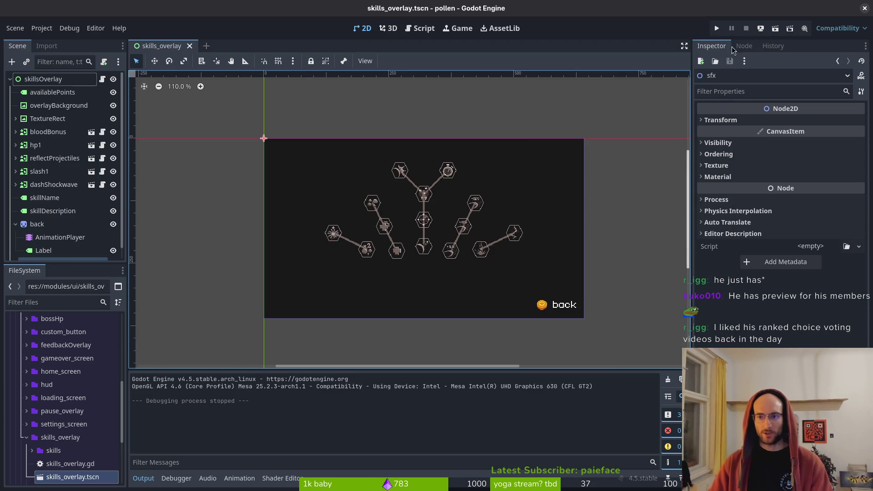
{"action": "left_click", "coordinate": [716, 28]}
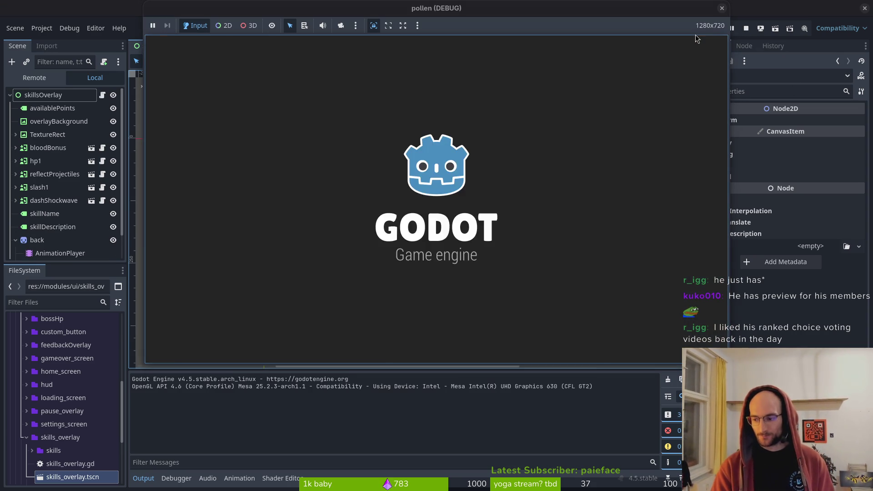
{"action": "key", "text": "Return"}
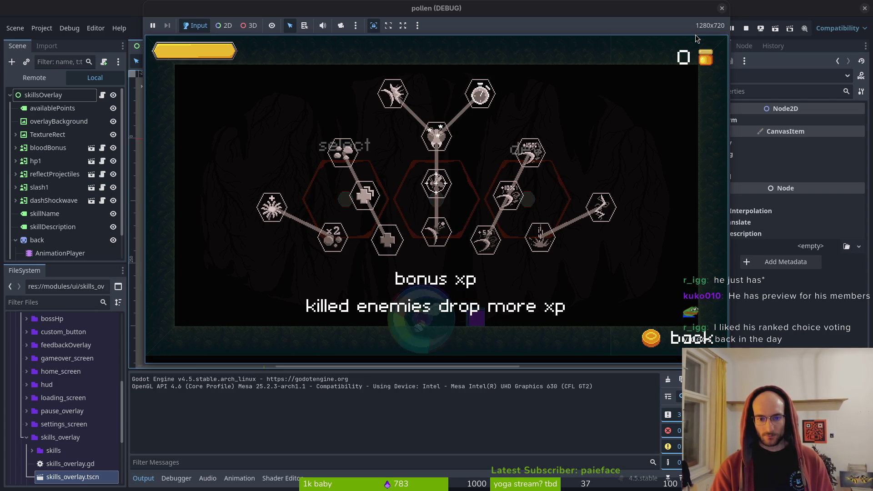
{"action": "left_click", "coordinate": [724, 9]}
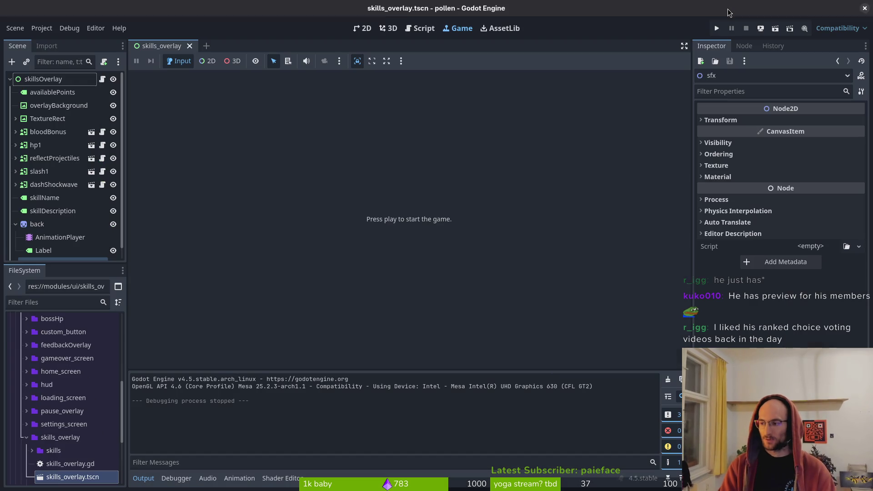
{"action": "key", "text": "super"}
Step: Enter dev/pollen, launch nvim and open skills_overlay.gd from the file finder
{"action": "type", "text": "cd dev/pollen/"}
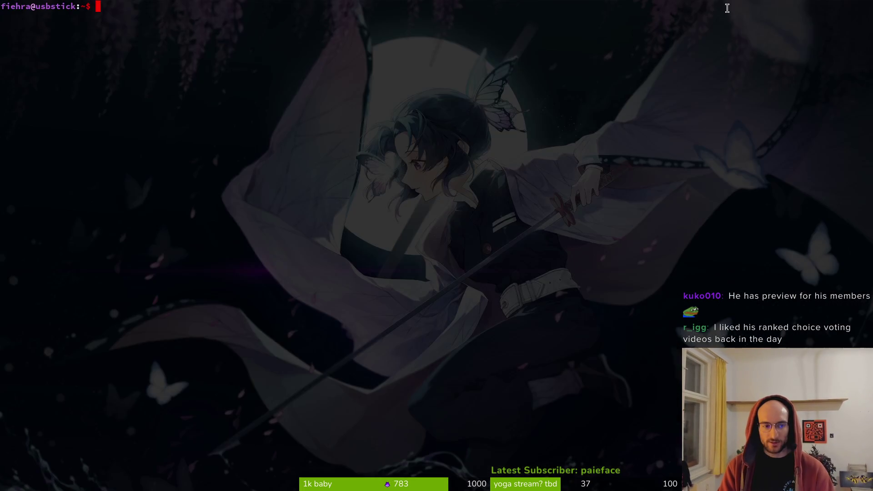
{"action": "key", "text": "Return"}
{"action": "type", "text": "nvim ."}
{"action": "key", "text": "Return"}
{"action": "type", "text": "skioverlay"}
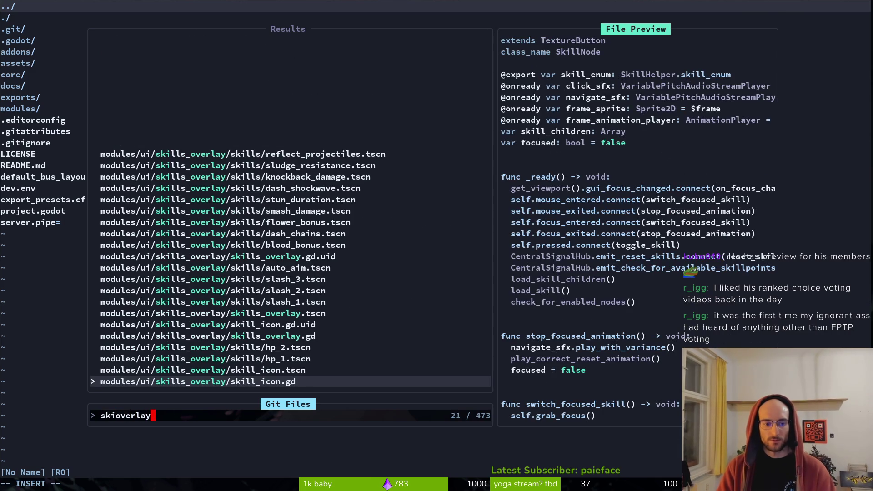
{"action": "key", "text": "Up"}
{"action": "key", "text": "Up"}
{"action": "key", "text": "Up"}
{"action": "key", "text": "Return"}
Step: Review the resume() code and its call in _process, then save with :w
{"action": "key", "text": "braceright"}
{"action": "key", "text": "braceright"}
{"action": "key", "text": "braceright"}
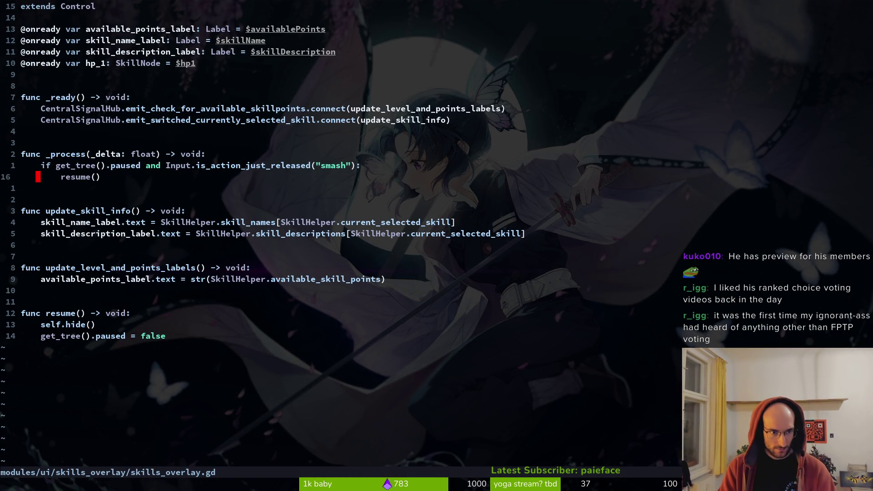
{"action": "key", "text": "j"}
{"action": "key", "text": "braceright"}
{"action": "key", "text": "braceright"}
{"action": "key", "text": "G"}
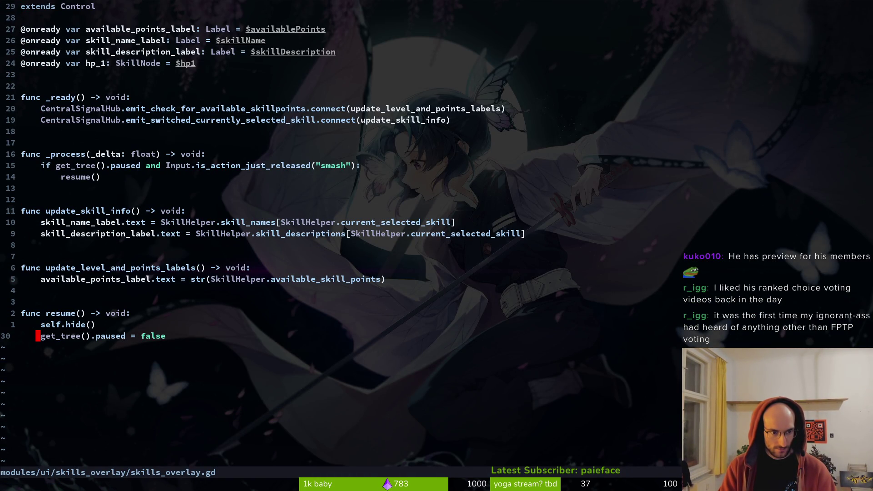
{"action": "key", "text": "k"}
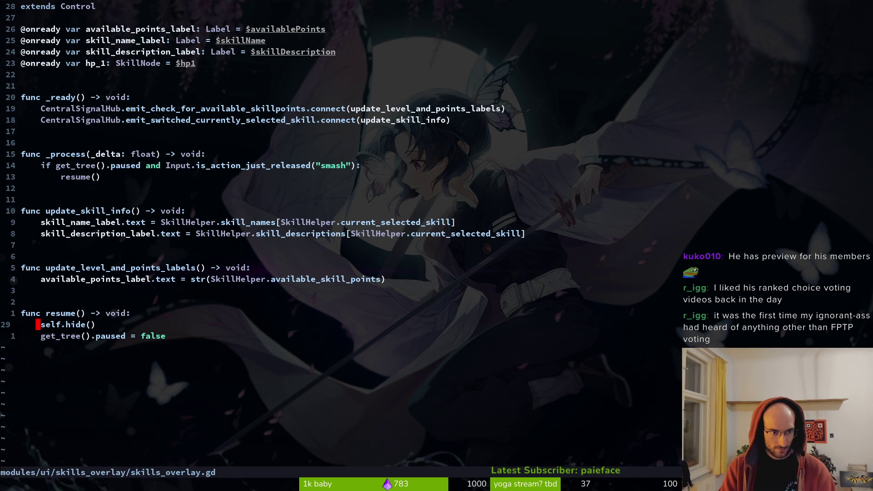
{"action": "key", "text": "k"}
{"action": "key", "text": "k"}
{"action": "key", "text": "k"}
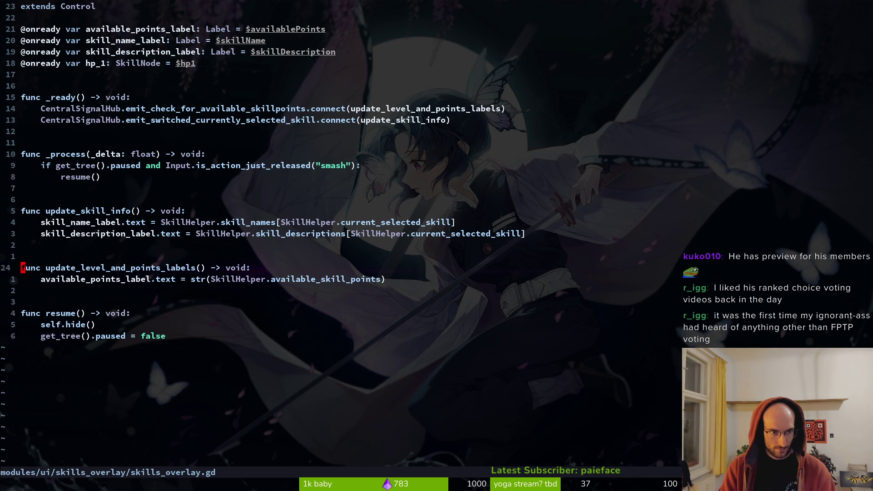
{"action": "key", "text": "k"}
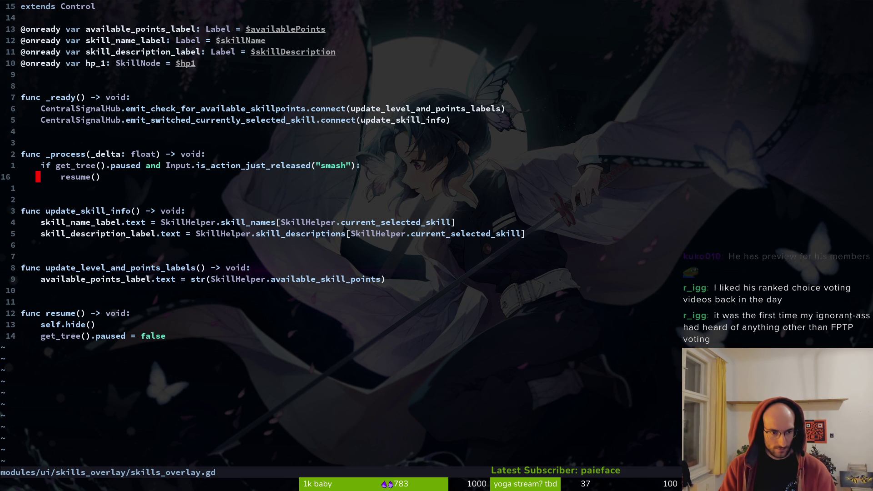
{"action": "key", "text": "j"}
{"action": "key", "text": "j"}
{"action": "key", "text": "j"}
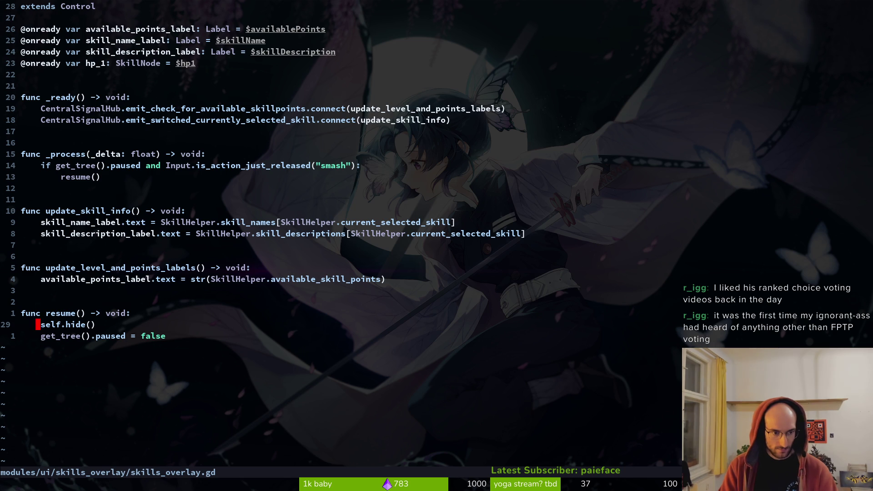
{"action": "type", "text": ":w"}
{"action": "key", "text": "Return"}
Step: Inspect the self.hide() line in resume(), then save and quit with :wq
{"action": "key", "text": "j"}
{"action": "key", "text": "k"}
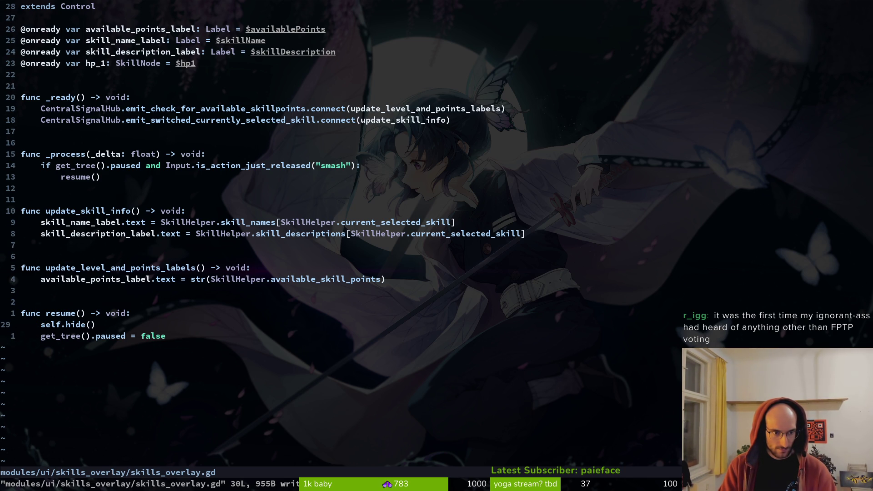
{"action": "key", "text": "l"}
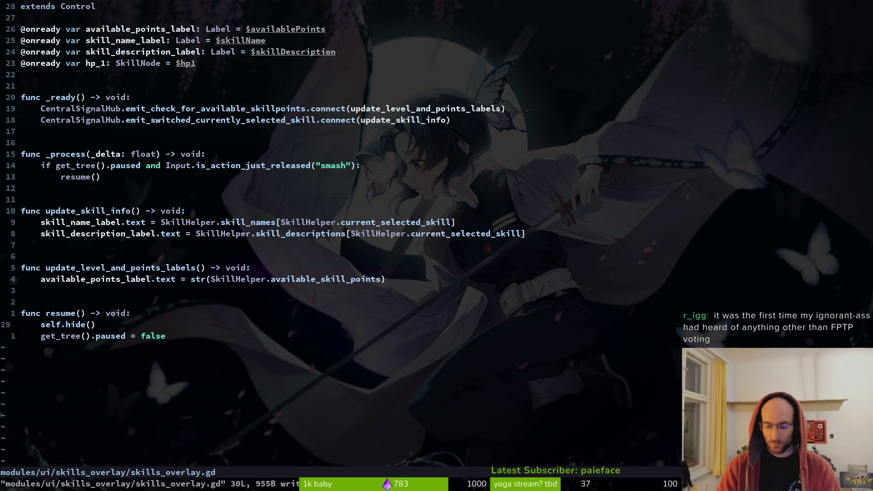
{"action": "key", "text": "ctrl+p"}
{"action": "key", "text": "Escape"}
{"action": "key", "text": "V"}
{"action": "key", "text": "Escape"}
{"action": "type", "text": ":wq"}
{"action": "key", "text": "Return"}
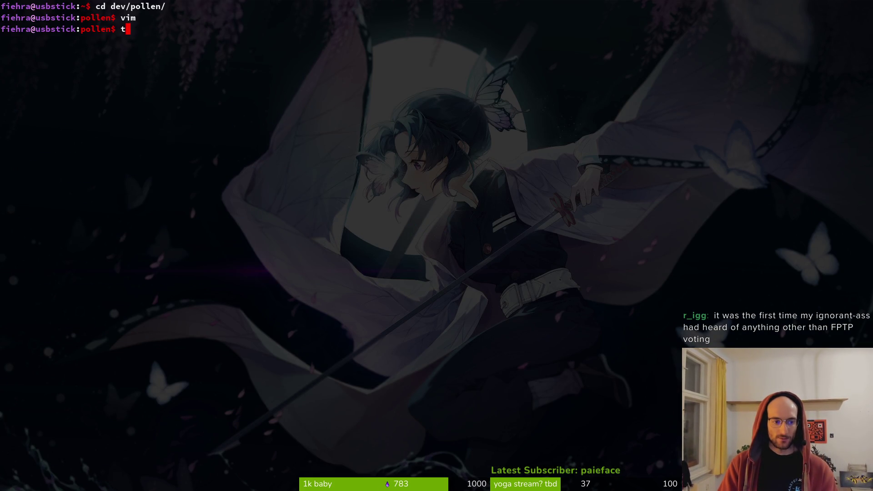
Step: View the project's git status in tig, then quit and launch vim
{"action": "type", "text": "tig status"}
{"action": "key", "text": "Return"}
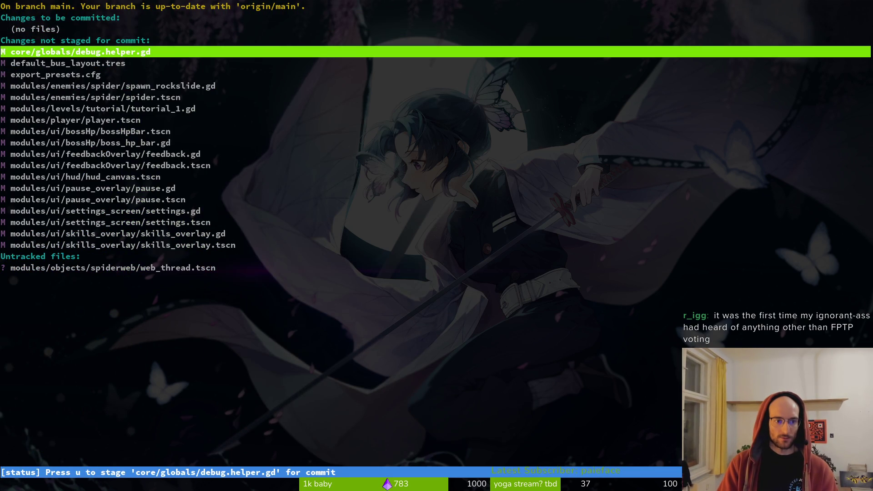
{"action": "type", "text": "qvim"}
{"action": "key", "text": "Return"}
Step: Open pause.gd, yank the resume_game hide/unpause lines, and save it
{"action": "key", "text": "ctrl+p"}
{"action": "type", "text": "pause"}
{"action": "key", "text": "Return"}
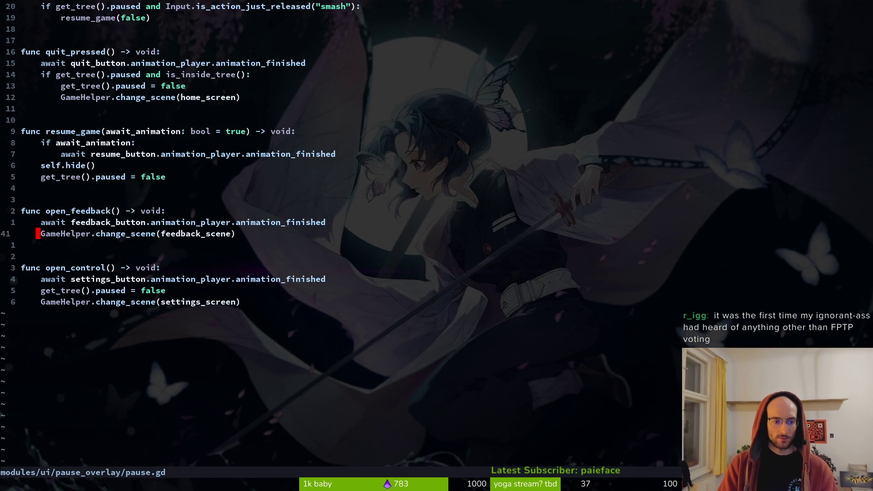
{"action": "key", "text": "k"}
{"action": "key", "text": "k"}
{"action": "key", "text": "k"}
{"action": "key", "text": "k"}
{"action": "key", "text": "k"}
{"action": "key", "text": "k"}
{"action": "key", "text": "k"}
{"action": "type", "text": "kVjy:w"}
{"action": "key", "text": "Return"}
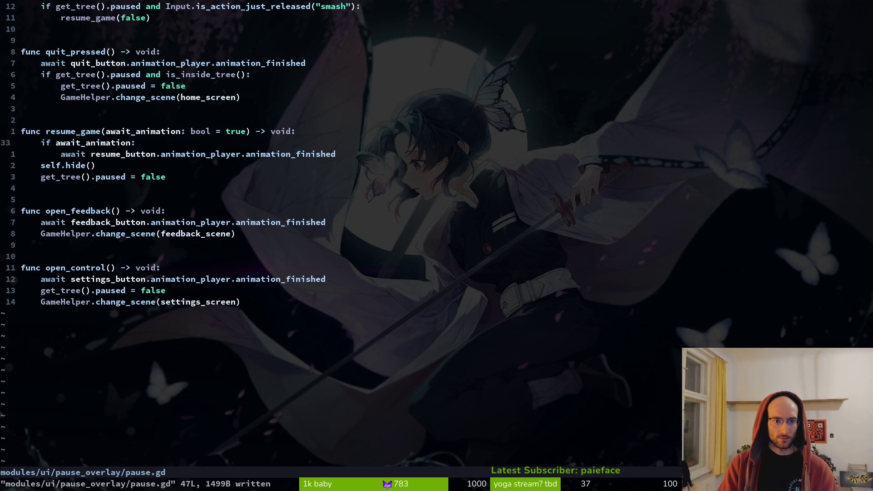
{"action": "key", "text": "ctrl+p"}
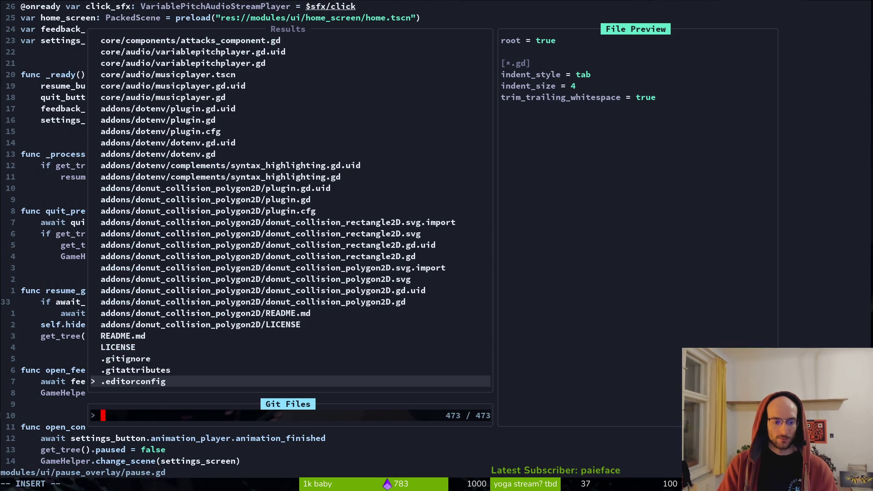
Step: Open skills_overlay.gd and flip back and forth between it and pause.gd
{"action": "type", "text": "skiols"}
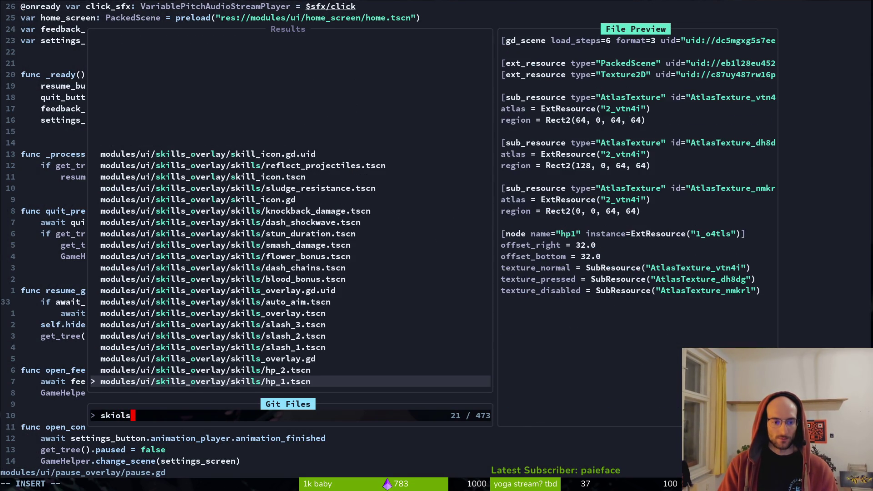
{"action": "type", "text": "over"}
{"action": "key", "text": "Return"}
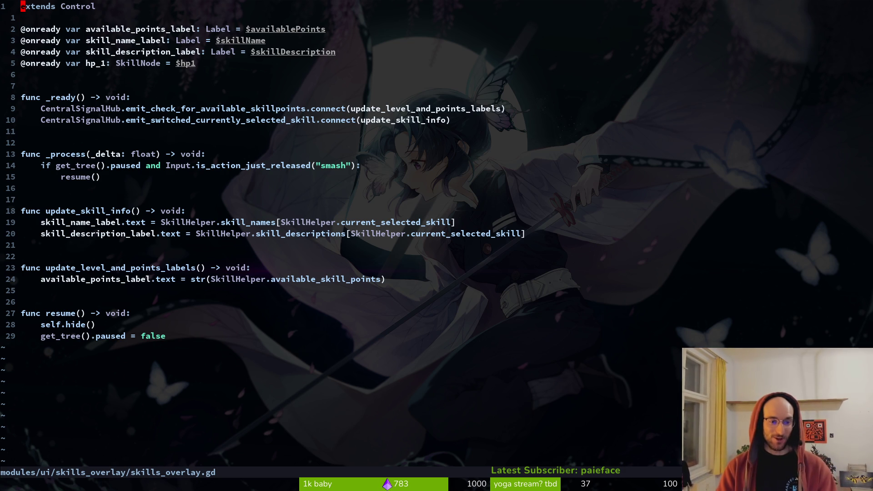
{"action": "key", "text": "j"}
{"action": "key", "text": "j"}
{"action": "key", "text": "j"}
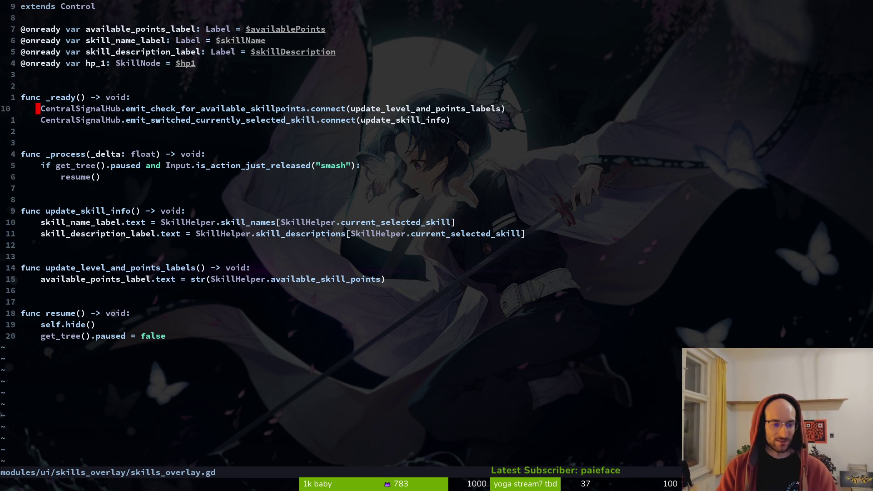
{"action": "key", "text": "ctrl+o"}
{"action": "key", "text": "ctrl+i"}
{"action": "key", "text": "ctrl+o"}
{"action": "key", "text": "ctrl+i"}
{"action": "key", "text": "ctrl+o"}
{"action": "key", "text": "ctrl+i"}
{"action": "key", "text": "ctrl+o"}
{"action": "key", "text": "ctrl+i"}
Step: Inspect the end of pause.gd down to the feedback scene change
{"action": "key", "text": "ctrl+o"}
{"action": "key", "text": "j"}
{"action": "key", "text": "bracketright"}
{"action": "key", "text": "bracketright"}
{"action": "key", "text": "shift+g"}
{"action": "key", "text": "k"}
{"action": "key", "text": "k"}
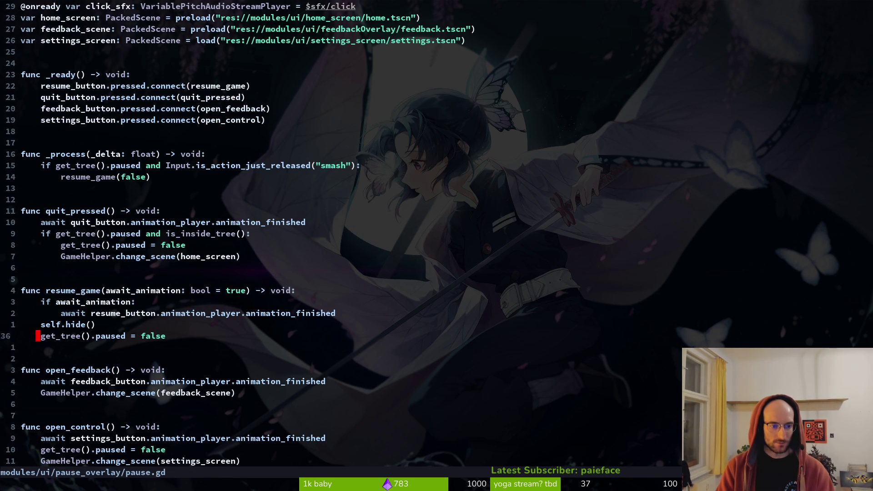
{"action": "key", "text": "ctrl+o"}
{"action": "key", "text": "ctrl+o"}
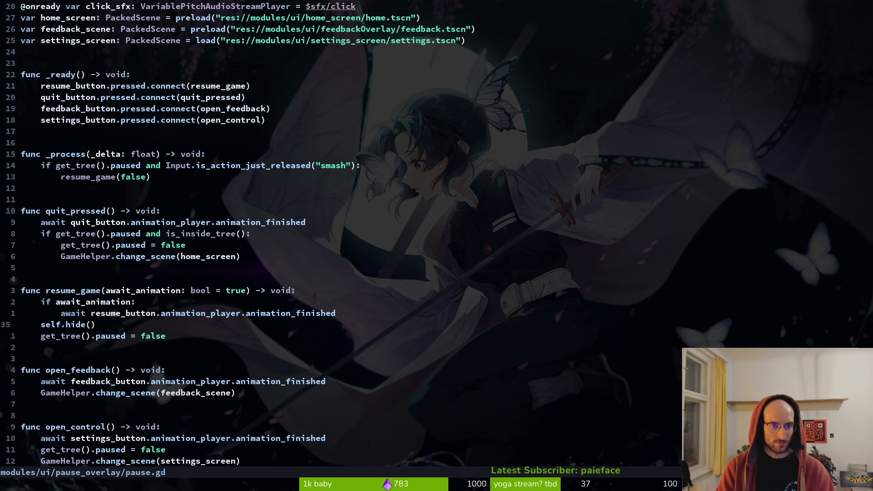
{"action": "key", "text": "ctrl+i"}
{"action": "key", "text": "ctrl+o"}
{"action": "key", "text": "g"}
{"action": "key", "text": "g"}
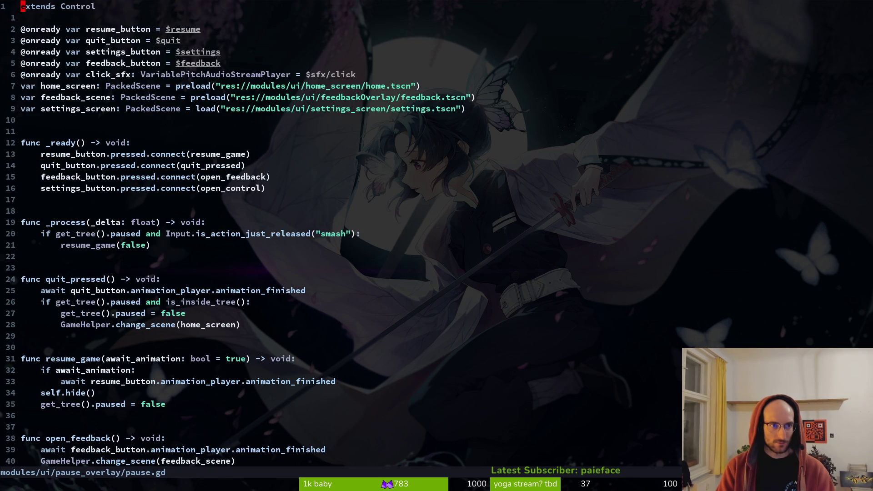
{"action": "key", "text": "ctrl+d"}
{"action": "key", "text": "ctrl+d"}
{"action": "key", "text": "k"}
{"action": "key", "text": "k"}
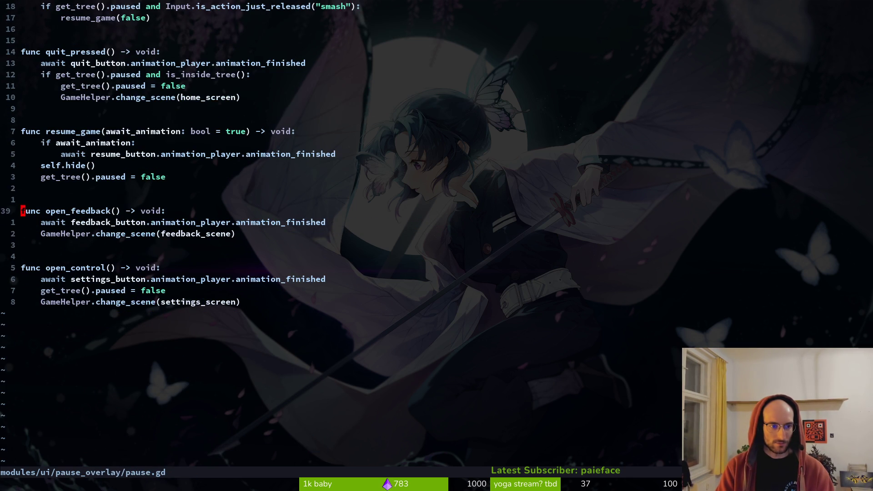
Step: Compare resume() in skills_overlay.gd with pause.gd, then launch the game from Godot with F5
{"action": "key", "text": "ctrl+6"}
{"action": "key", "text": "j"}
{"action": "key", "text": "j"}
{"action": "key", "text": "j"}
{"action": "key", "text": "k"}
{"action": "key", "text": "k"}
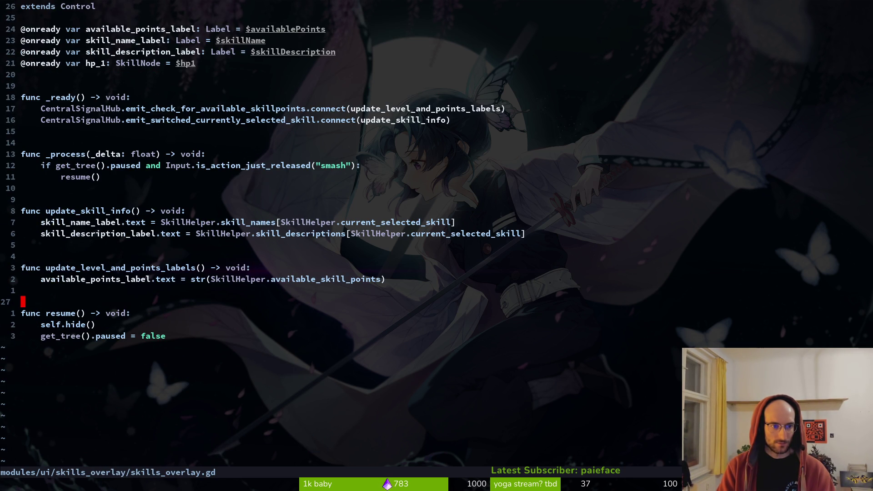
{"action": "key", "text": "ctrl+6"}
{"action": "key", "text": "ctrl+6"}
{"action": "key", "text": "alt+Tab"}
{"action": "key", "text": "F5"}
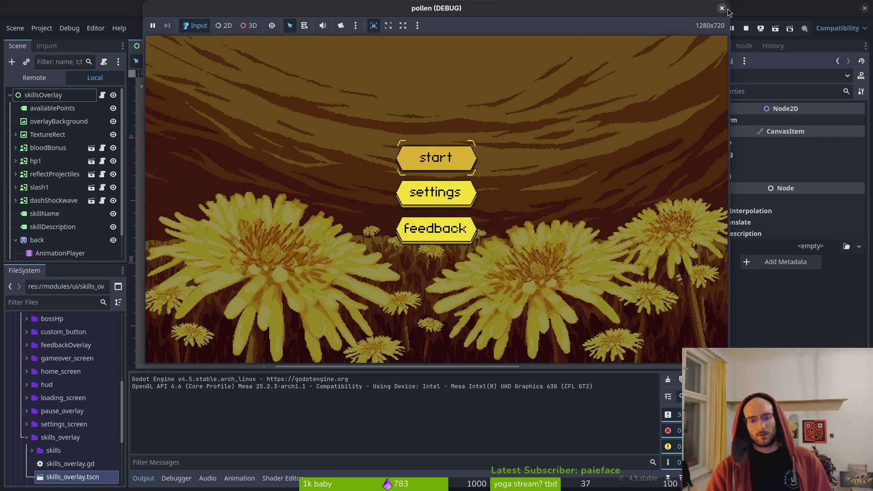
Step: Start a game, open and close the pause menu, and open the skills overlay with Tab
{"action": "key", "text": "Return"}
{"action": "key", "text": "Escape"}
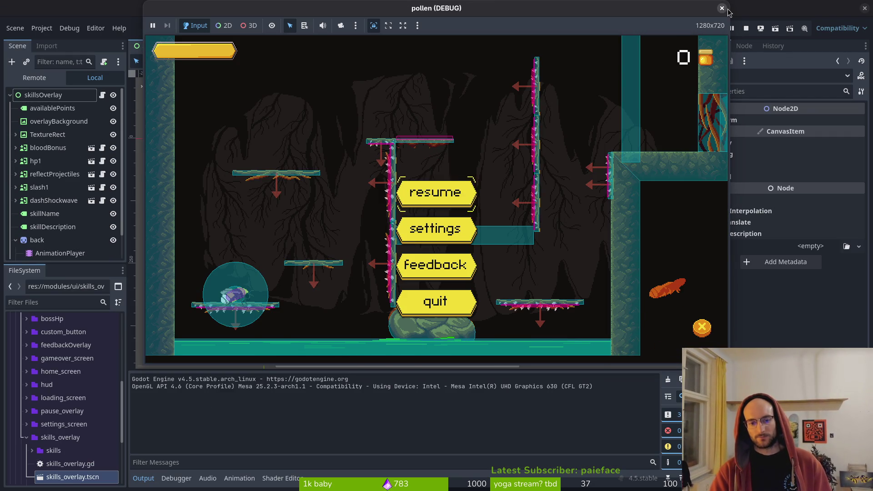
{"action": "key", "text": "Escape"}
{"action": "key", "text": "Tab"}
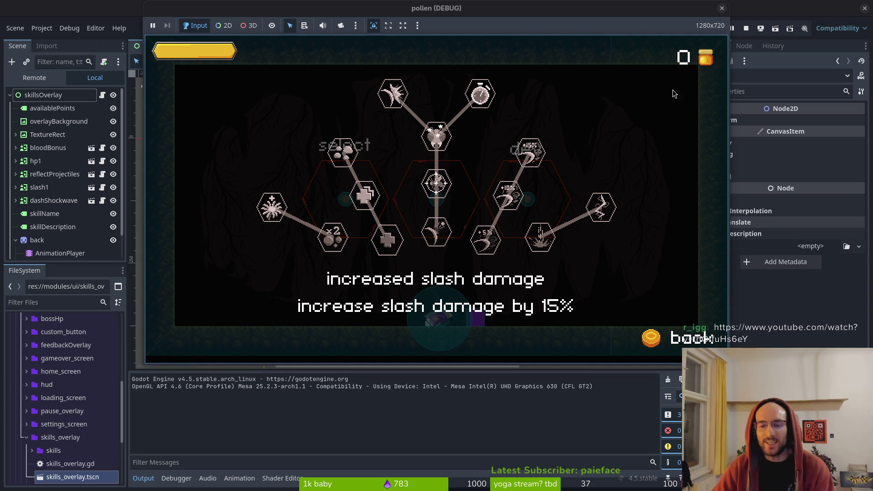
Step: Stop the game and toggle skillsOverlay's visibility off and back on
{"action": "left_click", "coordinate": [722, 9]}
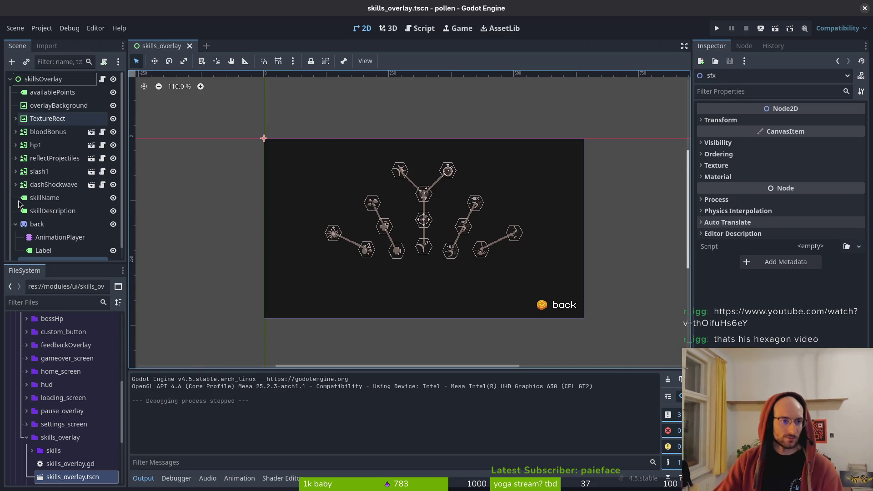
{"action": "left_click", "coordinate": [114, 80]}
{"action": "left_click", "coordinate": [114, 79]}
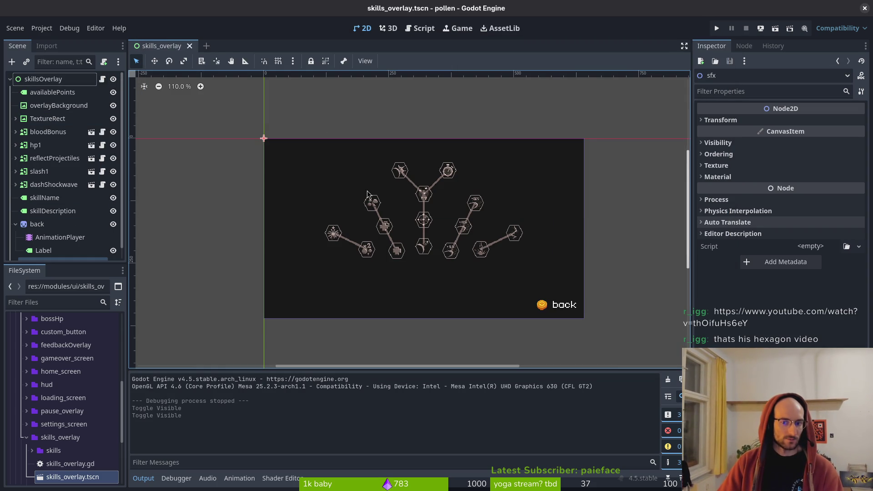
{"action": "key", "text": "alt+Tab"}
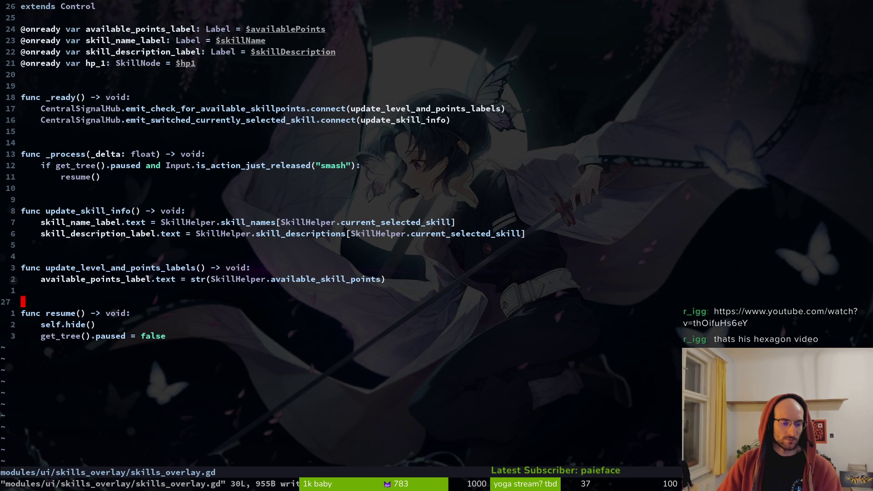
Step: Inspect resume_game's self.hide() and await_animation lines in pause.gd, then save it
{"action": "key", "text": "ctrl+6"}
{"action": "scroll", "coordinate": [131, 379], "scroll_direction": "down", "scroll_amount": 2}
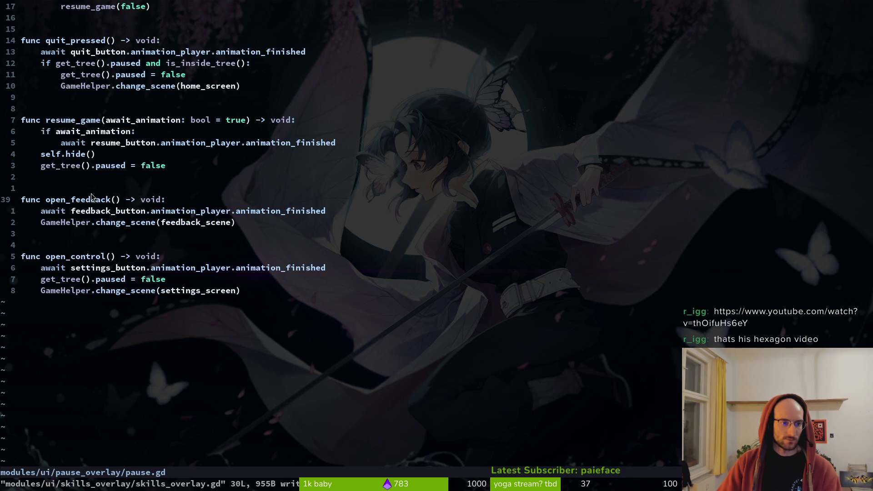
{"action": "left_click", "coordinate": [75, 257]}
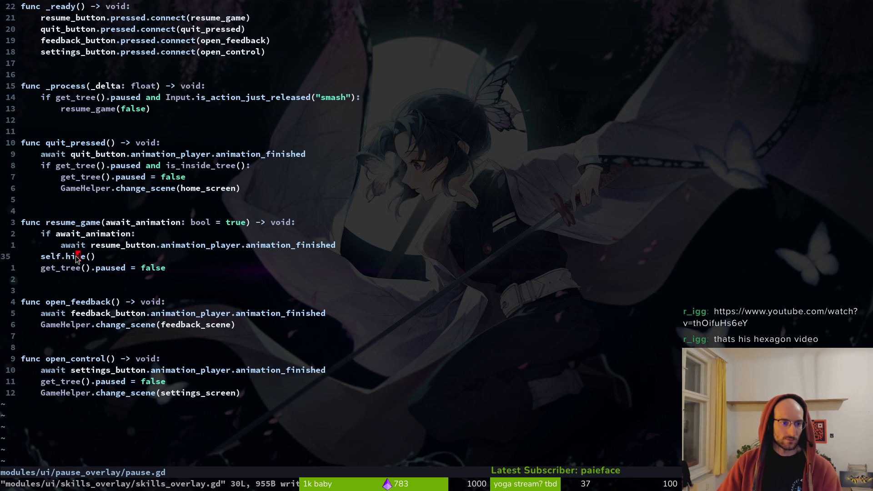
{"action": "scroll", "coordinate": [135, 253], "scroll_direction": "up", "scroll_amount": 4}
{"action": "scroll", "coordinate": [135, 253], "scroll_direction": "down", "scroll_amount": 6}
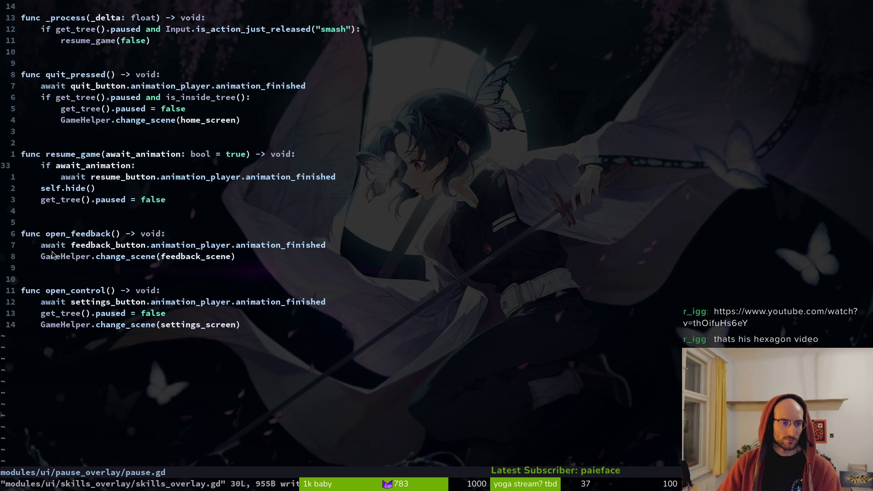
{"action": "left_click", "coordinate": [82, 189]}
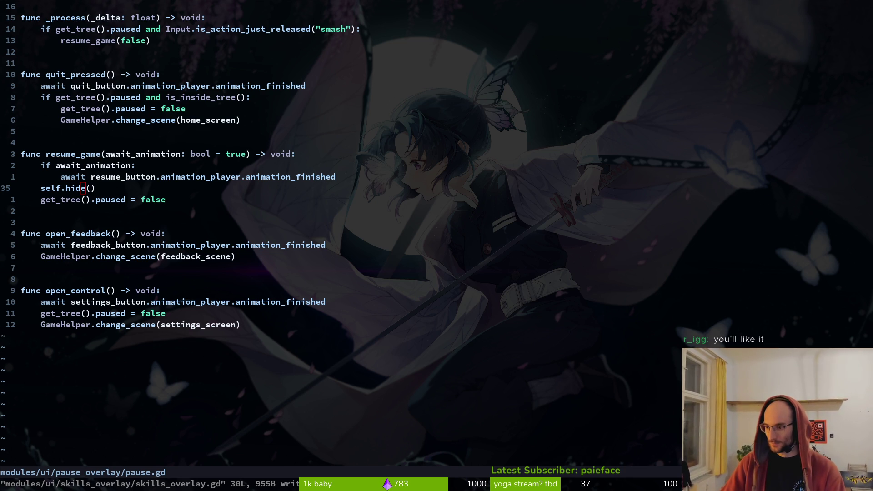
{"action": "left_click", "coordinate": [123, 166]}
{"action": "key", "text": "ctrl+s"}
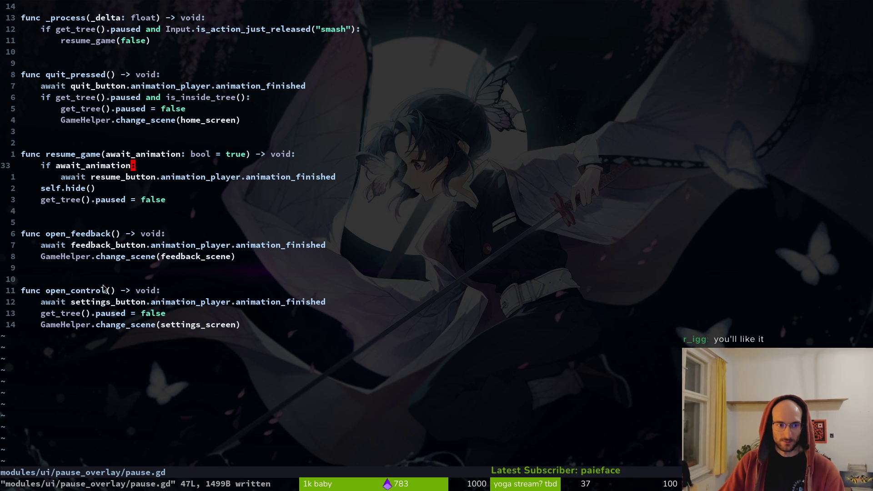
Step: Flip between skills_overlay.gd and pause.gd, then run the game from Godot with F5
{"action": "scroll", "coordinate": [96, 244], "scroll_direction": "up", "scroll_amount": 1}
{"action": "key", "text": "ctrl+6"}
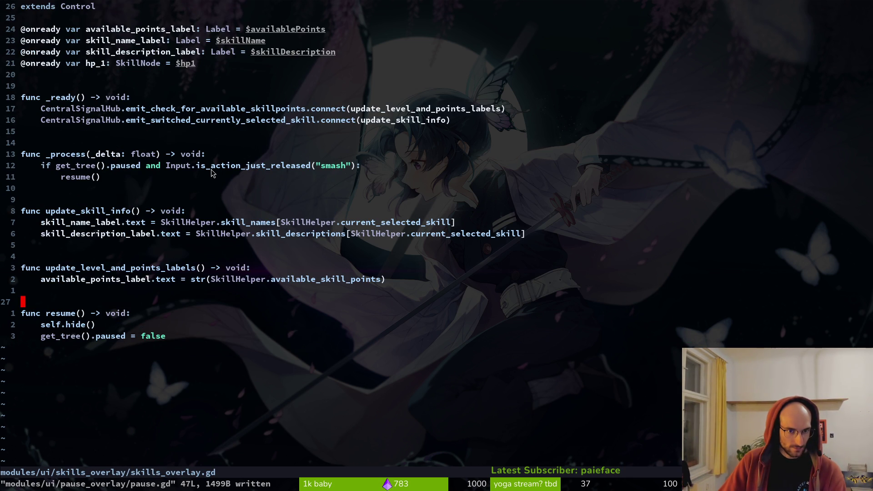
{"action": "key", "text": "ctrl+6"}
{"action": "key", "text": "ctrl+6"}
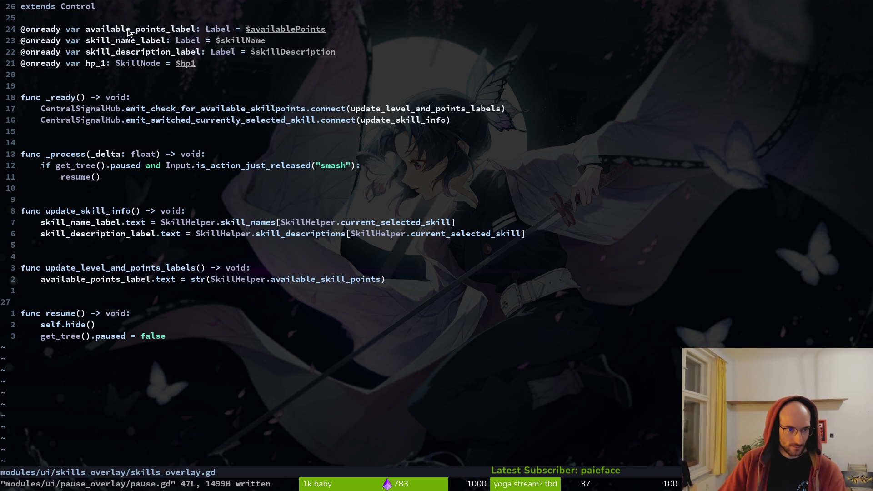
{"action": "key", "text": "ctrl+6"}
{"action": "key", "text": "ctrl+6"}
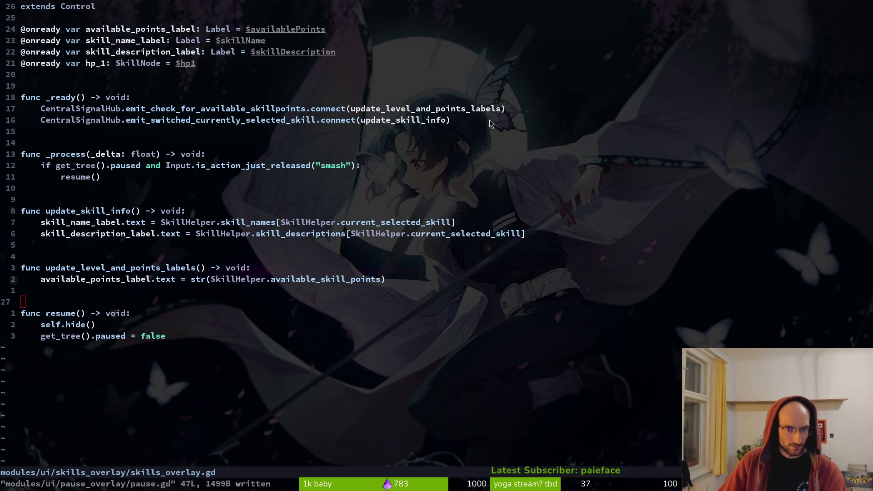
{"action": "key", "text": "super+2"}
{"action": "key", "text": "F5"}
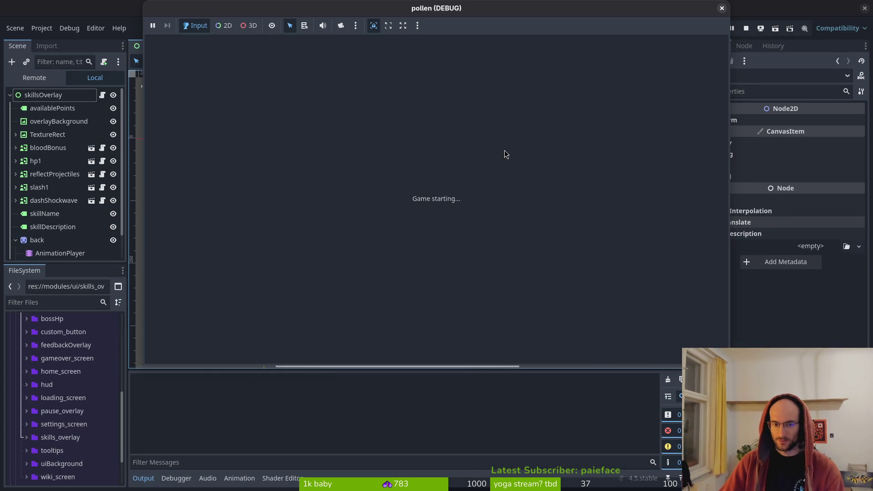
Step: Stop the game and open hud_canvas.tscn from the resource search (hudcanv, hud_canvas)
{"action": "key", "text": "F8"}
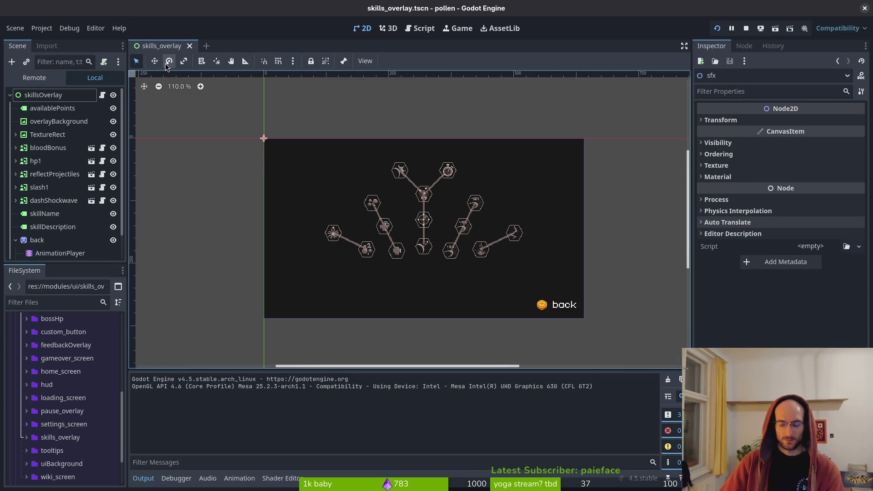
{"action": "key", "text": "shift+alt+o"}
{"action": "type", "text": "hudcanv"}
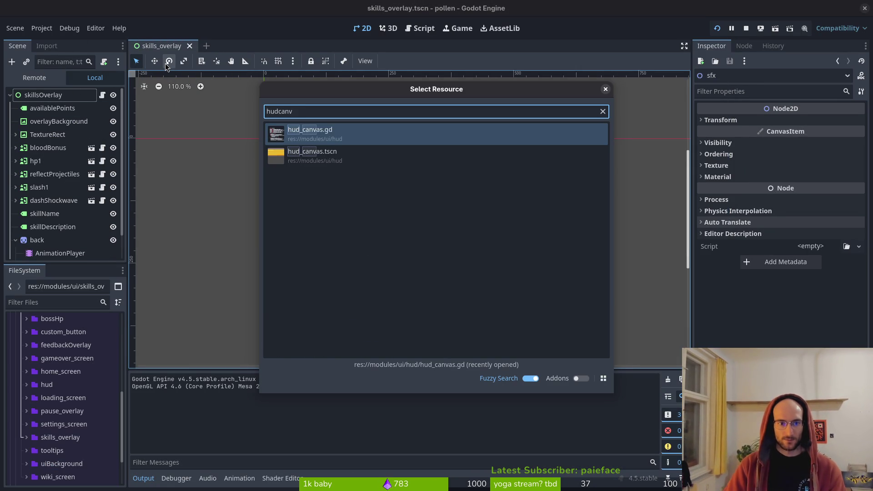
{"action": "key", "text": "Return"}
{"action": "key", "text": "shift+alt+o"}
{"action": "type", "text": "hud_canvas"}
{"action": "key", "text": "Down"}
{"action": "key", "text": "Return"}
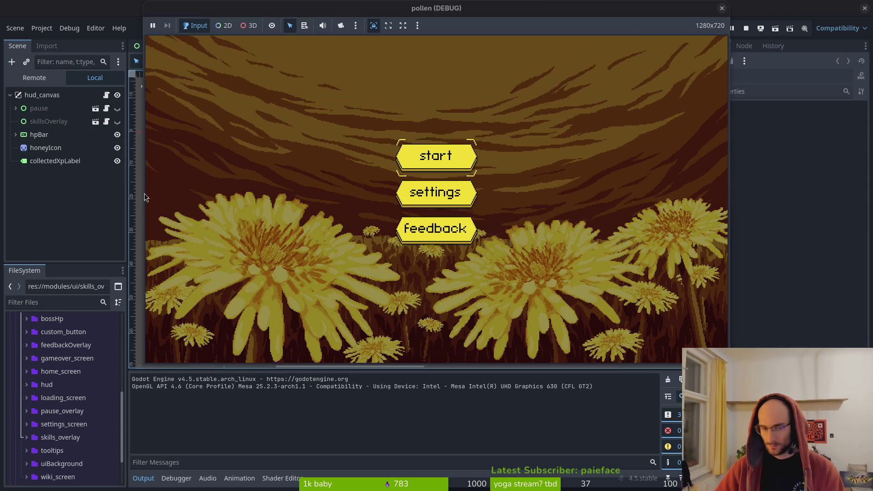
{"action": "key", "text": "super+1"}
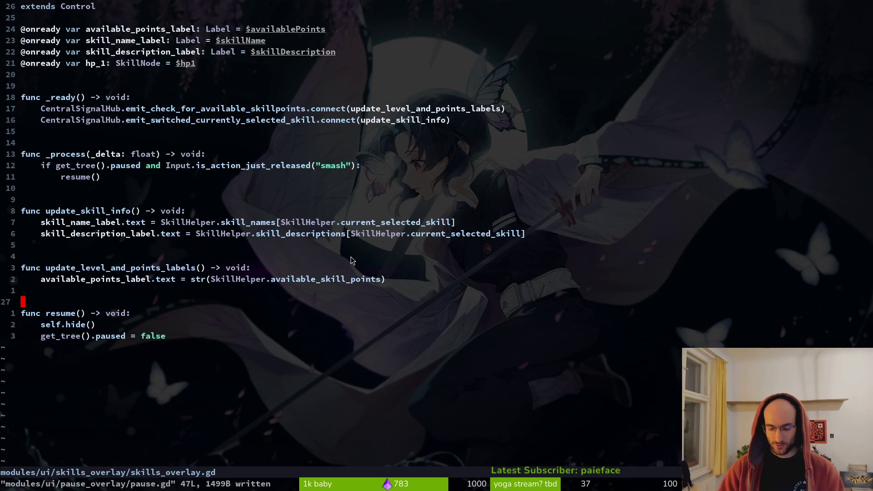
Step: Open hud_canvas.gd and duplicate the show_skill_overlay function at the end of the file
{"action": "key", "text": "ctrl+p"}
{"action": "type", "text": "hudcanv"}
{"action": "key", "text": "Return"}
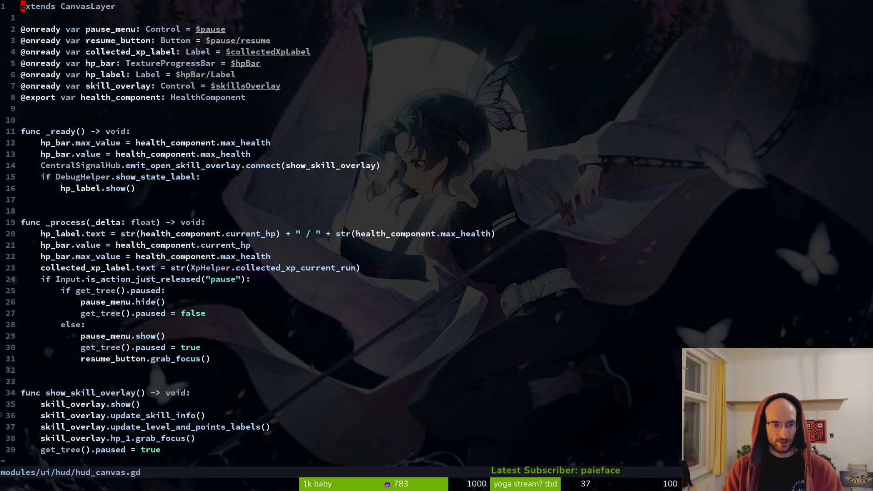
{"action": "key", "text": "G"}
{"action": "key", "text": "k"}
{"action": "key", "text": "k"}
{"action": "key", "text": "k"}
{"action": "key", "text": "0"}
{"action": "key", "text": "V"}
{"action": "key", "text": "j"}
{"action": "key", "text": "j"}
{"action": "key", "text": "j"}
{"action": "key", "text": "y"}
{"action": "key", "text": "G"}
{"action": "key", "text": "p"}
{"action": "key", "text": "O"}
{"action": "key", "text": "Return"}
{"action": "key", "text": "Return"}
Step: Rename the copy to hide_skill_overlay, call hide() and drop the two update calls
{"action": "key", "text": "Escape"}
{"action": "type", "text": "j"}
{"action": "type", "text": "cwhide() -> void:"}
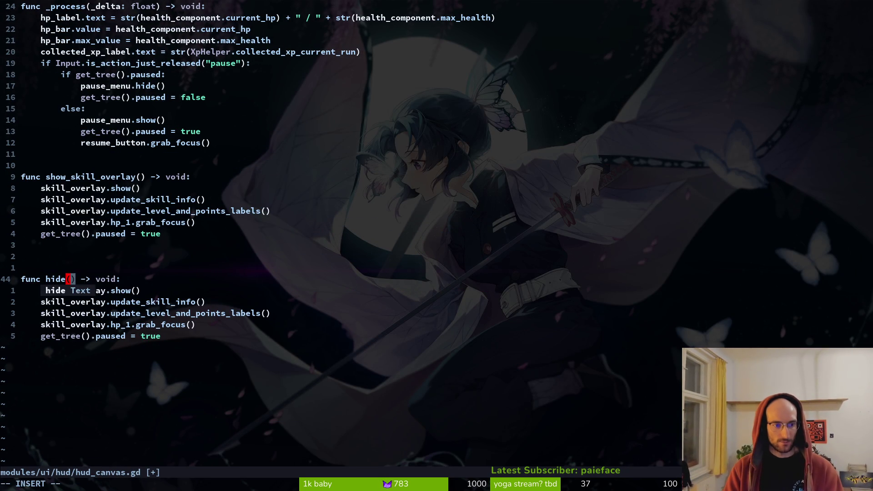
{"action": "type", "text": "_skill_overlay"}
{"action": "key", "text": "Escape"}
{"action": "type", "text": "j"}
{"action": "type", "text": "hide"}
{"action": "key", "text": "Escape"}
{"action": "key", "text": "j"}
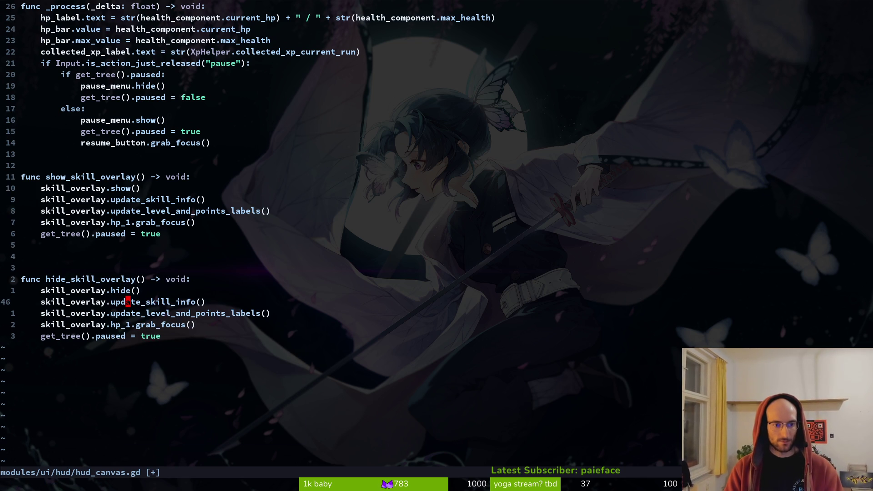
{"action": "key", "text": "d"}
{"action": "key", "text": "d"}
{"action": "key", "text": "d"}
Step: Set paused to false, remove the hp_1 focus-grab line and extra blank line, and save
{"action": "key", "text": "d"}
{"action": "key", "text": "d"}
{"action": "type", "text": ":w"}
{"action": "key", "text": "Return"}
{"action": "type", "text": "cwfalse"}
{"action": "key", "text": "Escape"}
{"action": "type", "text": ":w"}
{"action": "key", "text": "Return"}
{"action": "key", "text": "braceleft"}
{"action": "key", "text": "k"}
{"action": "key", "text": "d"}
{"action": "key", "text": "d"}
{"action": "type", "text": ":w"}
{"action": "key", "text": "Return"}
Step: In _ready, connect emit_close_skill_overlay to hide_skill_overlay via a duplicated connect line
{"action": "key", "text": "braceleft"}
{"action": "key", "text": "braceleft"}
{"action": "key", "text": "braceleft"}
{"action": "key", "text": "j"}
{"action": "key", "text": "j"}
{"action": "key", "text": "j"}
{"action": "key", "text": "y"}
{"action": "key", "text": "y"}
{"action": "type", "text": "pwwcw"}
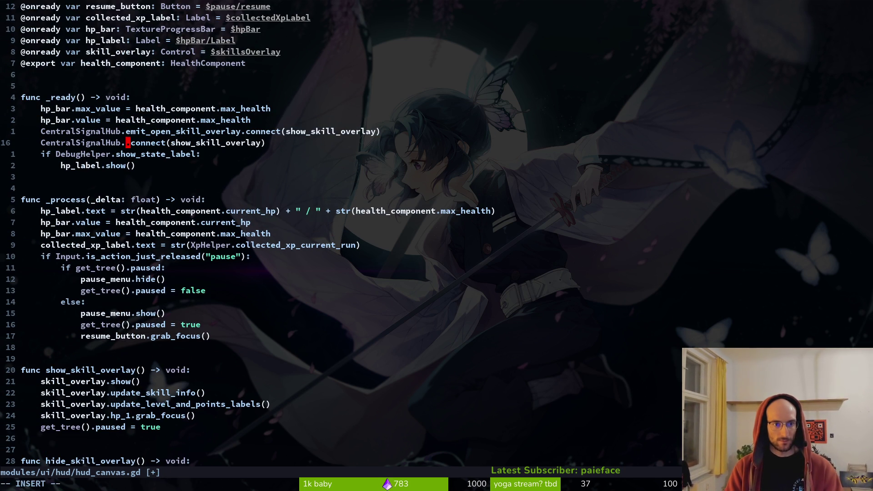
{"action": "type", "text": "emit_close"}
{"action": "key", "text": "Escape"}
{"action": "type", "text": ":w"}
{"action": "key", "text": "Return"}
{"action": "type", "text": "cwhi"}
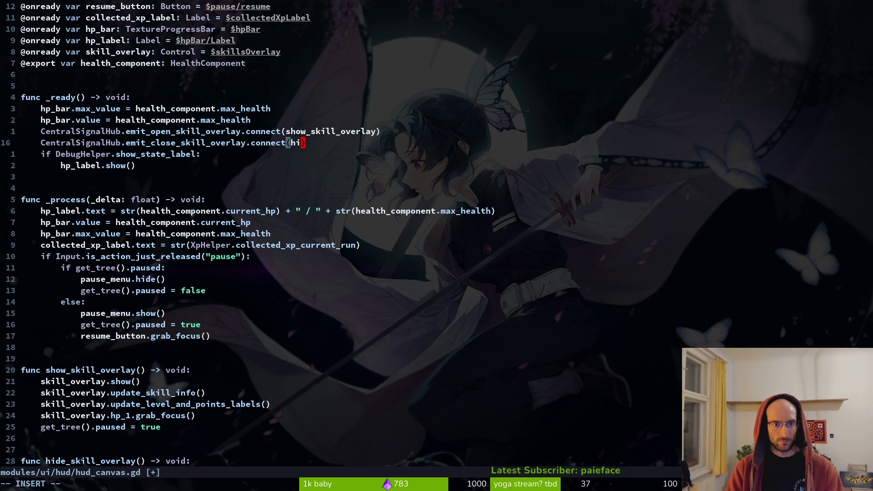
{"action": "key", "text": "Tab"}
{"action": "key", "text": "Tab"}
{"action": "key", "text": "Escape"}
{"action": "key", "text": "ctrl+6"}
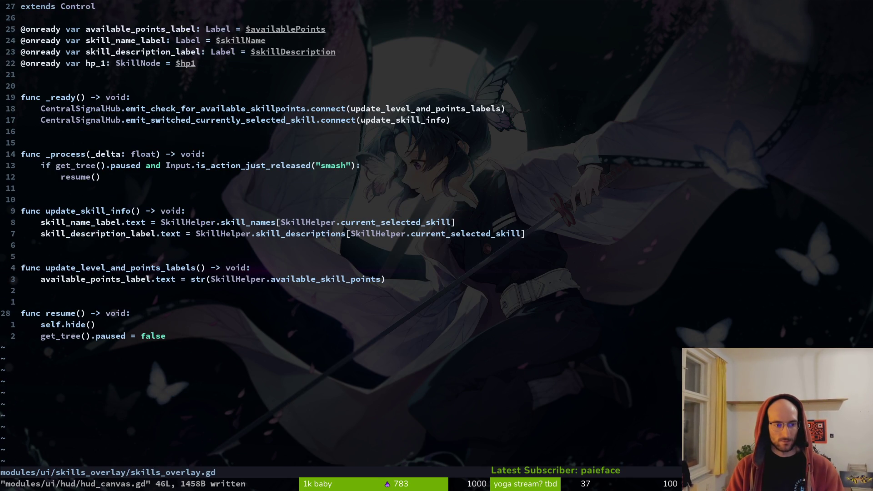
Step: In resume(), add CentralSignalHub.emit_close_skill_overlay.emit(), delete self.hide() and leftover lines, and save
{"action": "key", "text": "V"}
{"action": "key", "text": "Escape"}
{"action": "key", "text": "j"}
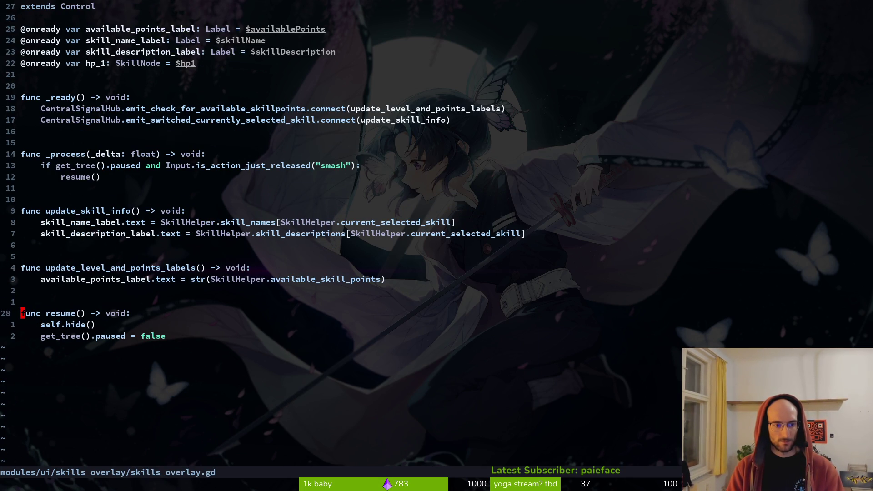
{"action": "type", "text": "o"}
{"action": "type", "text": "cenr"}
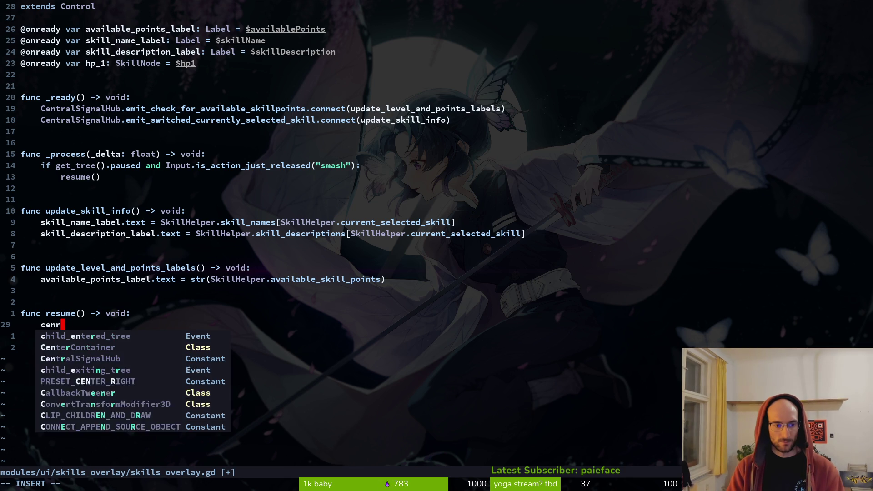
{"action": "type", "text": "tt"}
{"action": "key", "text": "Return"}
{"action": "type", "text": ".emi"}
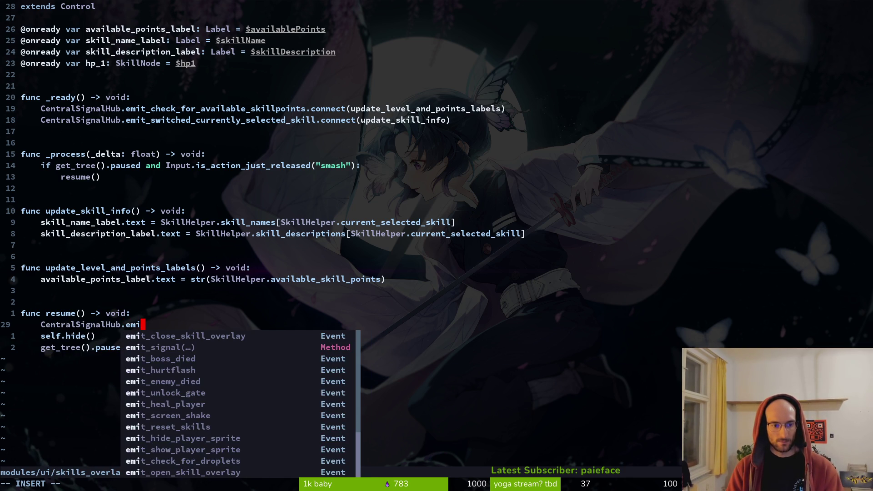
{"action": "key", "text": "Return"}
{"action": "type", "text": ".emi"}
{"action": "key", "text": "Return"}
{"action": "key", "text": "Escape"}
{"action": "key", "text": "j"}
{"action": "key", "text": "d"}
{"action": "key", "text": "d"}
{"action": "key", "text": "d"}
{"action": "key", "text": "d"}
{"action": "type", "text": ":w"}
{"action": "key", "text": "Return"}
{"action": "type", "text": "Vd:w"}
{"action": "key", "text": "Return"}
Step: Replace the resume() call in _process with the indented emit line and delete the empty resume function
{"action": "key", "text": "k"}
{"action": "key", "text": "8"}
{"action": "key", "text": "k"}
{"action": "key", "text": "3"}
{"action": "key", "text": "k"}
{"action": "key", "text": "p"}
{"action": "key", "text": "k"}
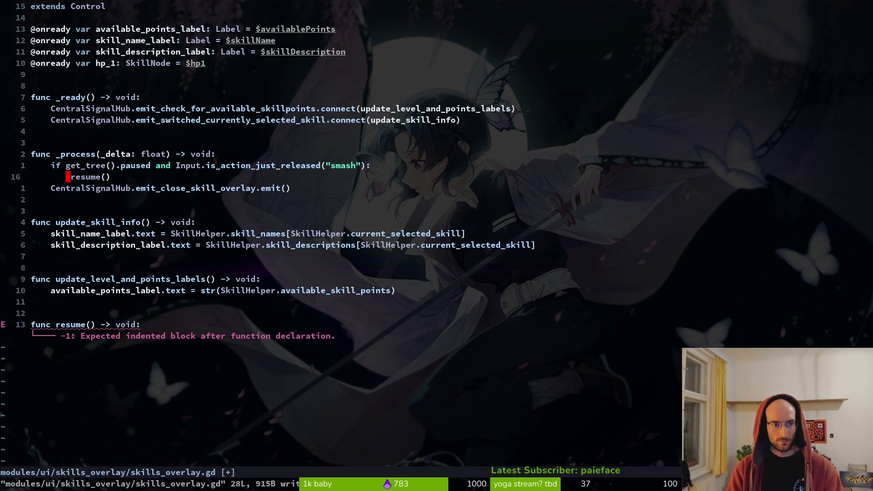
{"action": "key", "text": "d"}
{"action": "key", "text": "d"}
{"action": "key", "text": "greater"}
{"action": "key", "text": "greater"}
{"action": "key", "text": "Return"}
{"action": "key", "text": "j"}
{"action": "key", "text": "j"}
{"action": "type", "text": "9jVjd:w"}
{"action": "key", "text": "Return"}
Step: Run the game to test closing the skills overlay
{"action": "key", "text": "k"}
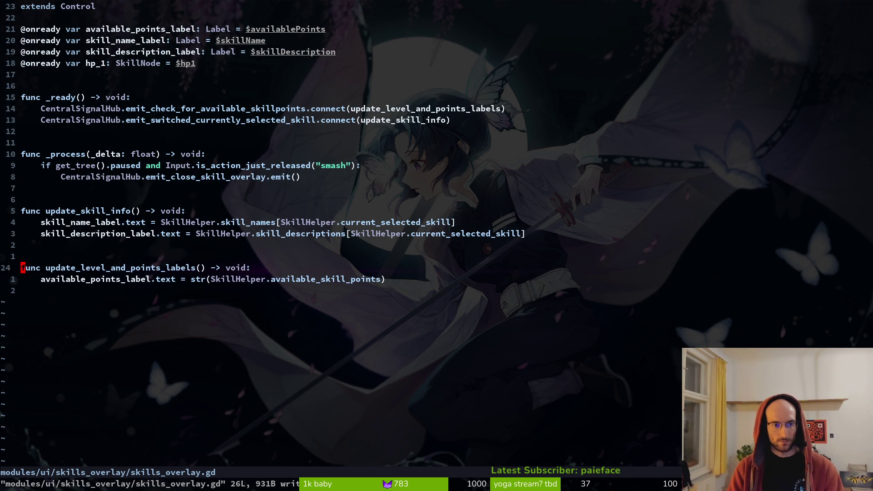
{"action": "key", "text": "1"}
{"action": "key", "text": "2"}
{"action": "key", "text": "k"}
{"action": "key", "text": "4"}
{"action": "key", "text": "k"}
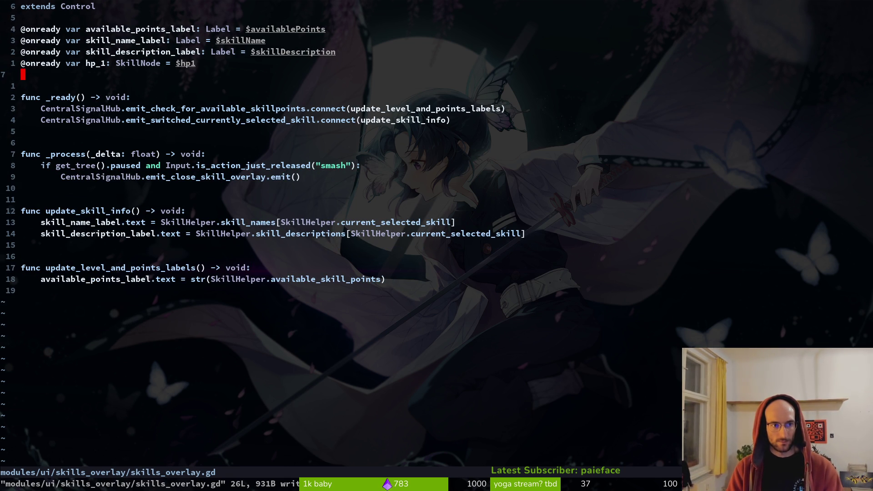
{"action": "key", "text": "F5"}
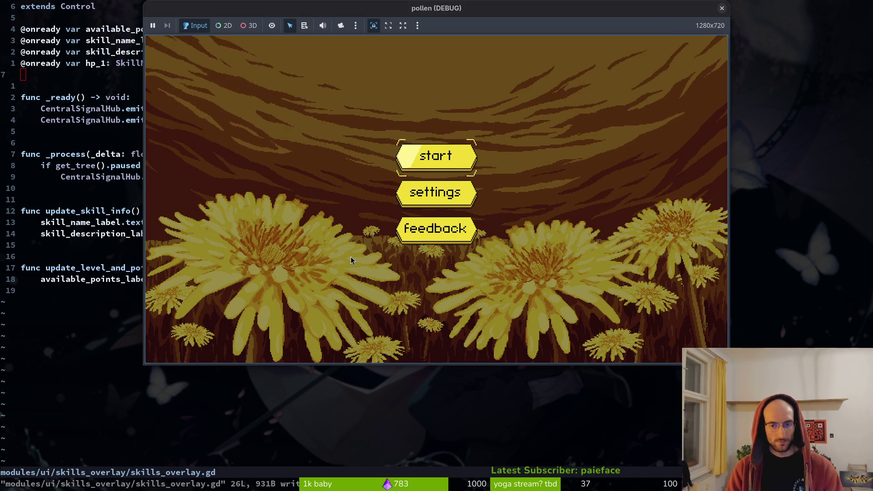
Step: Restart the game, start a run, open the skill tree and move to bonus xp
{"action": "key", "text": "F8"}
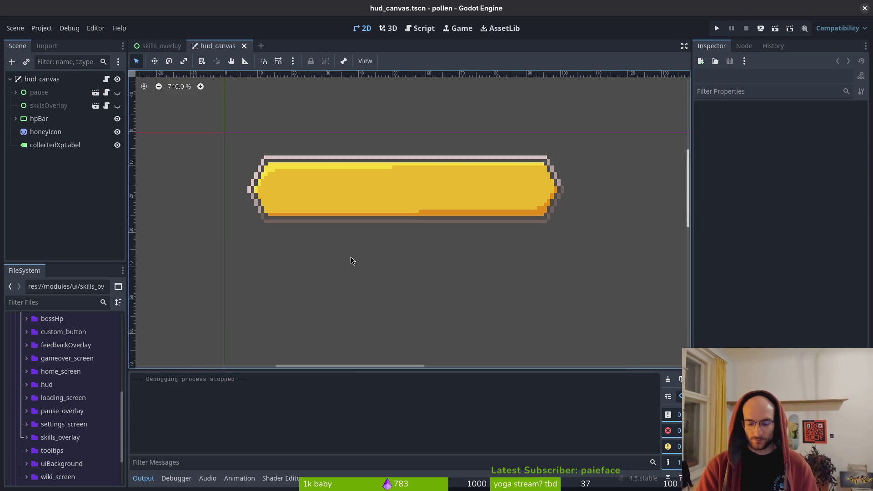
{"action": "key", "text": "F5"}
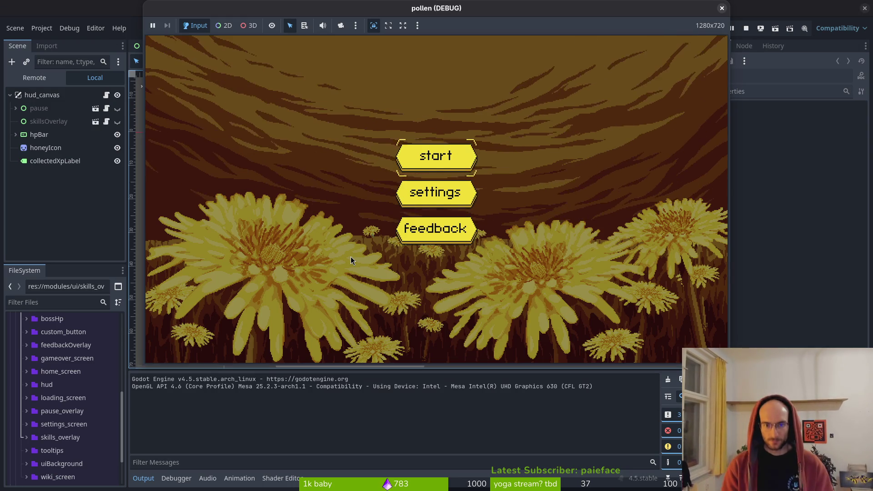
{"action": "key", "text": "Return"}
{"action": "key", "text": "Tab"}
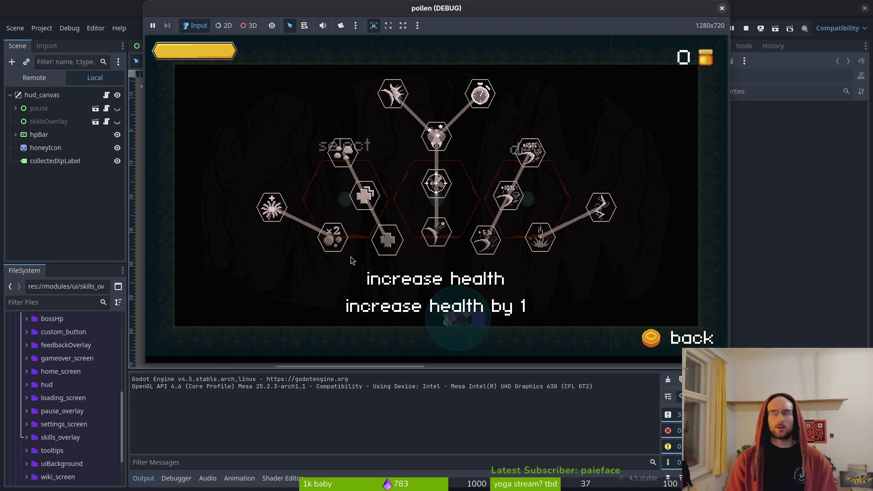
{"action": "key", "text": "Left"}
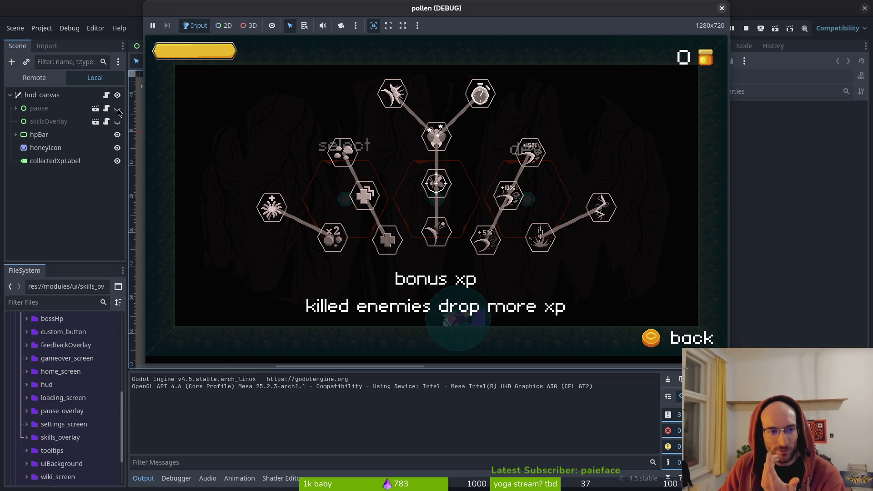
Step: Set the skillsOverlay node's Process Mode to Always
{"action": "left_click", "coordinate": [38, 112]}
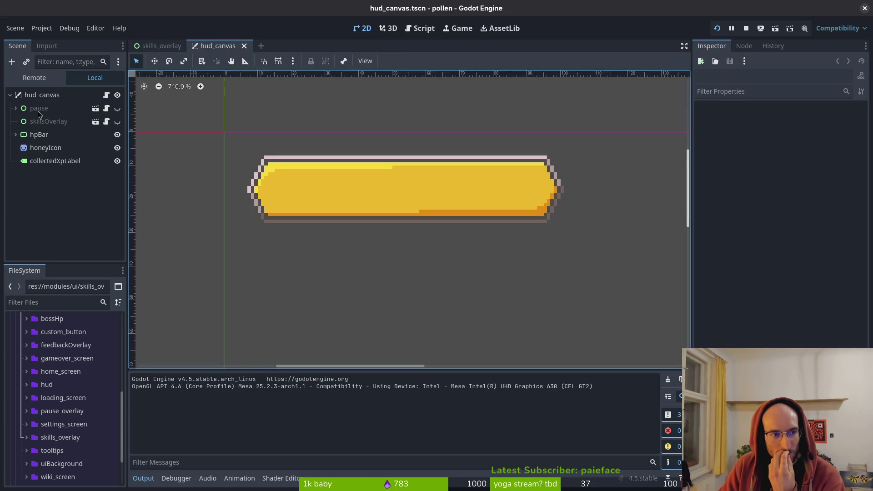
{"action": "left_click", "coordinate": [51, 119]}
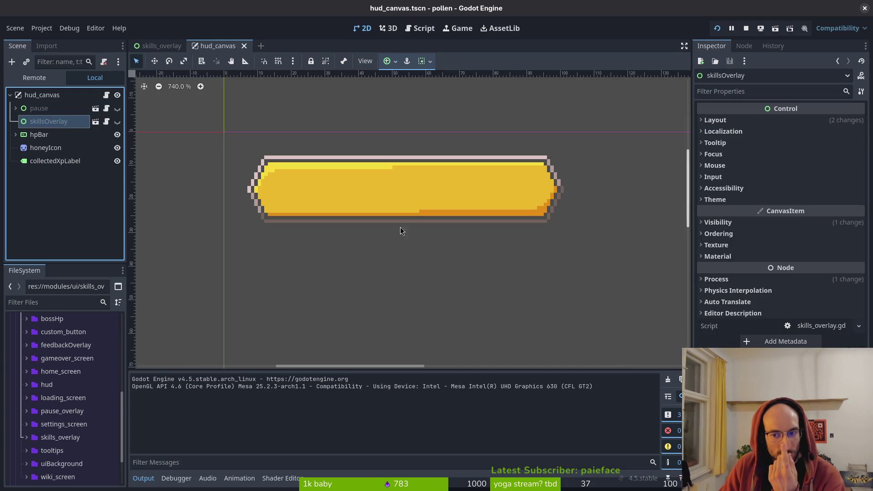
{"action": "left_click", "coordinate": [817, 280]}
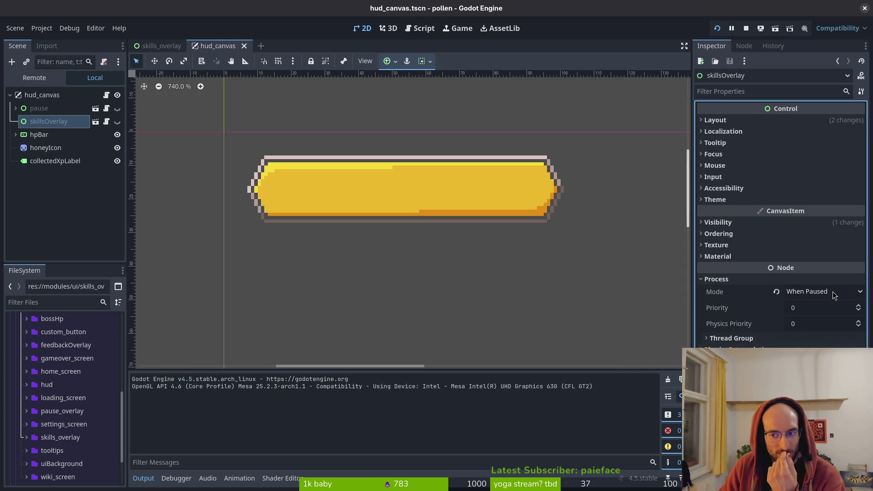
{"action": "left_click", "coordinate": [835, 293]}
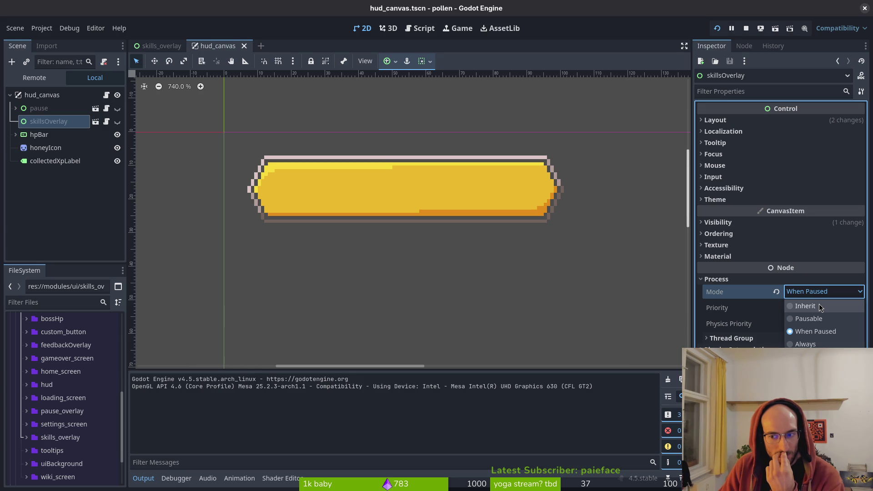
{"action": "left_click", "coordinate": [820, 305]}
{"action": "left_click", "coordinate": [820, 294]}
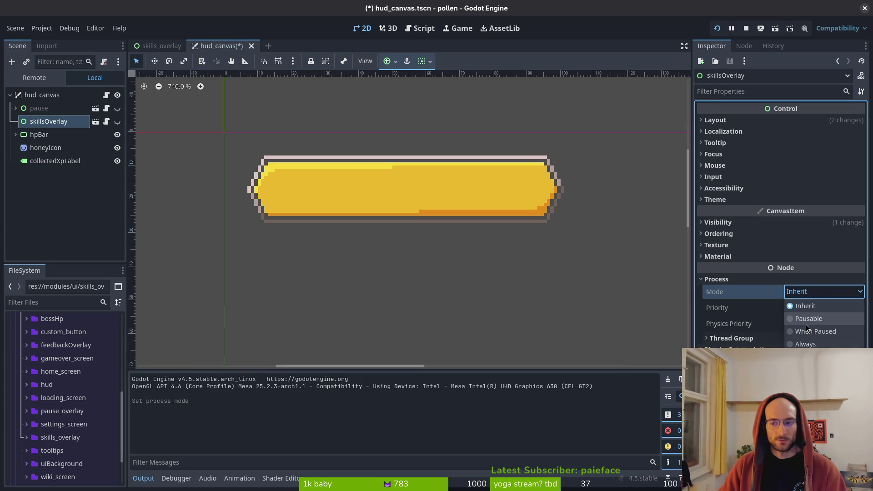
{"action": "left_click", "coordinate": [805, 344]}
Step: Relaunch the game, start a run and open the skill tree to test, then close it
{"action": "left_click", "coordinate": [718, 28]}
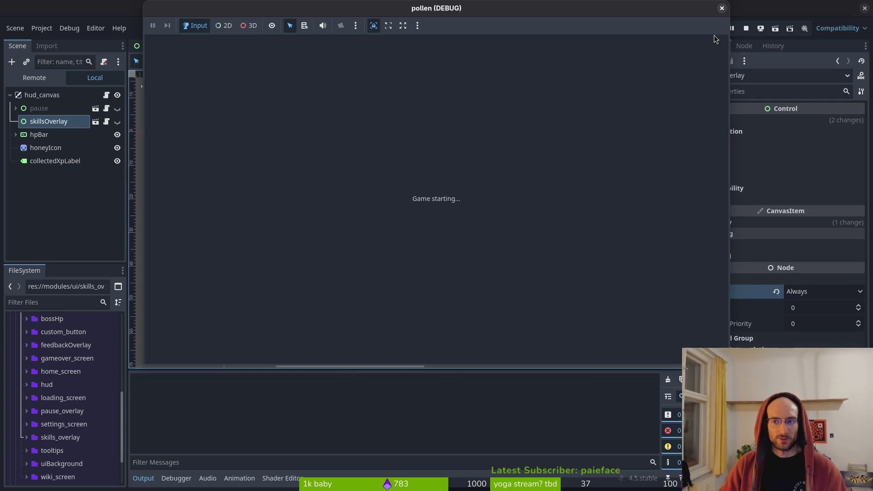
{"action": "key", "text": "Return"}
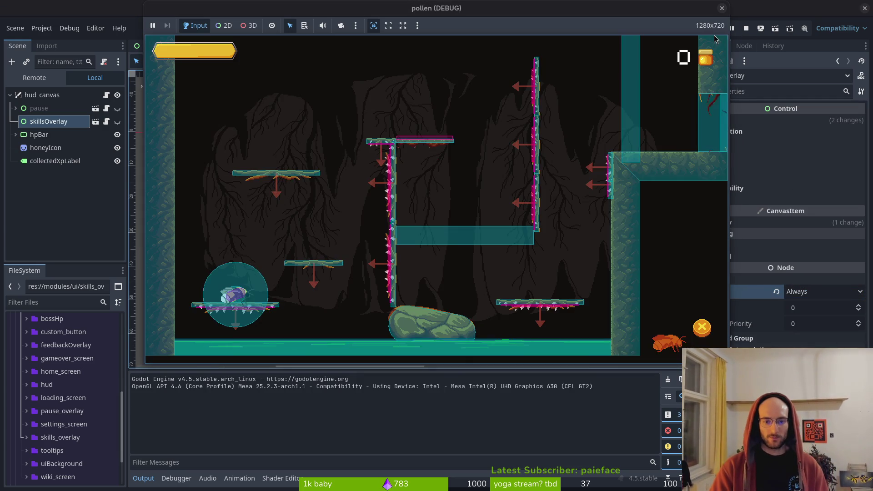
{"action": "key", "text": "Tab"}
{"action": "key", "text": "Return"}
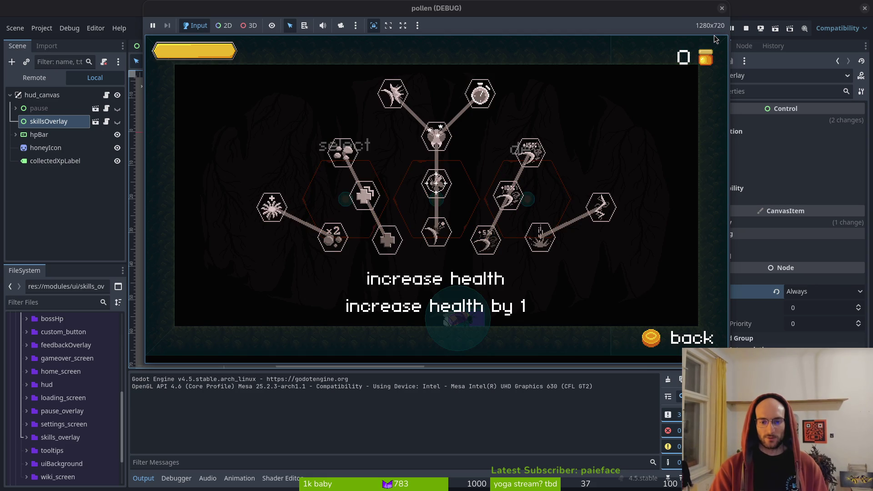
{"action": "left_click", "coordinate": [721, 8]}
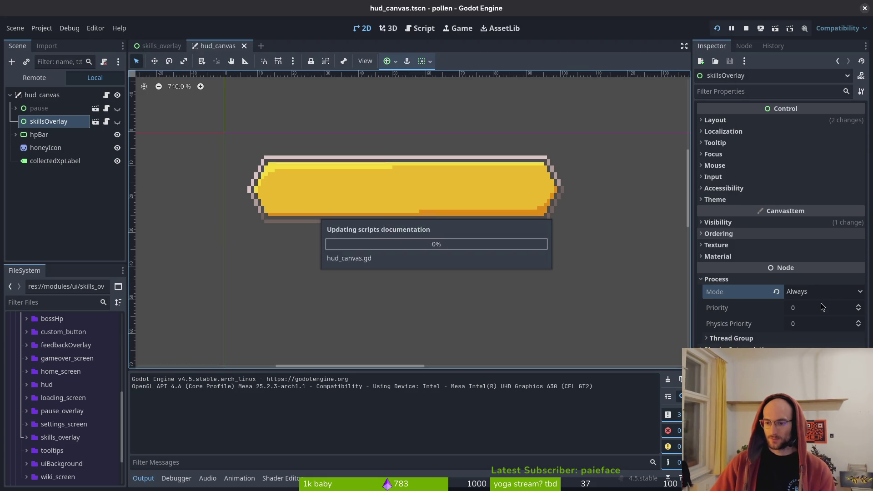
Step: Revert the process mode to When Paused, save the hud_canvas scene, and stop the game
{"action": "left_click", "coordinate": [824, 292]}
{"action": "left_click", "coordinate": [816, 331]}
{"action": "key", "text": "ctrl+s"}
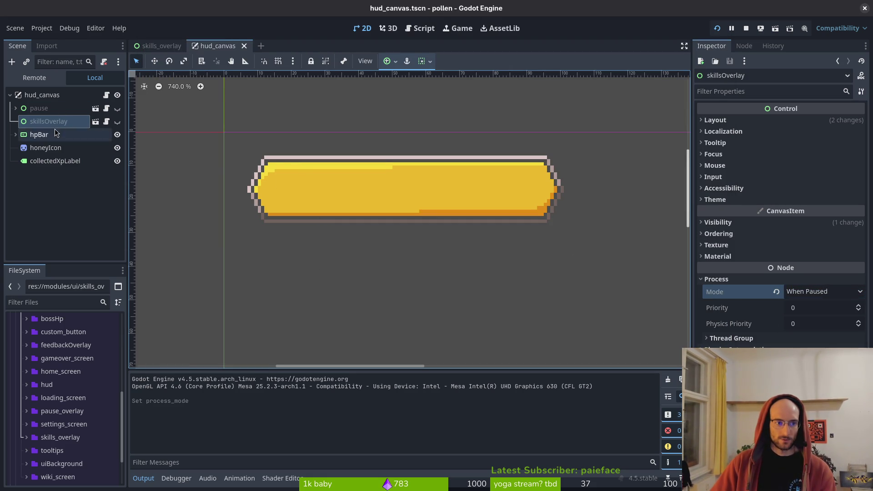
{"action": "key", "text": "alt+Tab"}
{"action": "key", "text": "alt+Tab"}
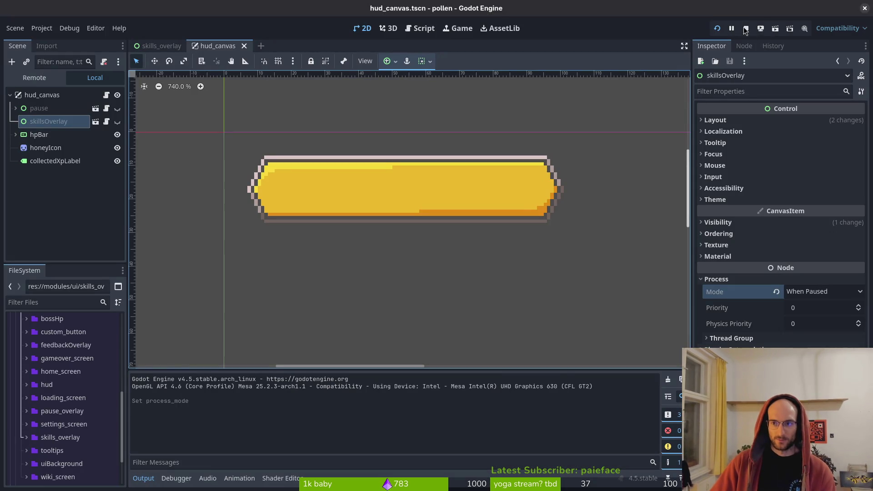
{"action": "left_click", "coordinate": [746, 28]}
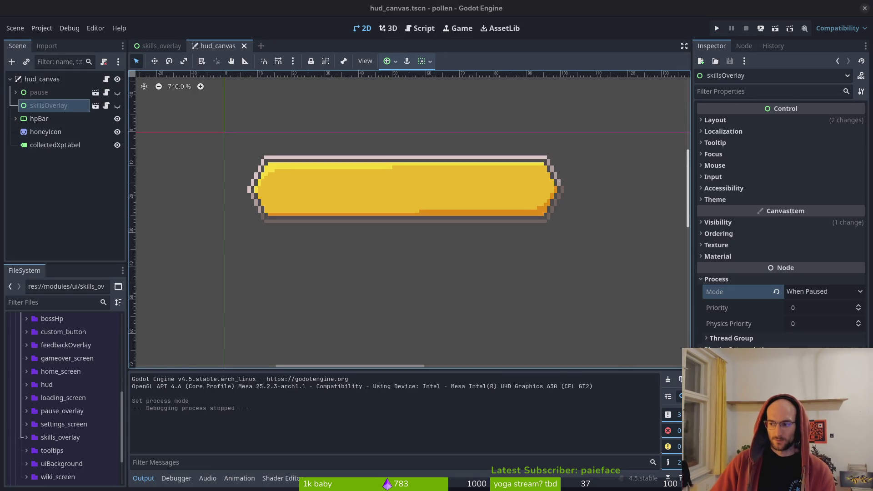
{"action": "key", "text": "alt+Tab"}
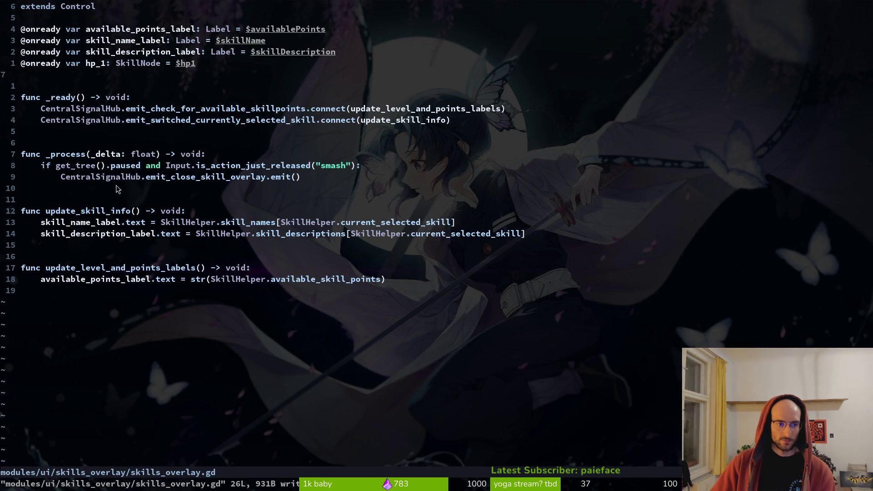
Step: Add a print_debug call under the paused smash check in skills_overlay.gd and save
{"action": "left_click", "coordinate": [121, 166]}
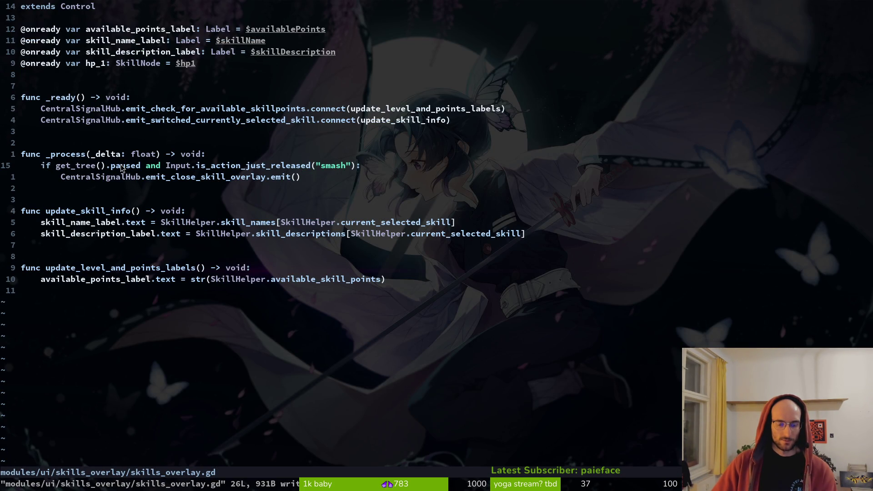
{"action": "key", "text": "o"}
{"action": "key", "text": "BackSpace"}
{"action": "key", "text": "BackSpace"}
{"action": "key", "text": "BackSpace"}
{"action": "type", "text": "rint_d"}
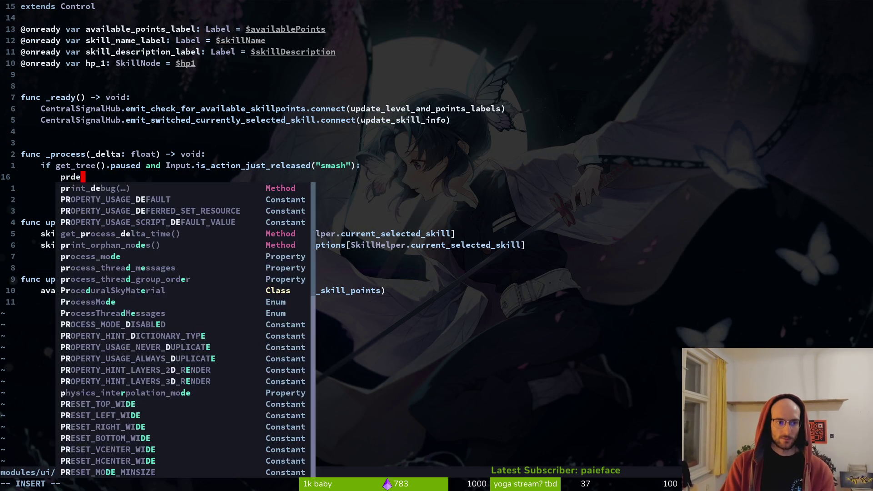
{"action": "key", "text": "Return"}
{"action": "type", "text": "\"smash\")"}
{"action": "key", "text": "Escape"}
Step: Run the game, move between skills in the tree, then stop it and return to Neovim
{"action": "key", "text": "alt+Tab"}
{"action": "key", "text": "F5"}
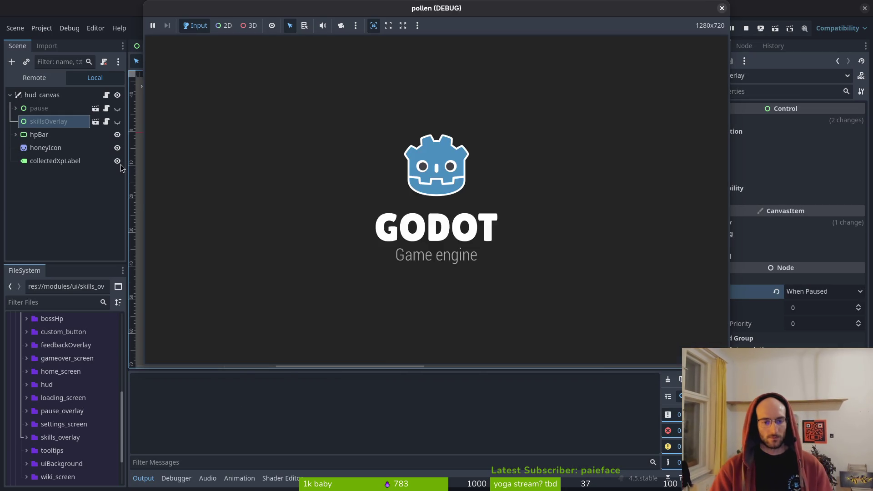
{"action": "key", "text": "Return"}
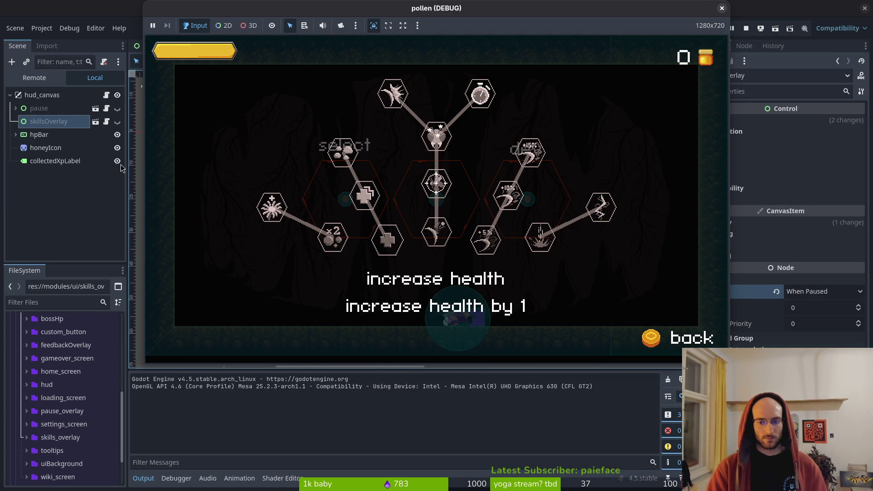
{"action": "key", "text": "Left"}
{"action": "key", "text": "Right"}
{"action": "key", "text": "Right"}
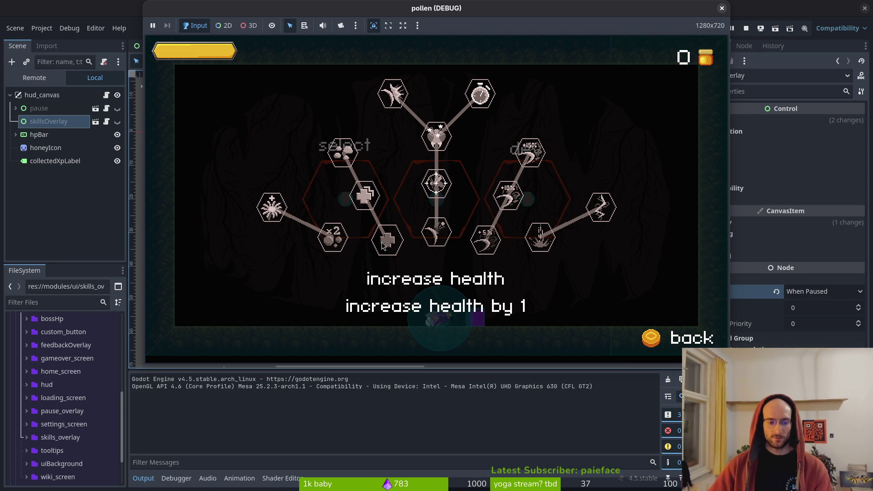
{"action": "key", "text": "F8"}
{"action": "key", "text": "alt+Tab"}
{"action": "left_click", "coordinate": [103, 168]}
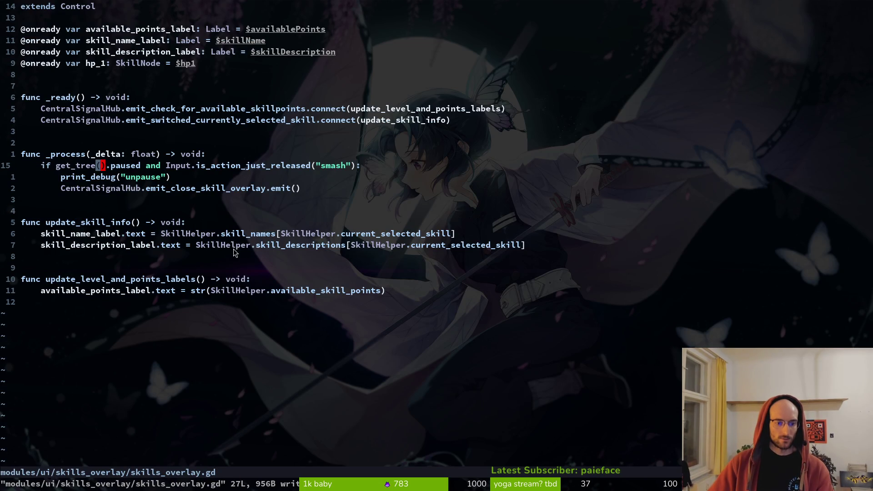
Step: Open hud_canvas.gd in a vertical split beside skills_overlay.gd
{"action": "left_click", "coordinate": [123, 180]}
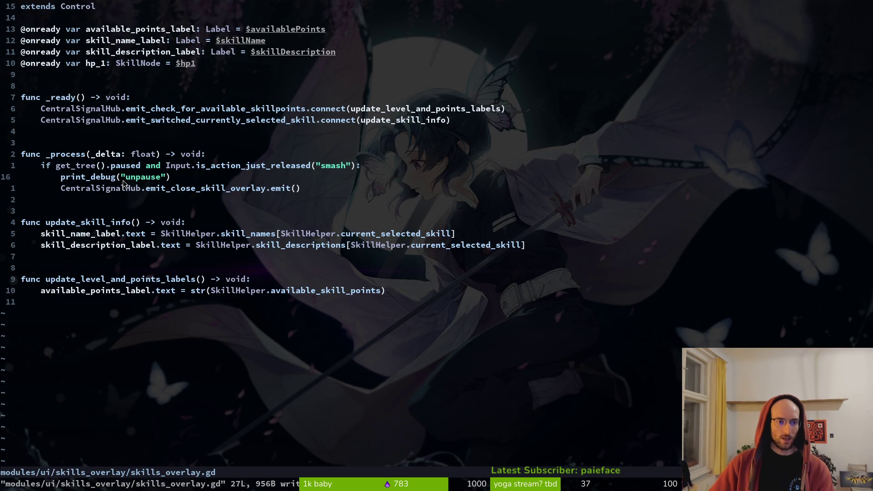
{"action": "left_click", "coordinate": [228, 169]}
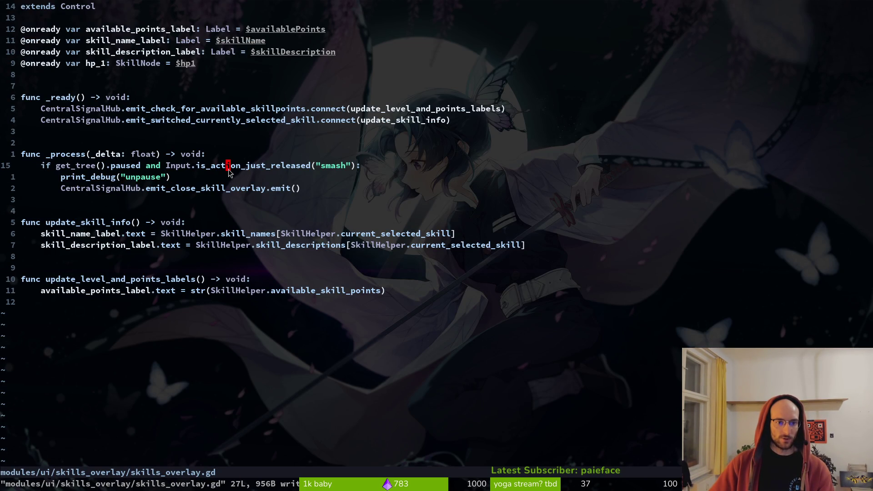
{"action": "left_click", "coordinate": [152, 176]}
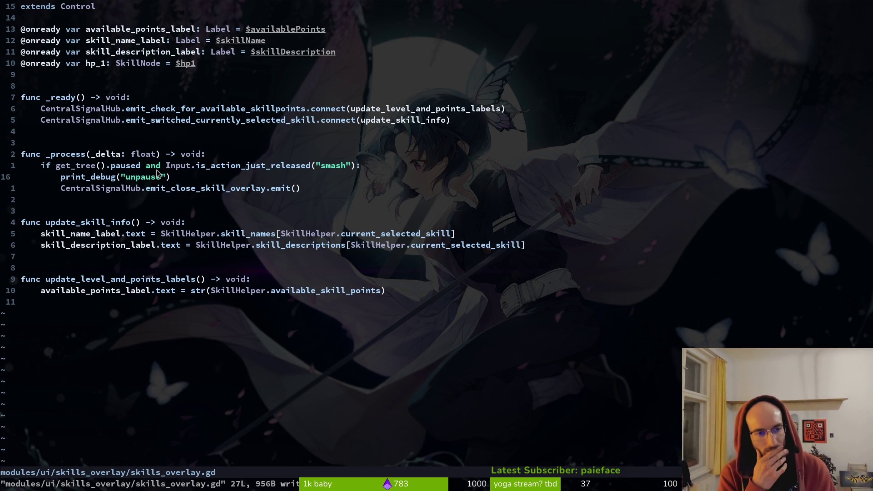
{"action": "key", "text": "ctrl+p"}
{"action": "type", "text": "hudcanvas"}
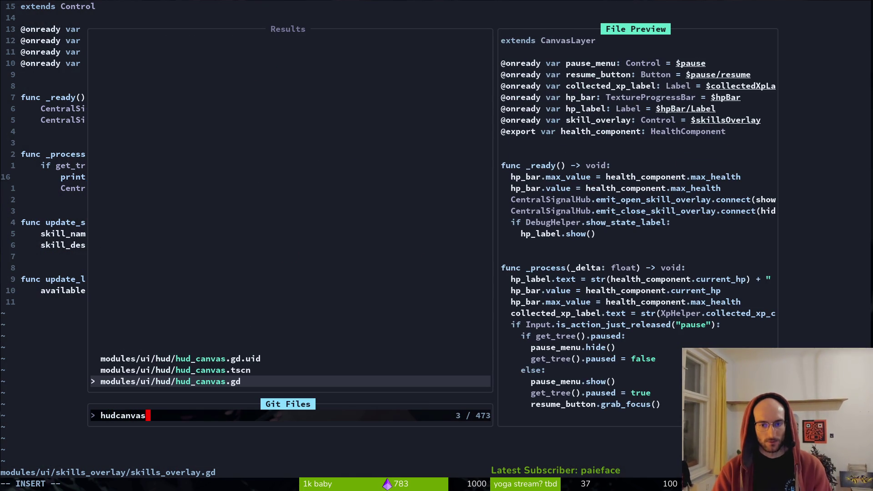
{"action": "key", "text": "ctrl+v"}
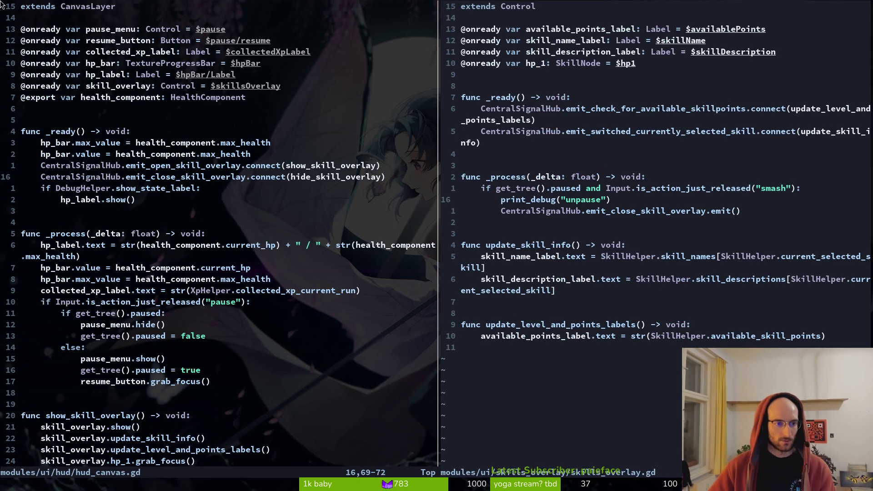
{"action": "scroll", "coordinate": [96, 225], "scroll_direction": "down", "scroll_amount": 3}
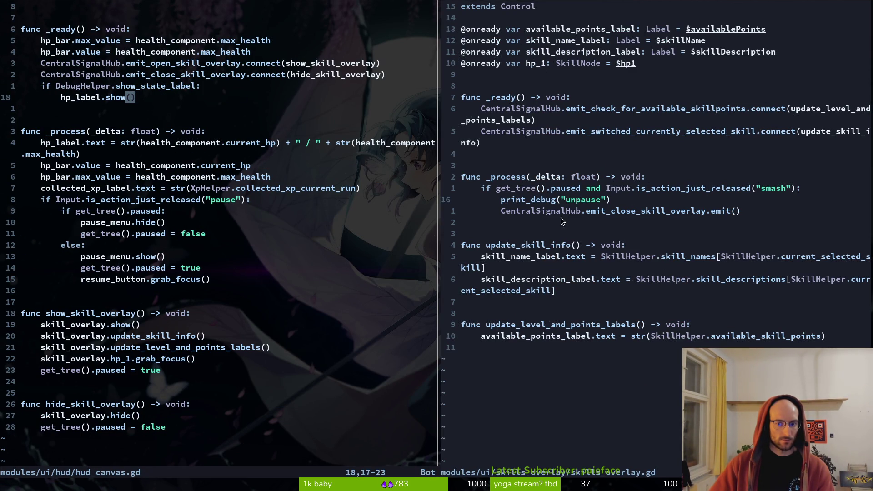
Step: Cut the three-line smash check block from skills_overlay.gd and save it
{"action": "left_click", "coordinate": [592, 191]}
{"action": "key", "text": "V"}
{"action": "key", "text": "j"}
{"action": "key", "text": "j"}
{"action": "type", "text": "d:w"}
{"action": "key", "text": "Return"}
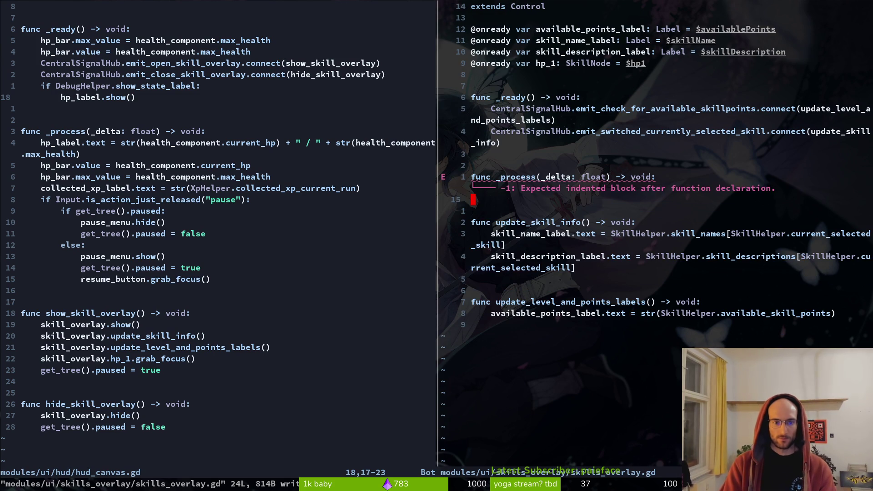
Step: Paste the smash check below resume_button.grab_focus and save skills_overlay.gd without the broken _process stub
{"action": "key", "text": "ctrl+w"}
{"action": "key", "text": "h"}
{"action": "key", "text": "j"}
{"action": "key", "text": "j"}
{"action": "key", "text": "j"}
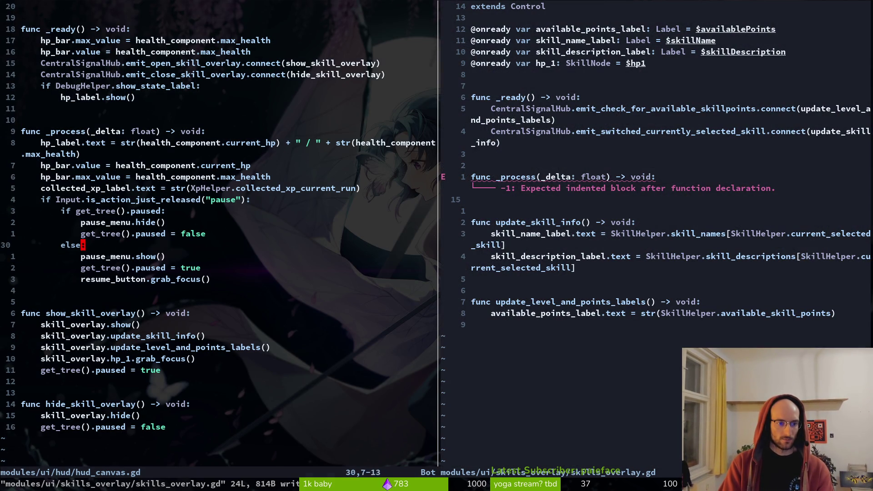
{"action": "key", "text": "j"}
{"action": "key", "text": "p"}
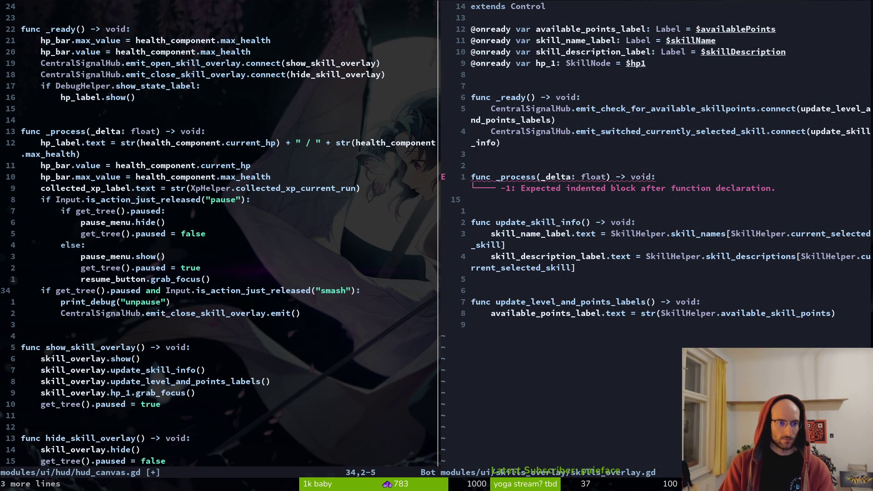
{"action": "key", "text": "ctrl+w"}
{"action": "type", "text": "lkd2j"}
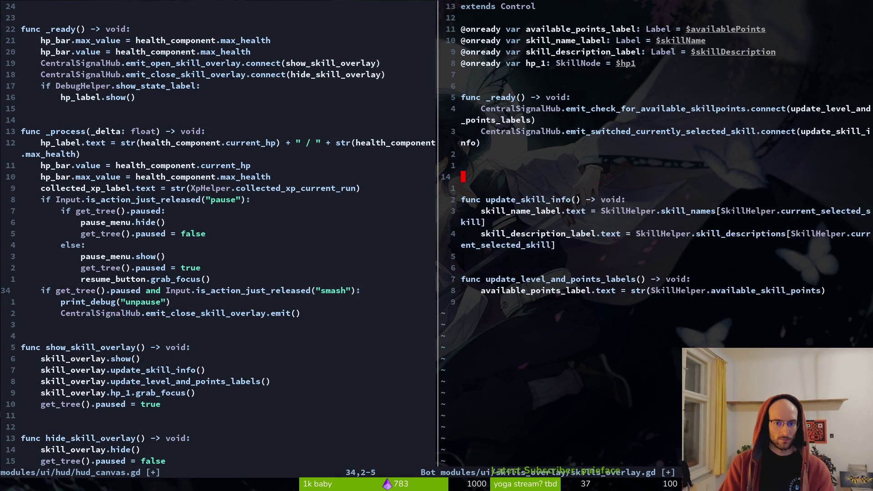
{"action": "type", "text": ":w"}
{"action": "key", "text": "Return"}
Step: Insert a hide_skill_overlay() call into the smash branch of hud_canvas.gd and save
{"action": "key", "text": "ctrl+w"}
{"action": "key", "text": "h"}
{"action": "type", "text": "jjOhide"}
{"action": "key", "text": "Tab"}
{"action": "key", "text": "Return"}
{"action": "key", "text": "Escape"}
{"action": "type", "text": ":w"}
{"action": "key", "text": "Return"}
Step: Delete the old emit line and the print_debug("unpause") line, then save hud_canvas.gd
{"action": "key", "text": "j"}
{"action": "key", "text": "d"}
{"action": "key", "text": "d"}
{"action": "type", "text": ":w"}
{"action": "key", "text": "Return"}
{"action": "key", "text": "k"}
{"action": "key", "text": "k"}
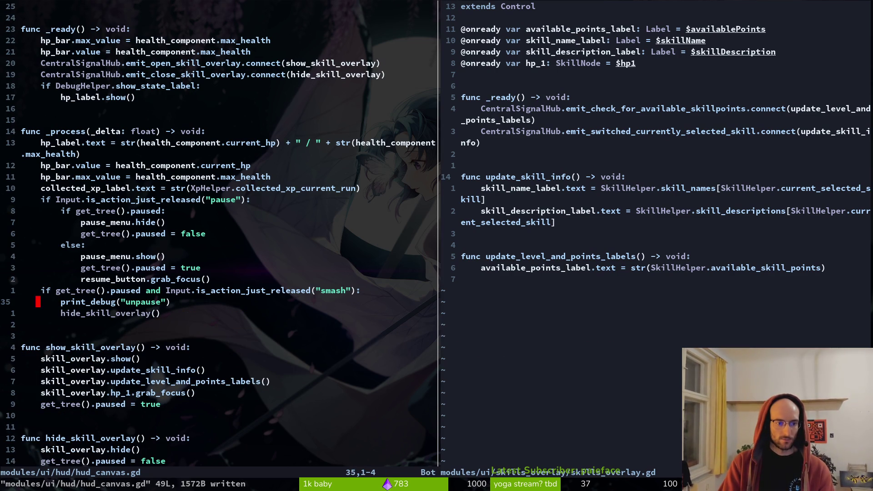
{"action": "key", "text": "d"}
{"action": "key", "text": "d"}
{"action": "type", "text": ":w"}
{"action": "key", "text": "Return"}
Step: Look over the edited _process code before switching to Godot
{"action": "key", "text": "k"}
{"action": "key", "text": "k"}
{"action": "key", "text": "j"}
{"action": "key", "text": "k"}
{"action": "key", "text": "j"}
{"action": "key", "text": "k"}
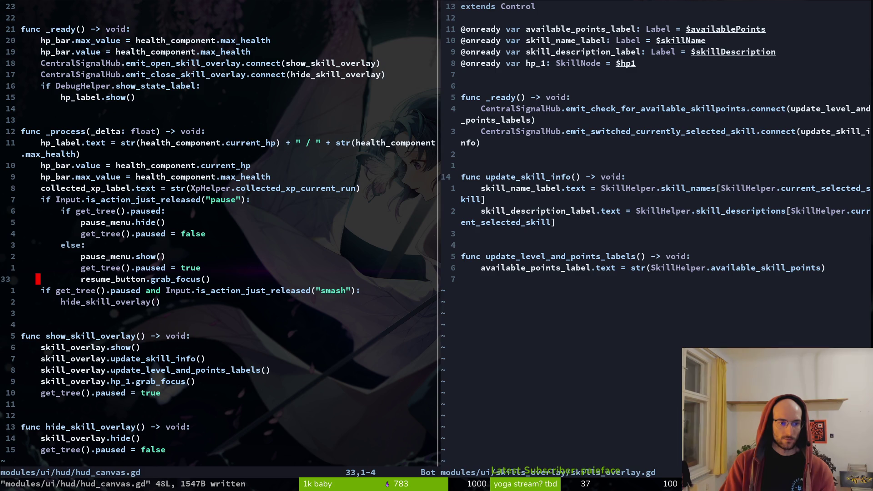
{"action": "key", "text": "alt+Tab"}
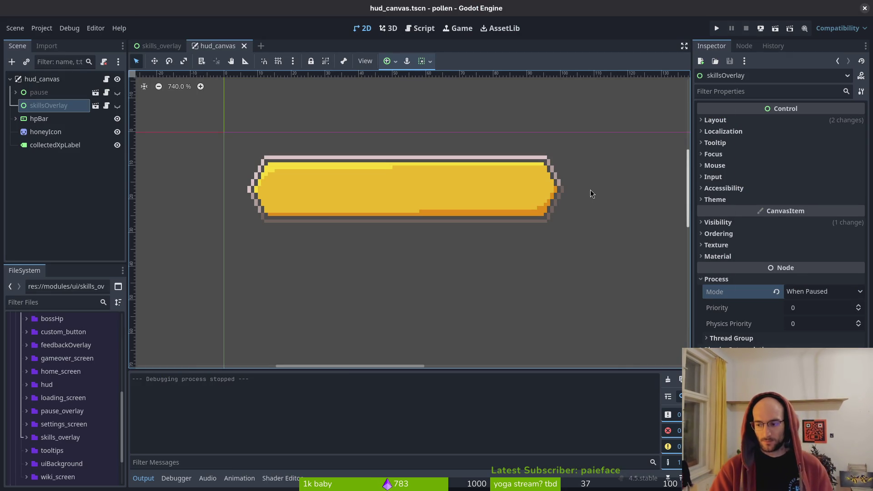
Step: Run pollen, start a run and open the skills overlay to test it
{"action": "key", "text": "F5"}
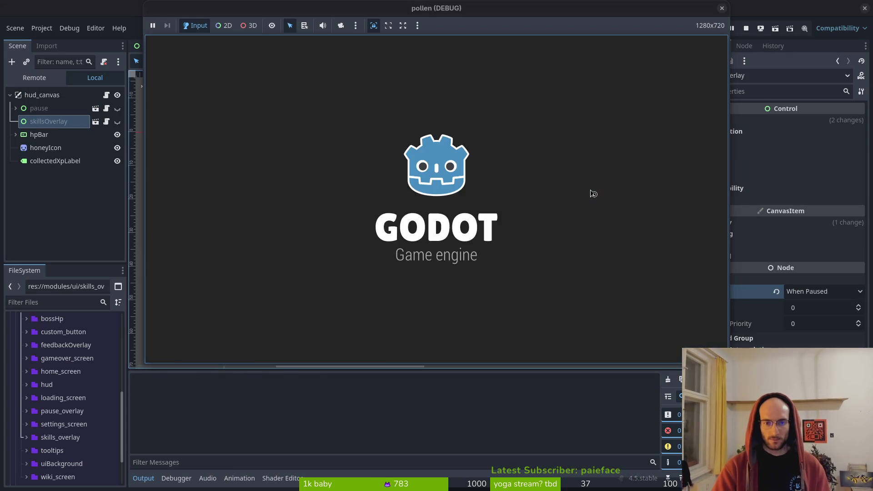
{"action": "key", "text": "Return"}
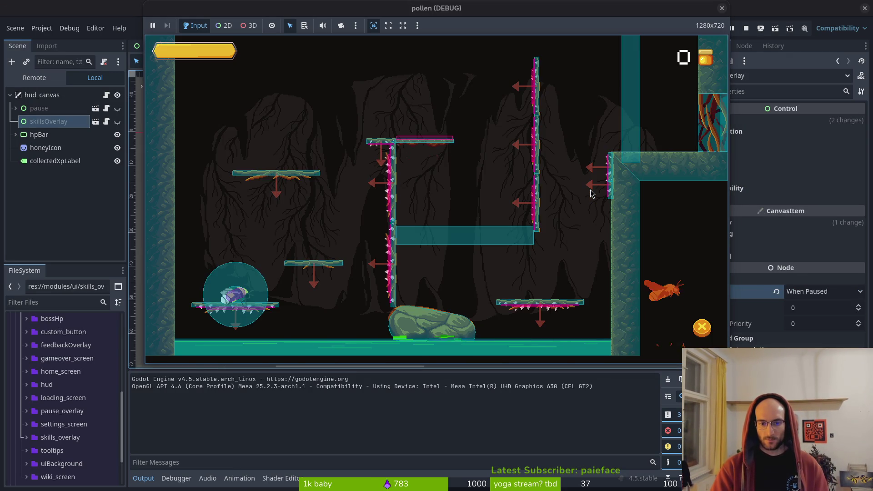
{"action": "key", "text": "Tab"}
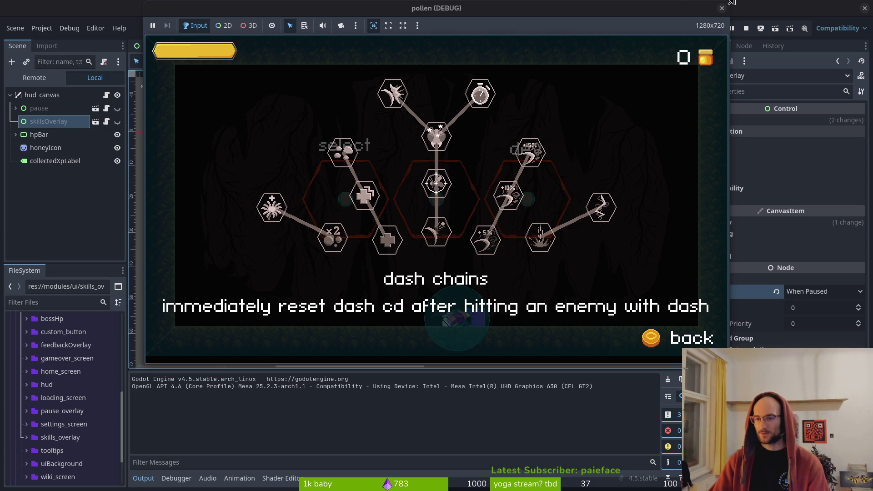
{"action": "key", "text": "F8"}
{"action": "key", "text": "alt+Tab"}
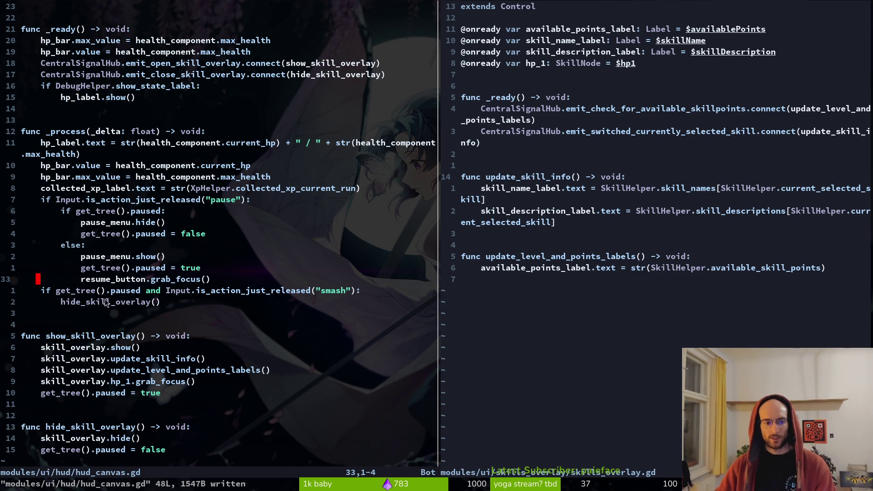
Step: Relaunch the pollen game from Godot and start another run
{"action": "scroll", "coordinate": [97, 318], "scroll_direction": "down", "scroll_amount": 2}
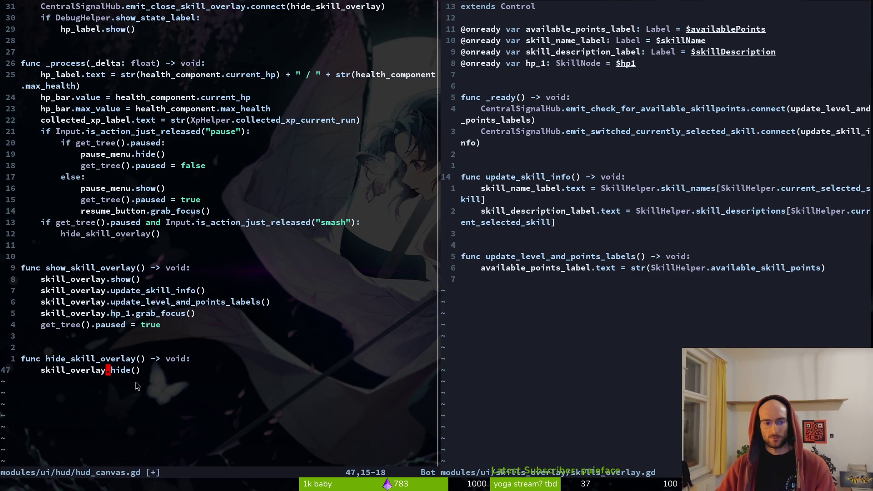
{"action": "key", "text": "alt+Tab"}
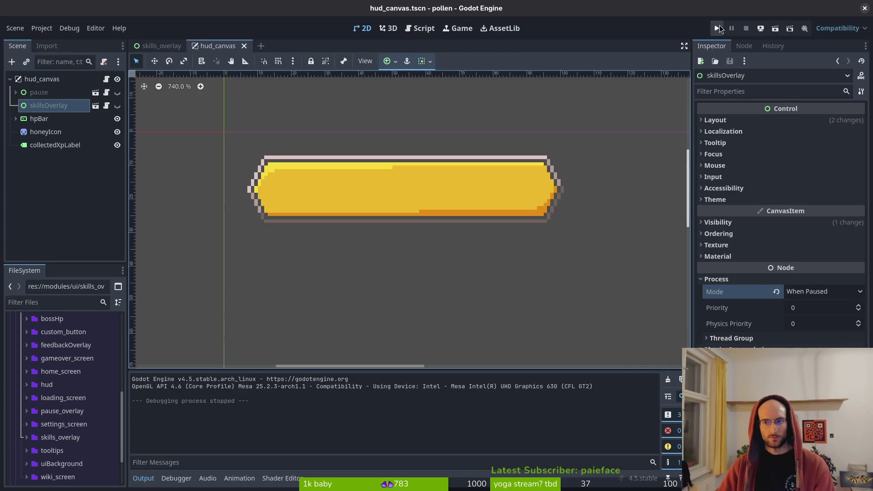
{"action": "left_click", "coordinate": [717, 28]}
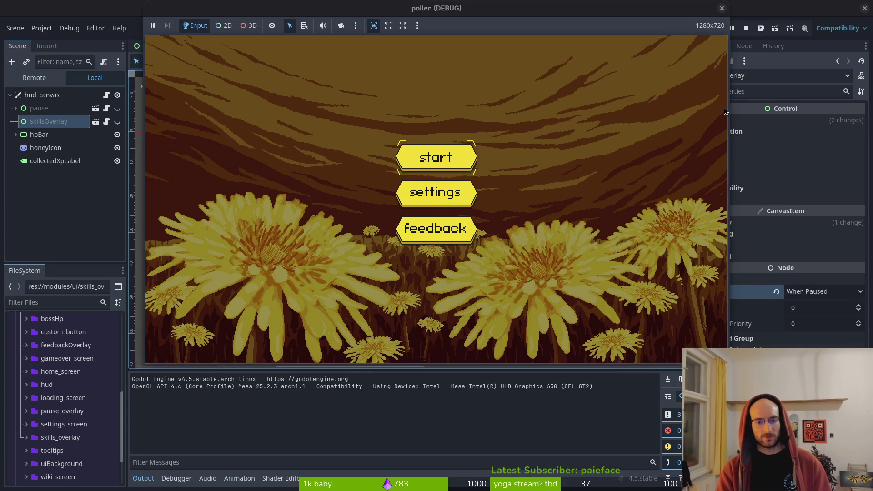
{"action": "key", "text": "Return"}
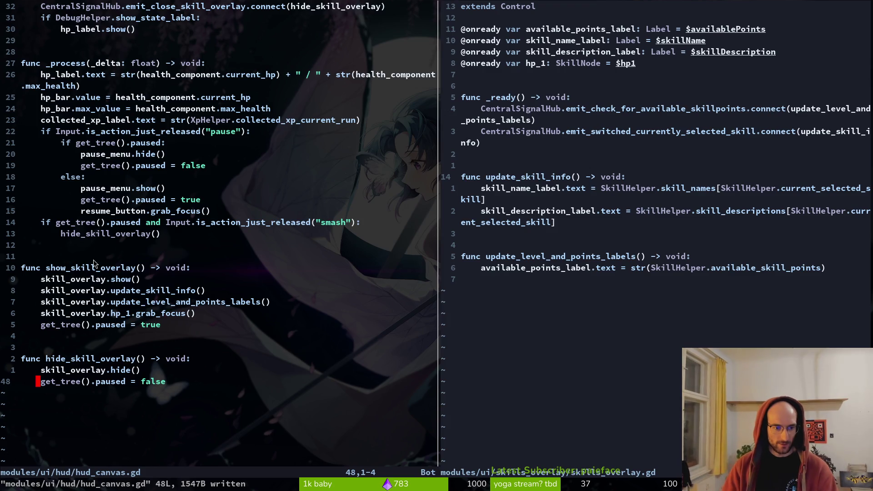
Step: Save and close skills_overlay.gd in the right split with :wq
{"action": "left_click", "coordinate": [634, 226]}
{"action": "type", "text": ":wq"}
{"action": "key", "text": "Return"}
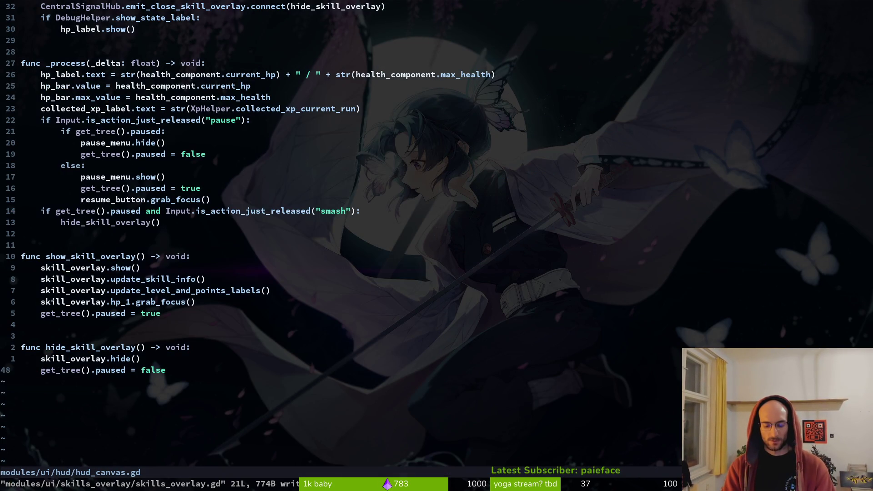
Step: Grep the project for "smash" and open the match in pause.gd
{"action": "key", "text": "space"}
{"action": "type", "text": "fg"}
{"action": "type", "text": "\"smash"}
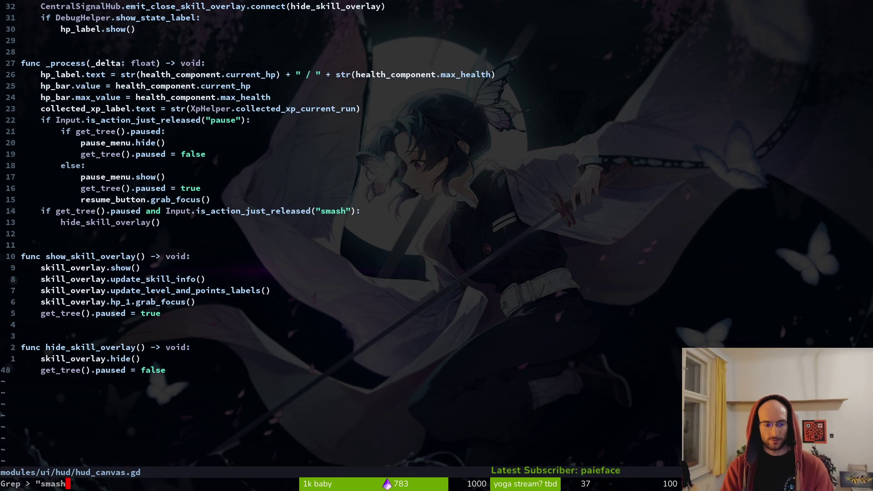
{"action": "type", "text": "\""}
{"action": "key", "text": "Return"}
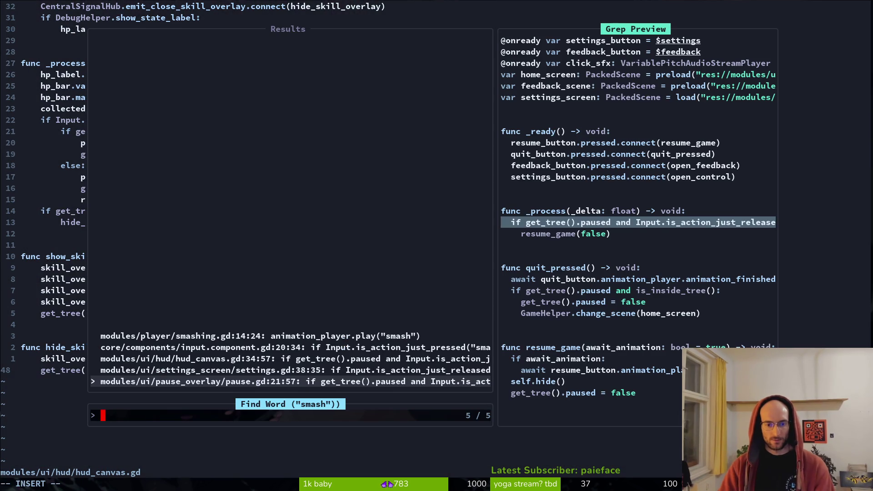
{"action": "key", "text": "Return"}
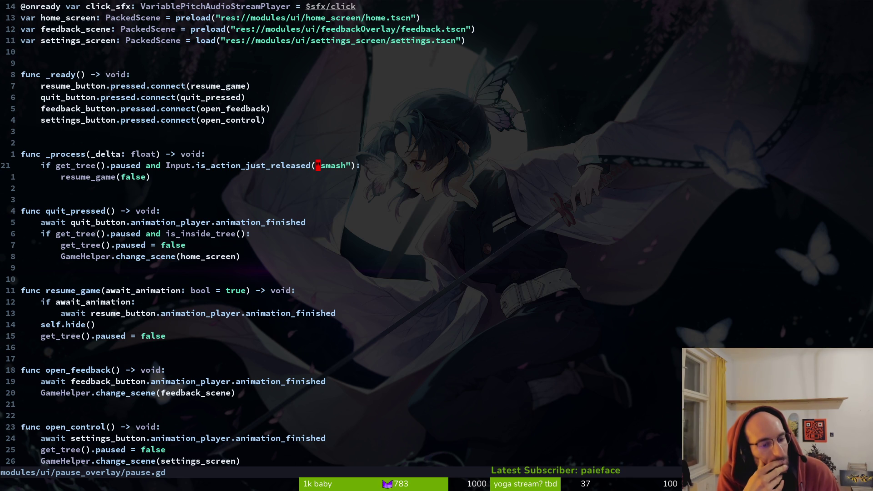
Step: Add CentralSignalHub.emit_close_skill_overlay.emit() to resume_game and save pause.gd
{"action": "key", "text": "j"}
{"action": "key", "text": "j"}
{"action": "key", "text": "j"}
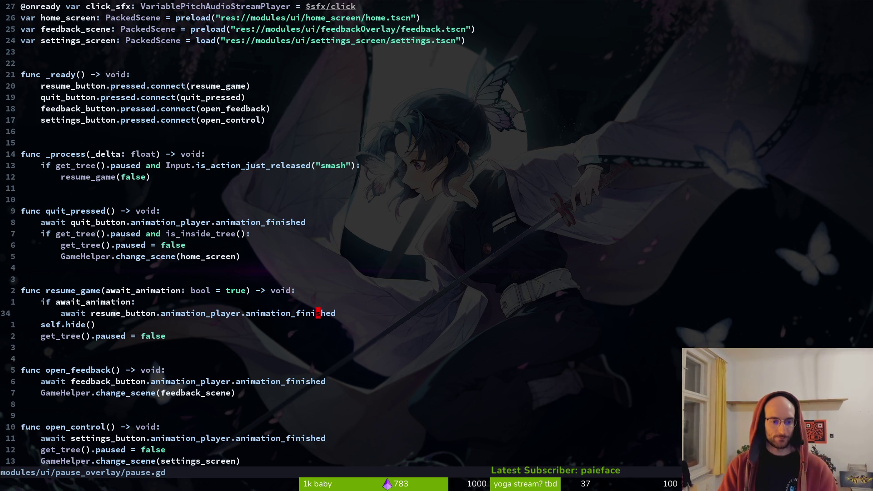
{"action": "type", "text": "o"}
{"action": "type", "text": "centr"}
{"action": "key", "text": "Tab"}
{"action": "type", "text": ".emic"}
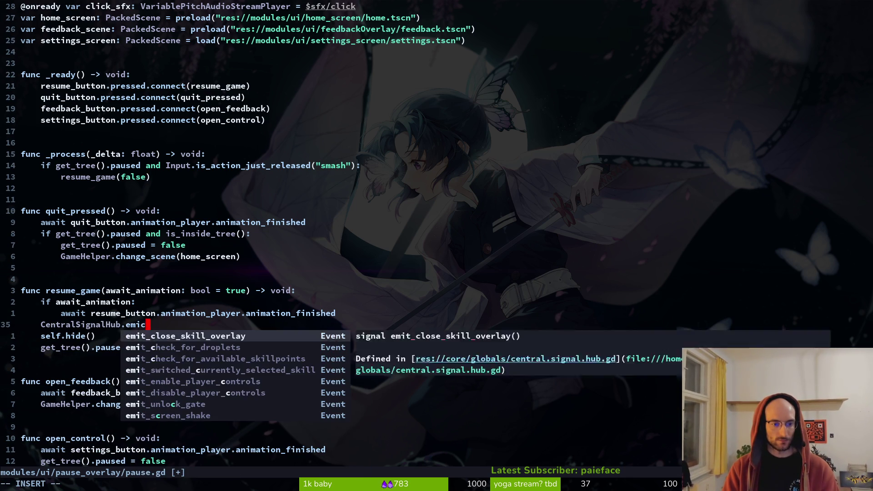
{"action": "key", "text": "Tab"}
{"action": "type", "text": ".emit"}
{"action": "key", "text": "Tab"}
{"action": "key", "text": "Escape"}
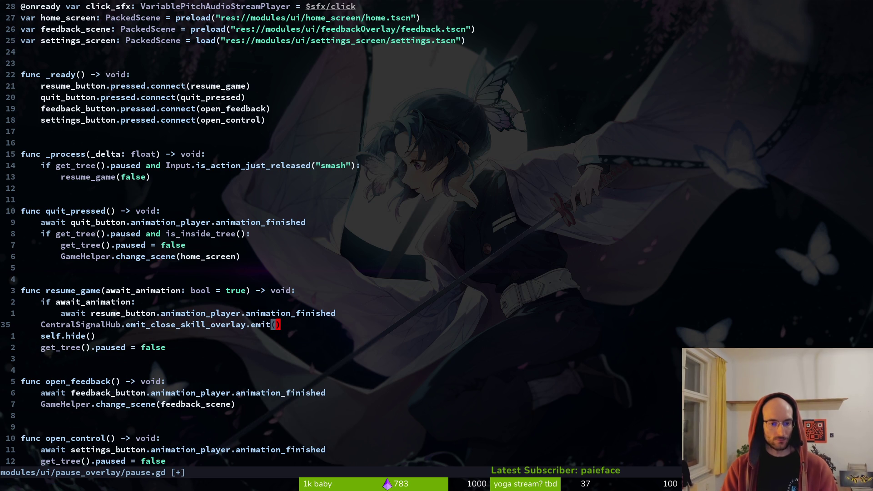
{"action": "type", "text": ":w"}
{"action": "key", "text": "Return"}
{"action": "key", "text": "j"}
{"action": "key", "text": "k"}
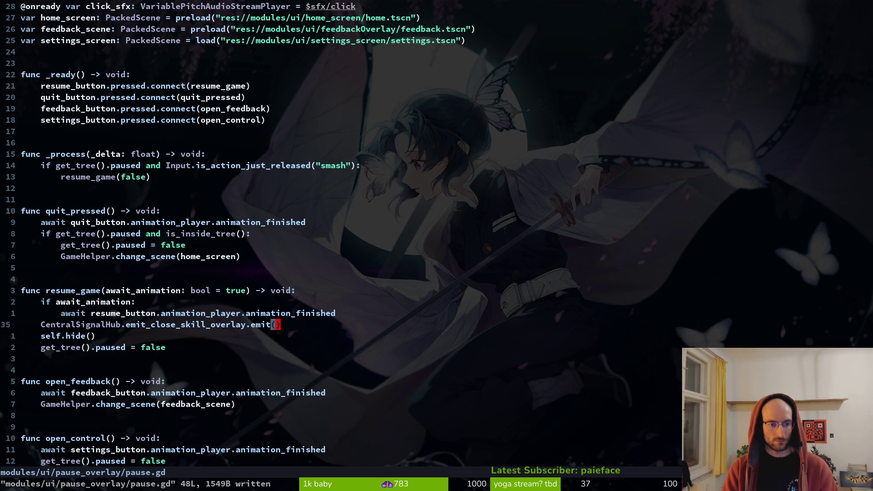
Step: Delete the self.hide() line from resume_game
{"action": "key", "text": "j"}
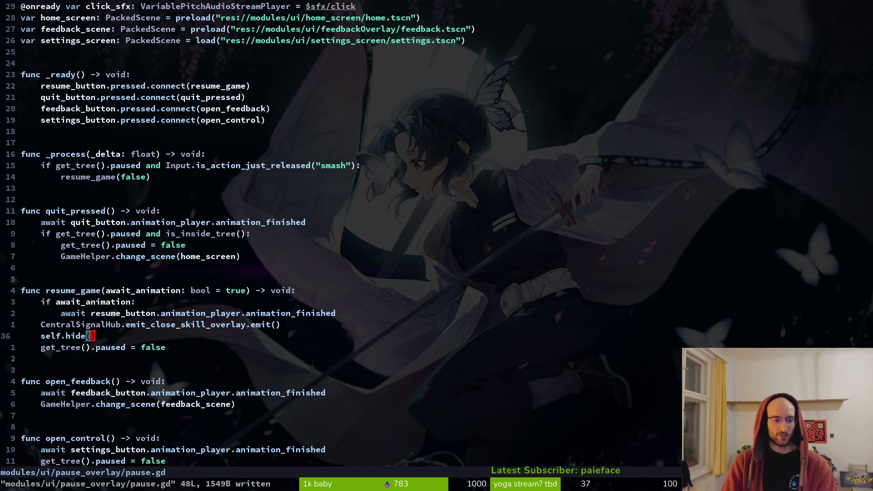
{"action": "key", "text": "j"}
{"action": "key", "text": "j"}
{"action": "key", "text": "k"}
{"action": "key", "text": "k"}
{"action": "key", "text": "j"}
{"action": "key", "text": "d"}
{"action": "key", "text": "d"}
{"action": "key", "text": "k"}
{"action": "key", "text": "k"}
{"action": "key", "text": "k"}
Step: Dedent the await line and remove its if await_animation check
{"action": "key", "text": "j"}
{"action": "key", "text": "w"}
{"action": "key", "text": "w"}
{"action": "key", "text": "asciicircum"}
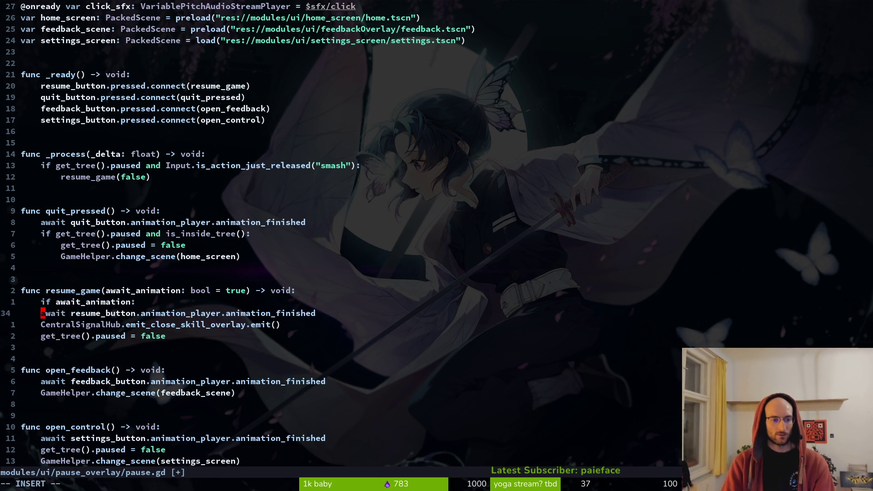
{"action": "key", "text": "less"}
{"action": "key", "text": "less"}
{"action": "key", "text": "k"}
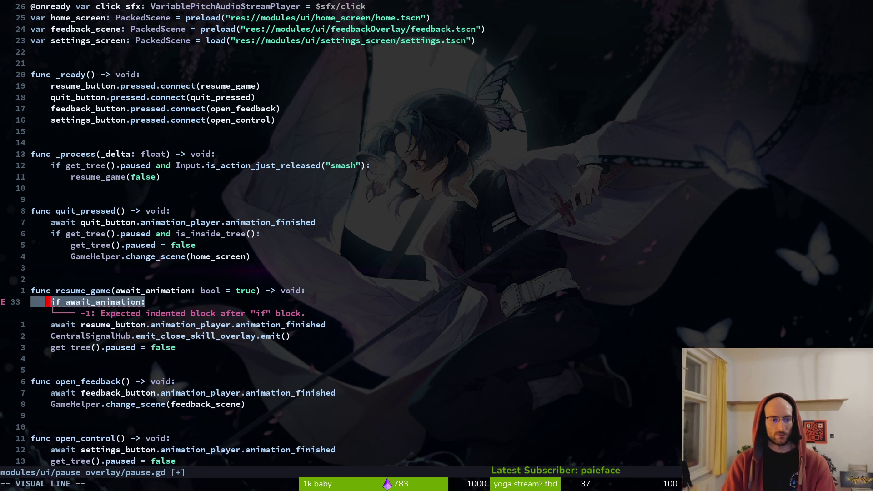
{"action": "key", "text": "d"}
{"action": "key", "text": "d"}
{"action": "key", "text": "k"}
{"action": "key", "text": "w"}
{"action": "key", "text": "w"}
{"action": "key", "text": "w"}
Step: Remove the await_animation parameter from resume_game and save
{"action": "key", "text": "v"}
{"action": "key", "text": "e"}
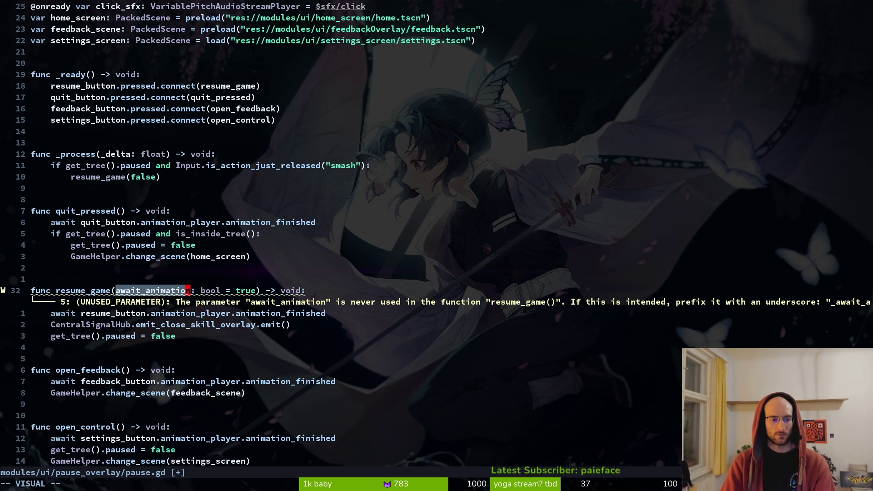
{"action": "key", "text": "l"}
{"action": "key", "text": "l"}
{"action": "key", "text": "d"}
{"action": "key", "text": "x"}
{"action": "key", "text": "x"}
{"action": "type", "text": "dwdw"}
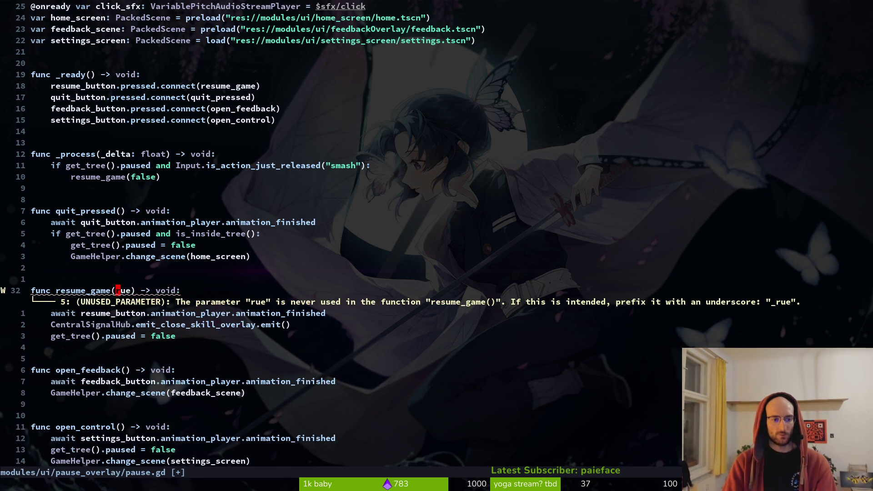
{"action": "type", "text": "dw:w"}
{"action": "key", "text": "Return"}
Step: Delete the _process smash check function and save pause.gd
{"action": "key", "text": "k"}
{"action": "key", "text": "k"}
{"action": "key", "text": "k"}
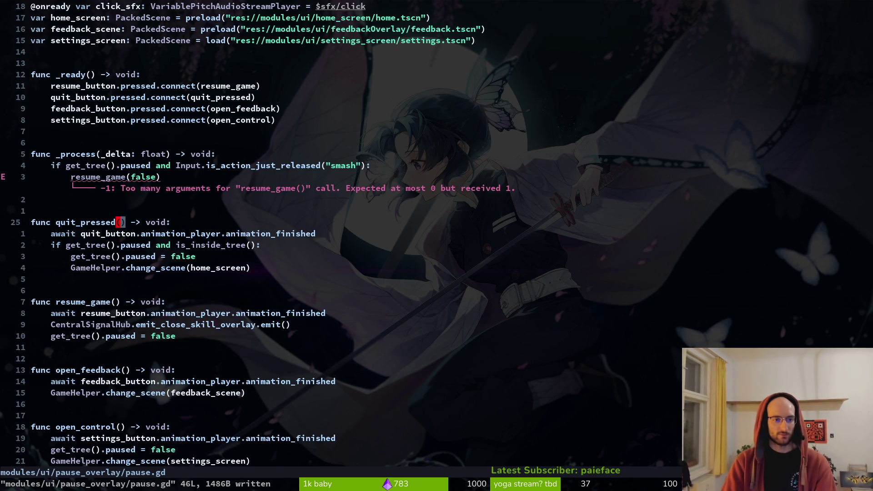
{"action": "key", "text": "d"}
{"action": "key", "text": "d"}
{"action": "key", "text": "d"}
{"action": "key", "text": "d"}
{"action": "key", "text": "d"}
{"action": "key", "text": "d"}
{"action": "key", "text": "d"}
{"action": "key", "text": "d"}
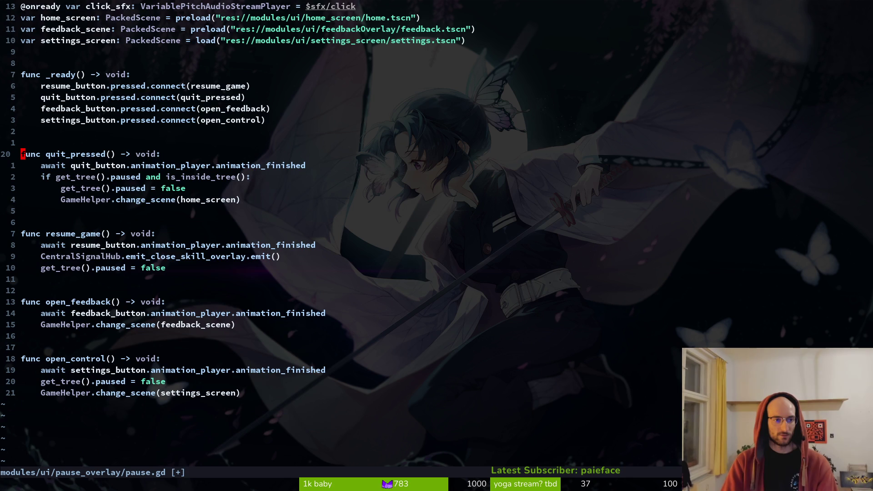
{"action": "type", "text": ":w"}
{"action": "key", "text": "Return"}
Step: Delete the CentralSignalHub emit line again and save pause.gd
{"action": "left_click", "coordinate": [138, 257]}
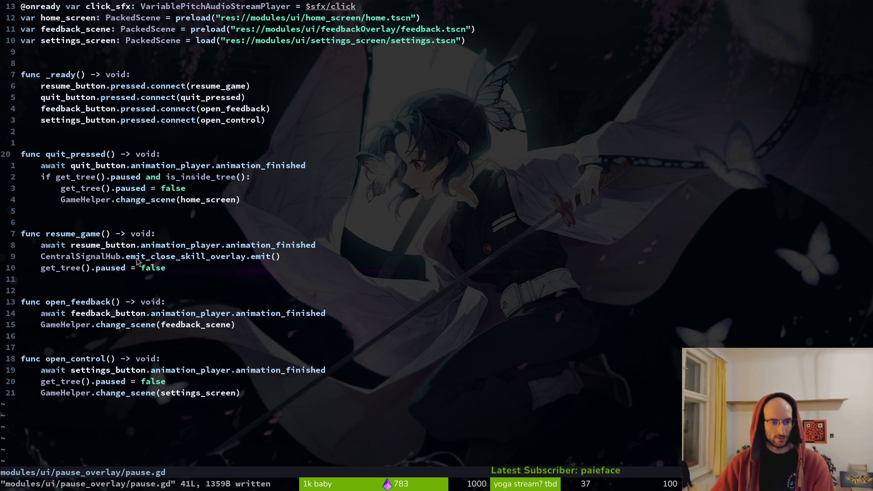
{"action": "key", "text": "d"}
{"action": "key", "text": "d"}
{"action": "type", "text": ":w"}
{"action": "key", "text": "Return"}
{"action": "key", "text": "alt+Tab"}
Step: Run the game briefly, stop it, and return to Neovim's file finder
{"action": "left_click", "coordinate": [723, 32]}
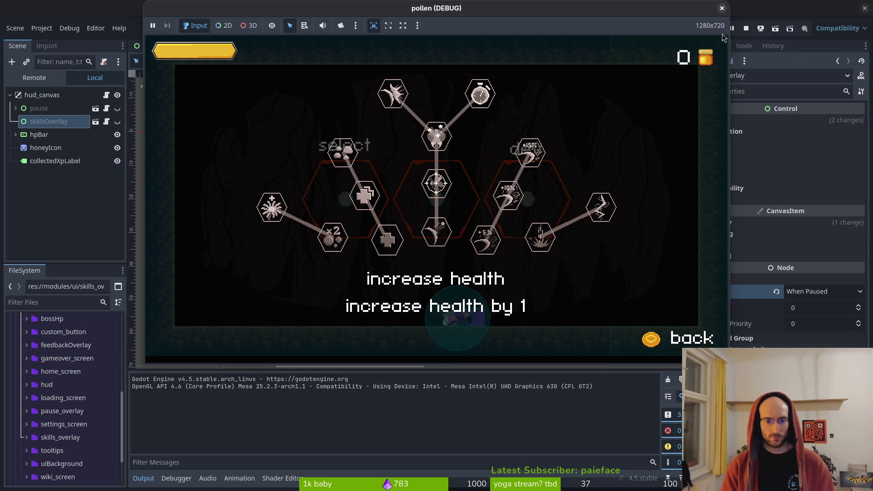
{"action": "left_click", "coordinate": [722, 9]}
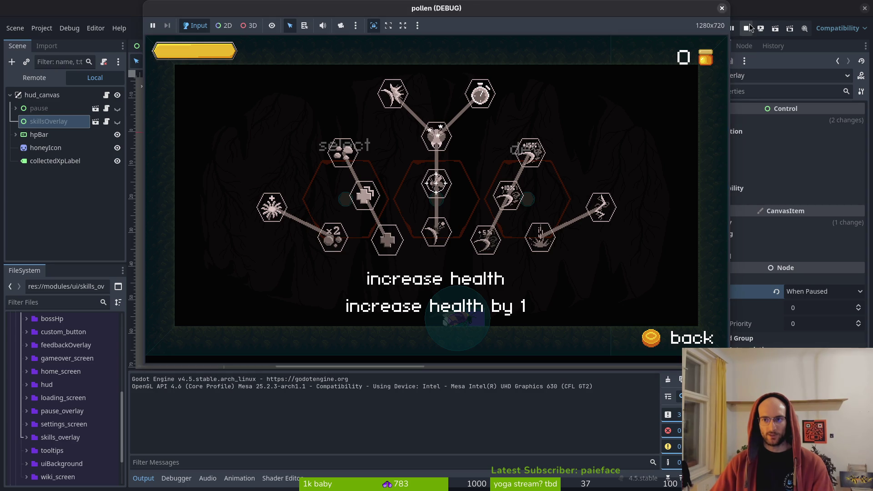
{"action": "key", "text": "alt+Tab"}
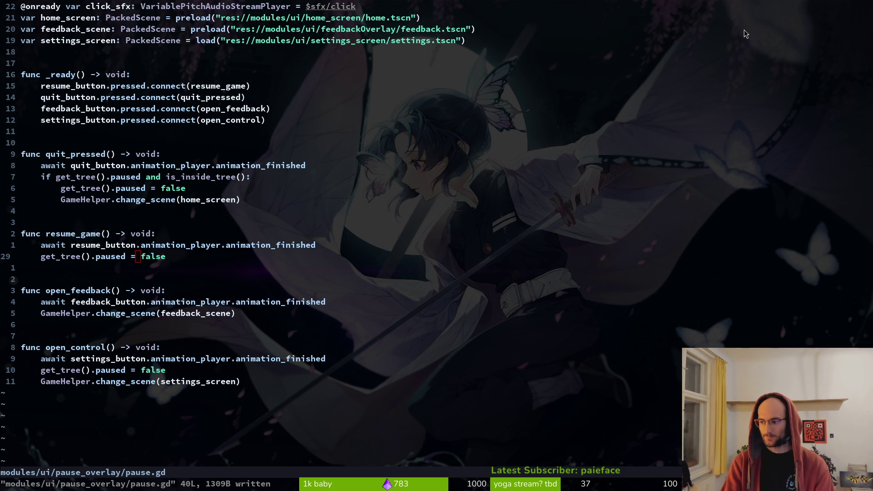
{"action": "key", "text": "ctrl+p"}
Step: Open hud_canvas.gd through the project file finder
{"action": "type", "text": "ski"}
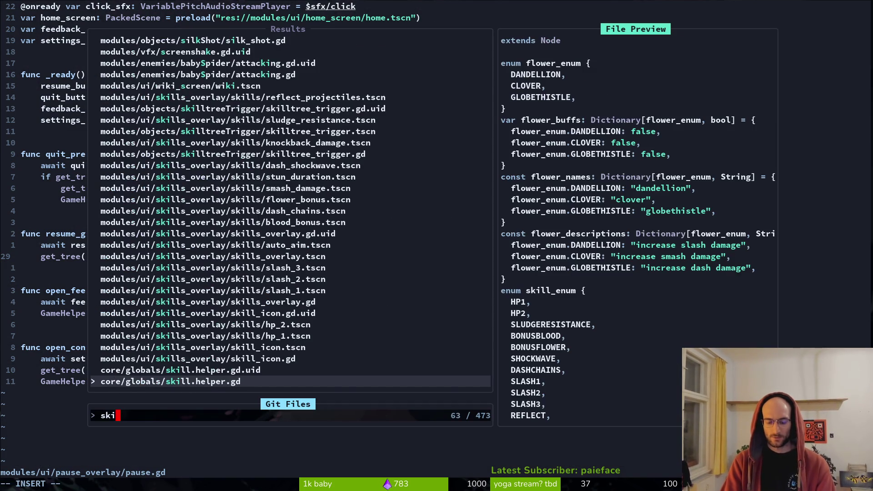
{"action": "key", "text": "Escape"}
{"action": "key", "text": "ctrl+p"}
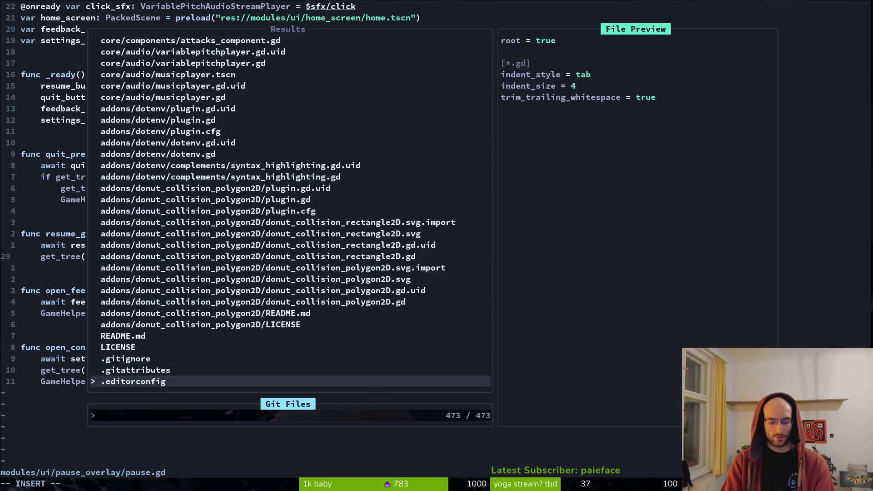
{"action": "type", "text": "hudcan"}
{"action": "key", "text": "Return"}
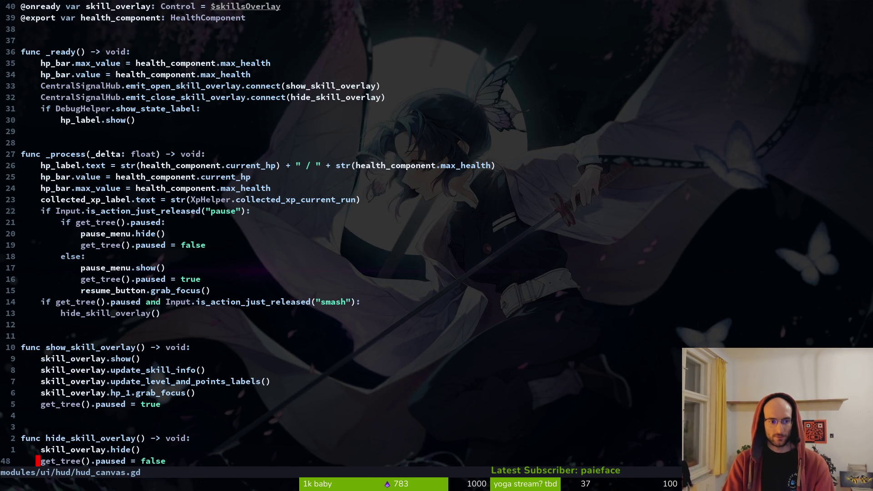
Step: Delete the two-line smash check from _process in hud_canvas.gd and save
{"action": "key", "text": "1"}
{"action": "key", "text": "4"}
{"action": "key", "text": "k"}
{"action": "key", "text": "shift+v"}
{"action": "key", "text": "j"}
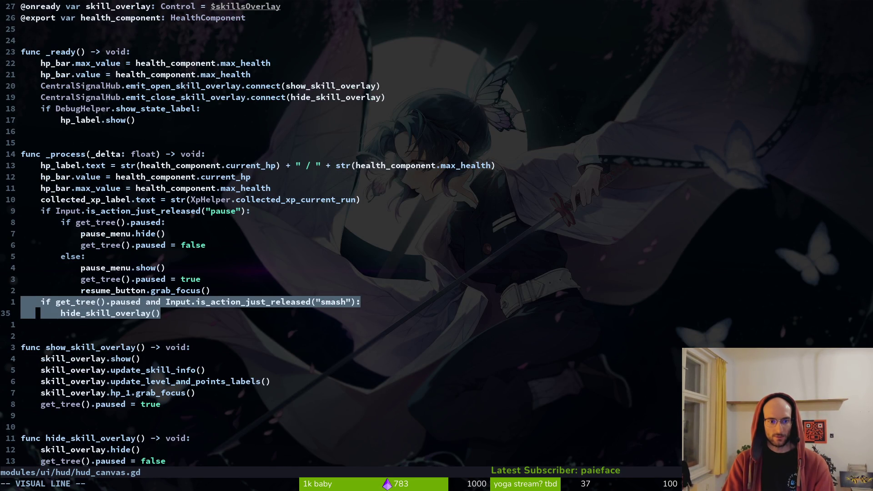
{"action": "key", "text": "Escape"}
{"action": "key", "text": "k"}
{"action": "key", "text": "shift+v"}
{"action": "key", "text": "j"}
{"action": "key", "text": "d"}
{"action": "key", "text": "ctrl+s"}
Step: Restore skills_overlay.gd's _process with print_debug("unpause"), save, and launch the game
{"action": "key", "text": "ctrl+p"}
{"action": "type", "text": "skils"}
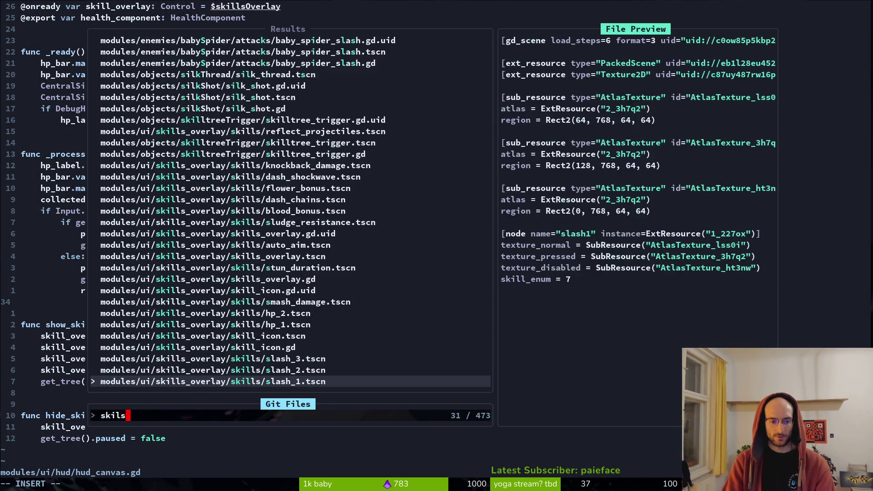
{"action": "type", "text": "kills_ove"}
{"action": "key", "text": "Return"}
{"action": "key", "text": "u"}
{"action": "key", "text": "u"}
{"action": "key", "text": "u"}
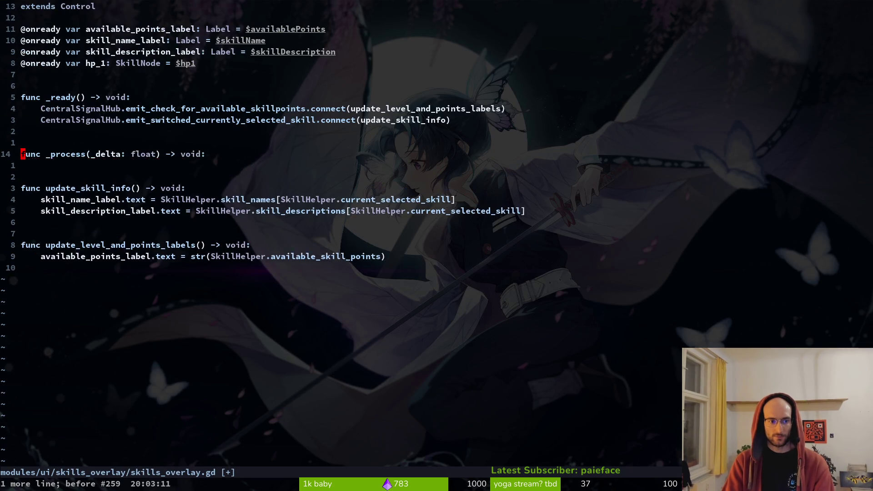
{"action": "key", "text": "ctrl+r"}
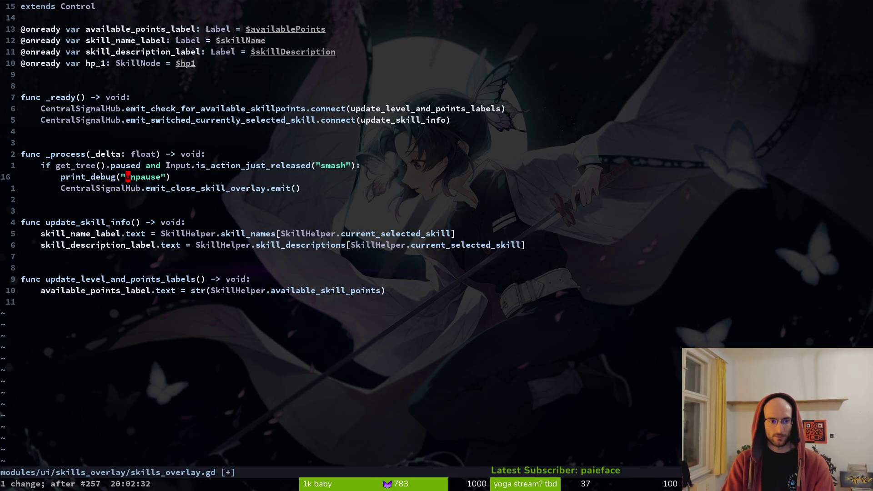
{"action": "key", "text": "ctrl+s"}
{"action": "key", "text": "alt+Tab"}
{"action": "key", "text": "F5"}
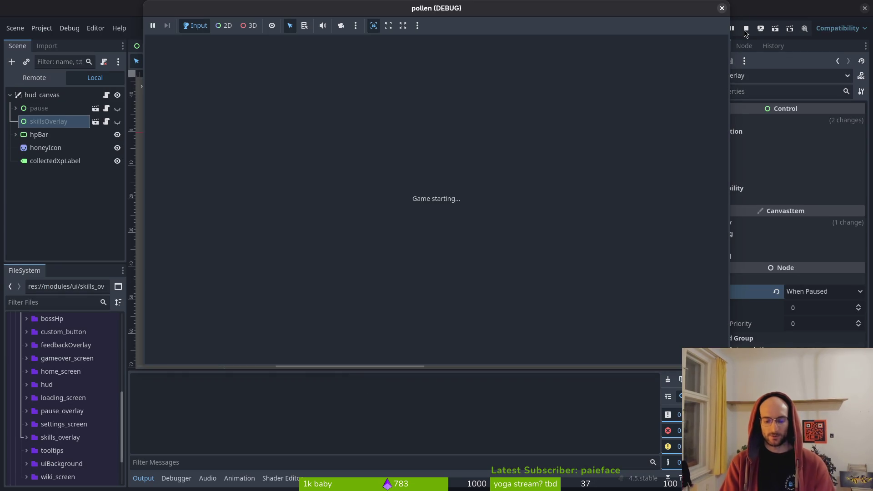
Step: Open and close the skill tree four times with smash, then stop the game
{"action": "key", "text": "Return"}
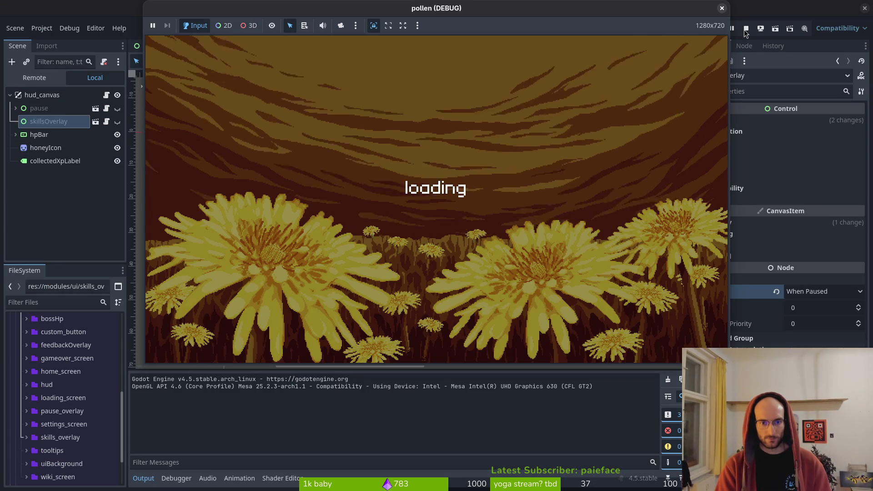
{"action": "key", "text": "Tab"}
{"action": "key", "text": "Return"}
{"action": "key", "text": "Escape"}
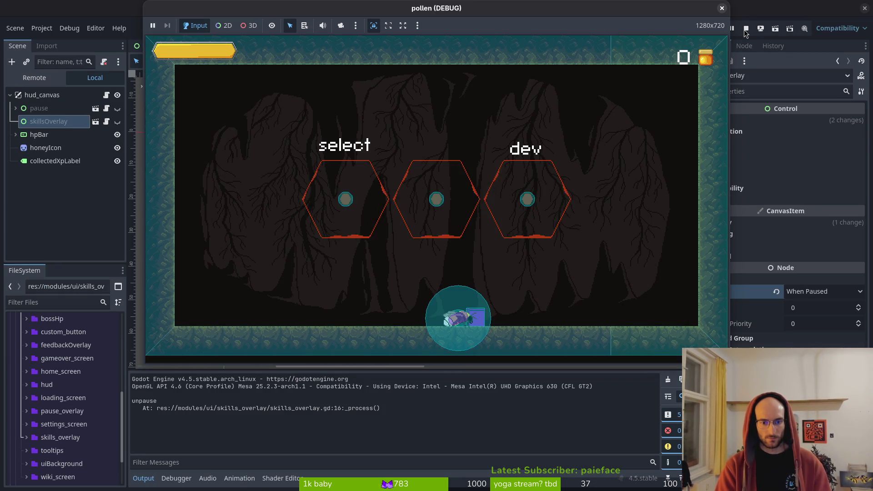
{"action": "key", "text": "Return"}
{"action": "key", "text": "Escape"}
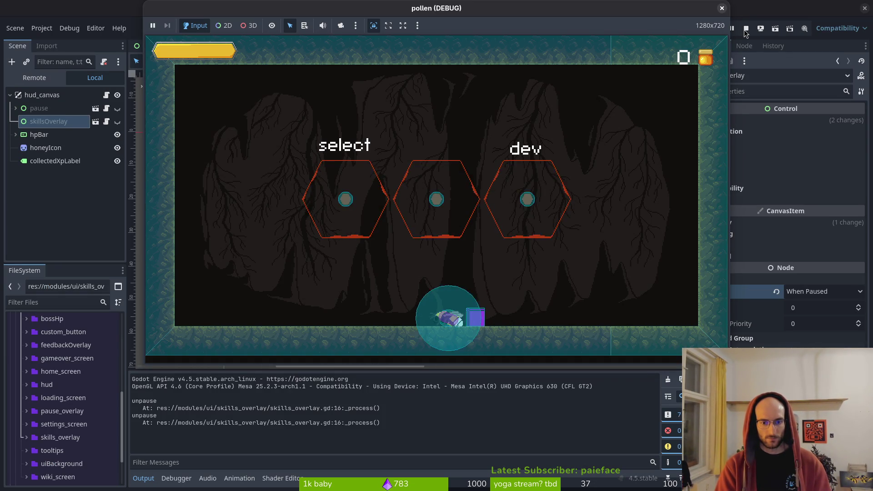
{"action": "key", "text": "Return"}
{"action": "key", "text": "Escape"}
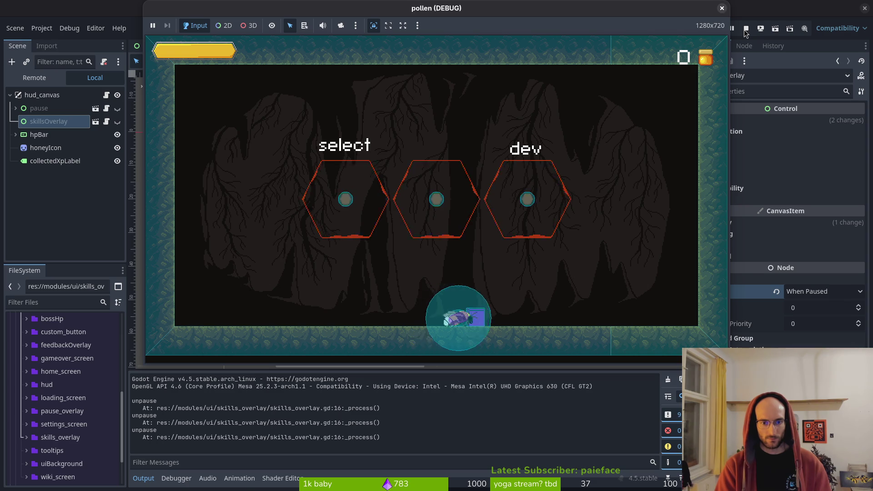
{"action": "key", "text": "Return"}
{"action": "key", "text": "Escape"}
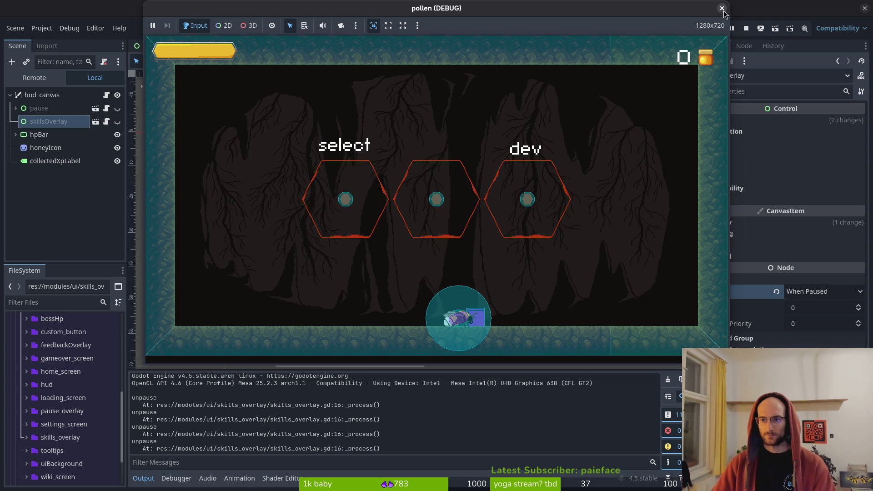
{"action": "left_click", "coordinate": [720, 10]}
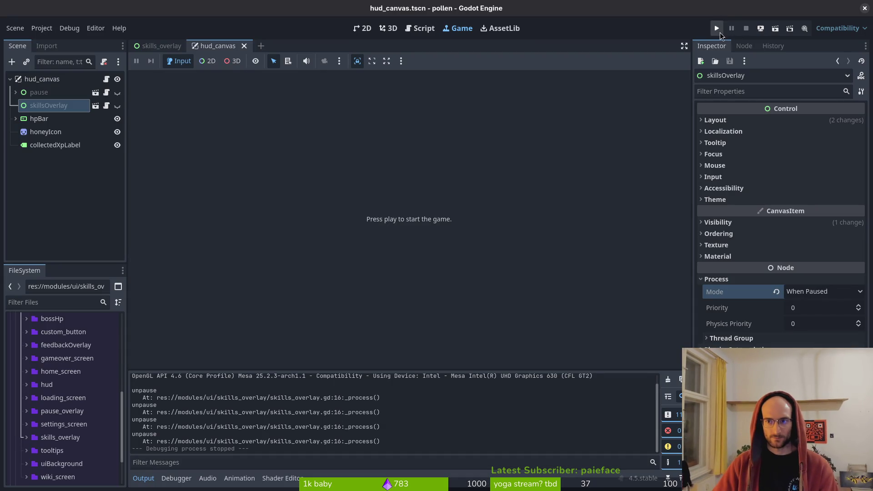
Step: Delete the print_debug("unpause") line from skills_overlay.gd and save the file
{"action": "key", "text": "alt+Tab"}
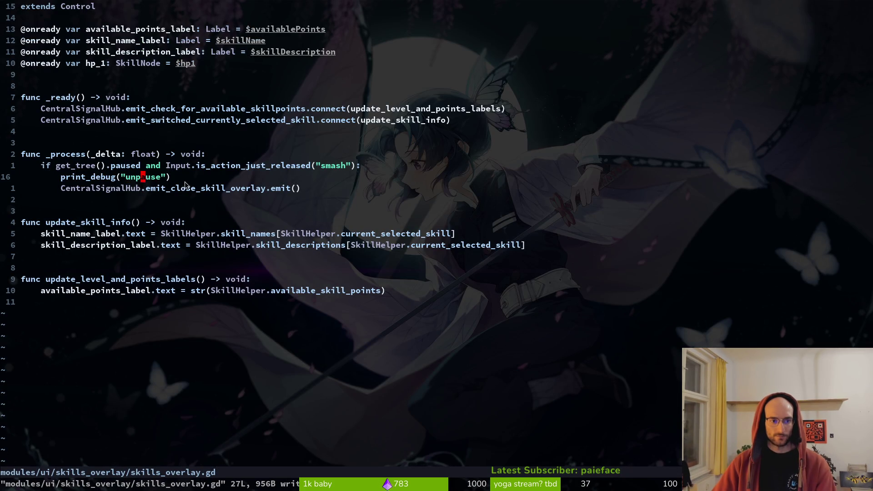
{"action": "key", "text": "d"}
{"action": "key", "text": "d"}
{"action": "type", "text": ":w"}
{"action": "key", "text": "Return"}
{"action": "key", "text": "j"}
Step: Search the whole project for '_process'
{"action": "key", "text": "k"}
{"action": "key", "text": "k"}
{"action": "key", "text": "k"}
{"action": "key", "text": "b"}
{"action": "key", "text": "b"}
{"action": "key", "text": "b"}
{"action": "key", "text": "w"}
{"action": "key", "text": "b"}
{"action": "key", "text": "w"}
{"action": "key", "text": "w"}
{"action": "key", "text": "space"}
{"action": "type", "text": "g"}
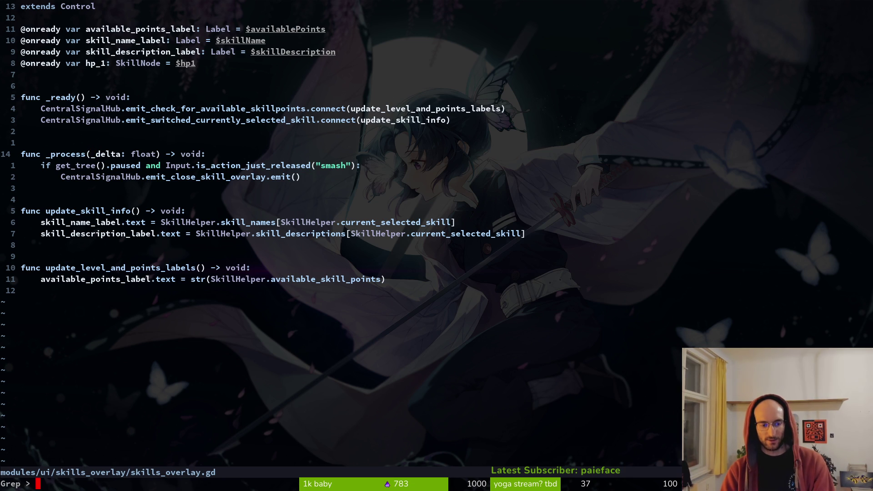
{"action": "type", "text": "_procee"}
{"action": "key", "text": "BackSpace"}
{"action": "type", "text": "ss"}
{"action": "key", "text": "Return"}
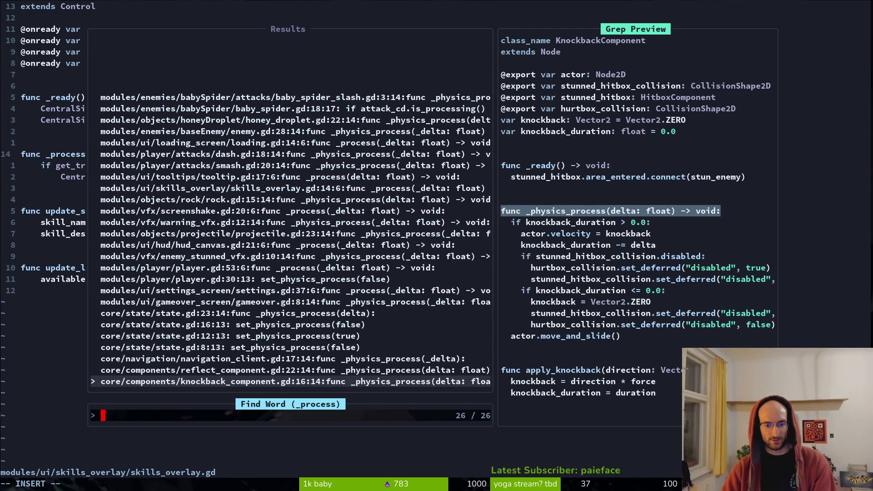
{"action": "key", "text": "Up"}
{"action": "key", "text": "Up"}
{"action": "key", "text": "Up"}
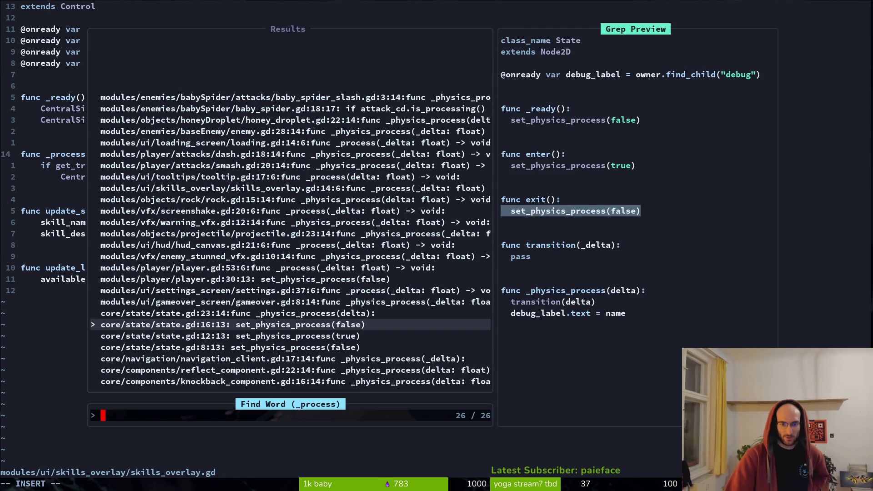
{"action": "key", "text": "Up"}
{"action": "key", "text": "Up"}
{"action": "key", "text": "Up"}
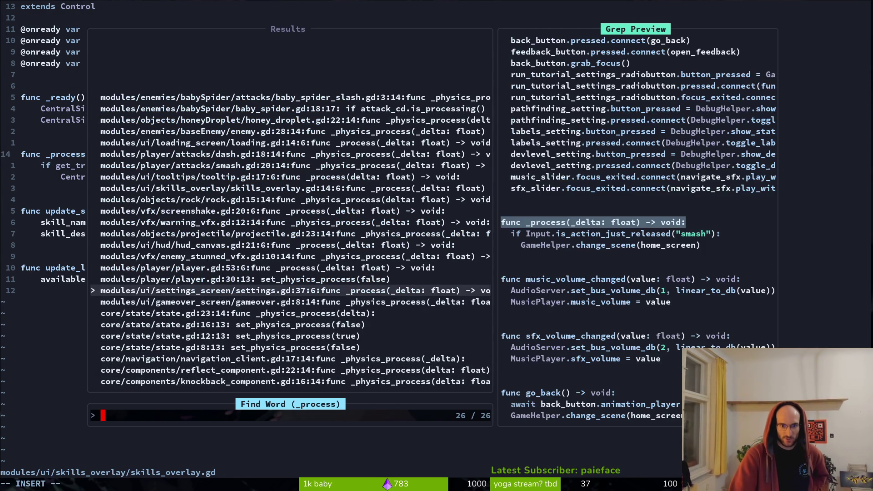
{"action": "key", "text": "Up"}
{"action": "key", "text": "Up"}
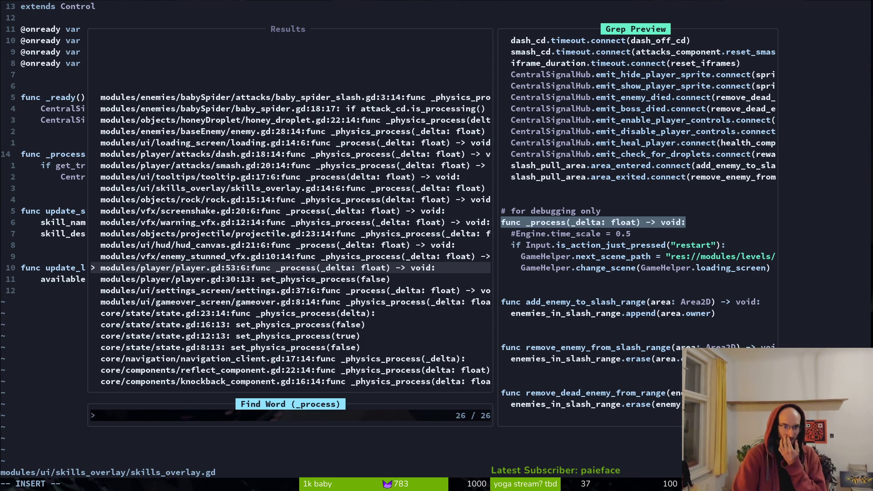
{"action": "key", "text": "Up"}
{"action": "key", "text": "Up"}
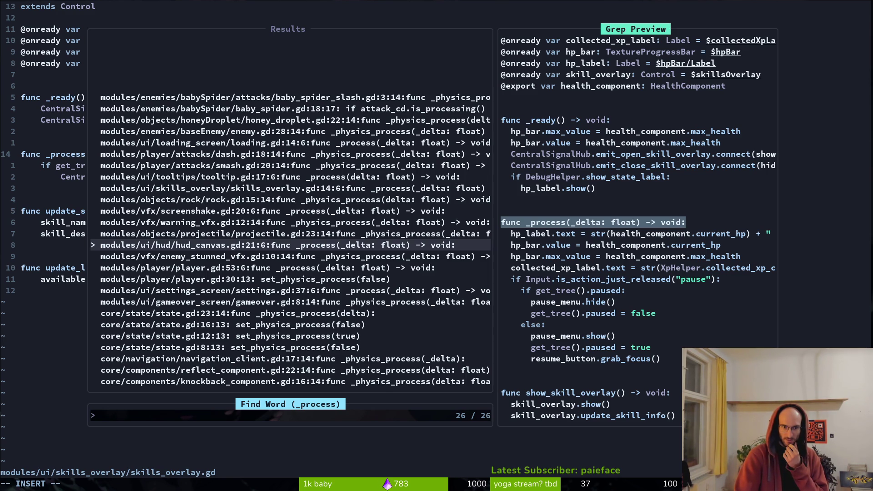
{"action": "key", "text": "Up"}
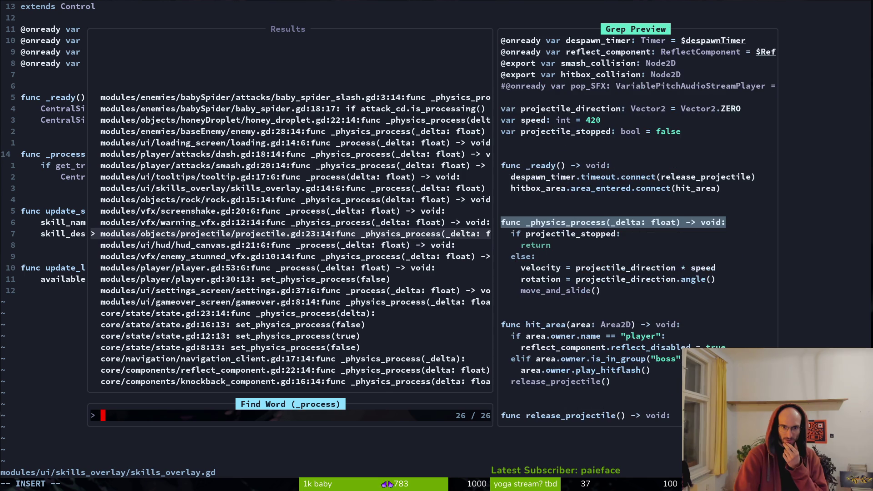
{"action": "key", "text": "Up"}
{"action": "key", "text": "Up"}
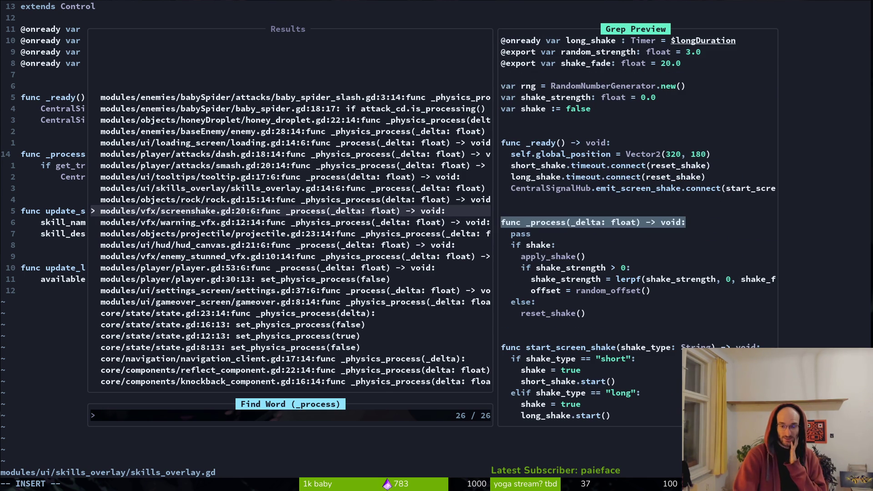
{"action": "key", "text": "Up"}
{"action": "key", "text": "Down"}
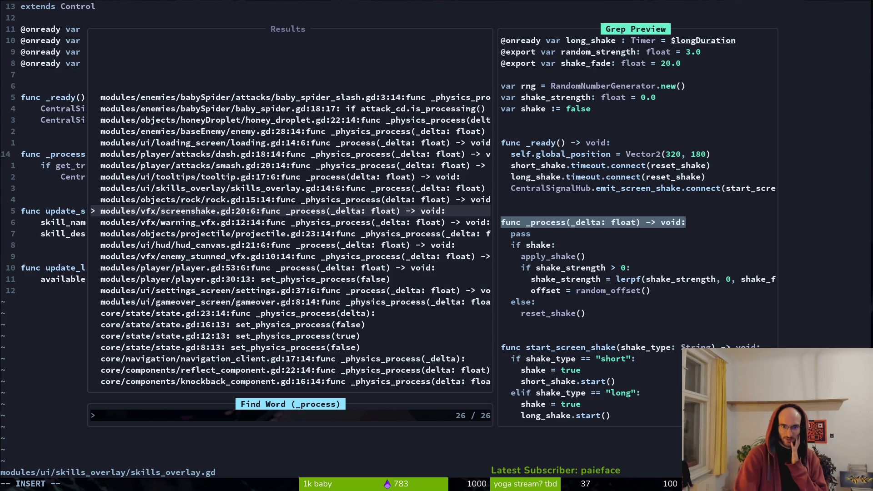
{"action": "key", "text": "Up"}
{"action": "key", "text": "Up"}
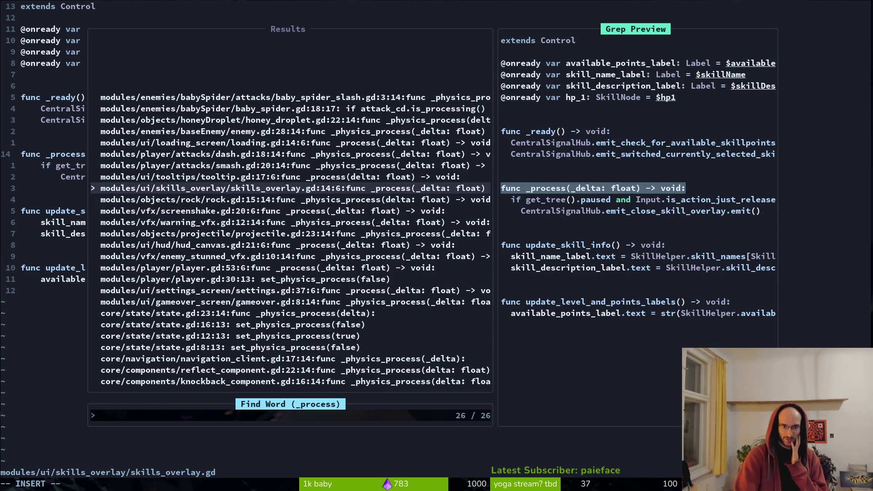
{"action": "key", "text": "Up"}
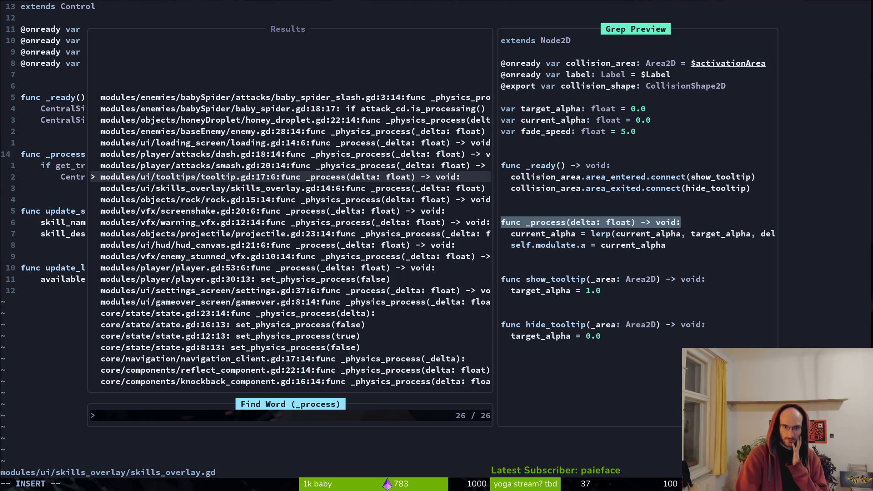
{"action": "key", "text": "Up"}
{"action": "key", "text": "Up"}
{"action": "key", "text": "Up"}
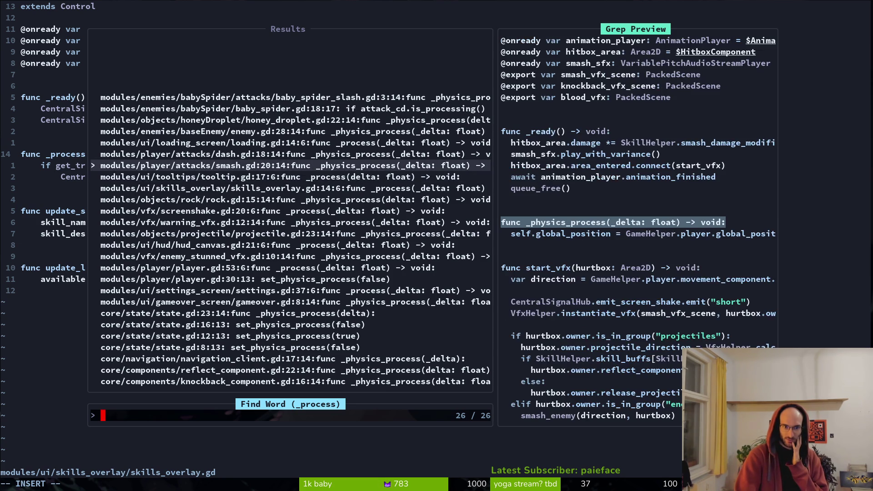
{"action": "key", "text": "Down"}
{"action": "key", "text": "Down"}
{"action": "key", "text": "Down"}
{"action": "key", "text": "Up"}
{"action": "key", "text": "Up"}
{"action": "key", "text": "Up"}
{"action": "key", "text": "Escape"}
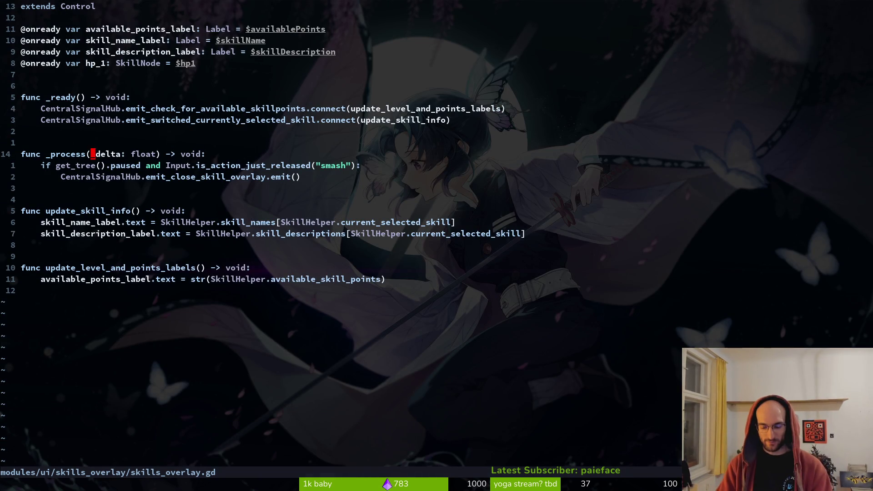
Step: Quit Neovim, then delete the unused tooltips folder from the FileSystem dock
{"action": "type", "text": ":q"}
{"action": "key", "text": "Return"}
{"action": "key", "text": "alt+Tab"}
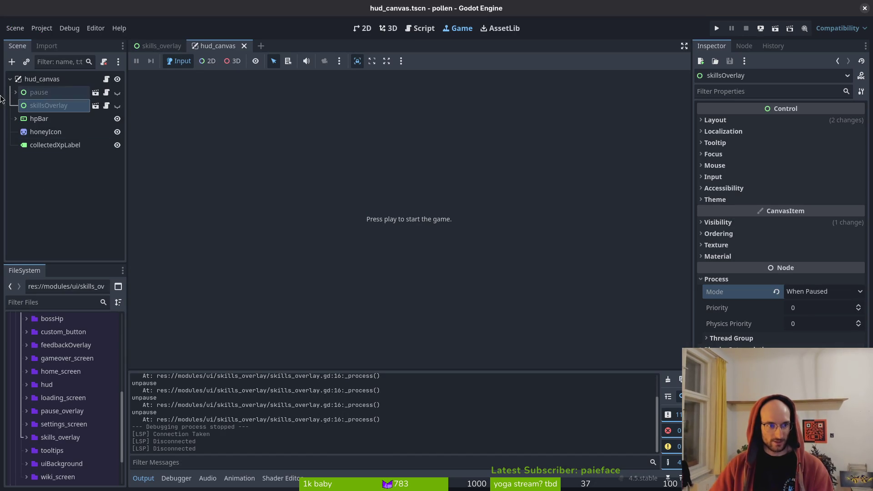
{"action": "scroll", "coordinate": [73, 423], "scroll_direction": "down", "scroll_amount": 3}
{"action": "left_click", "coordinate": [59, 396]}
{"action": "left_click", "coordinate": [26, 396]}
{"action": "left_click", "coordinate": [60, 423]}
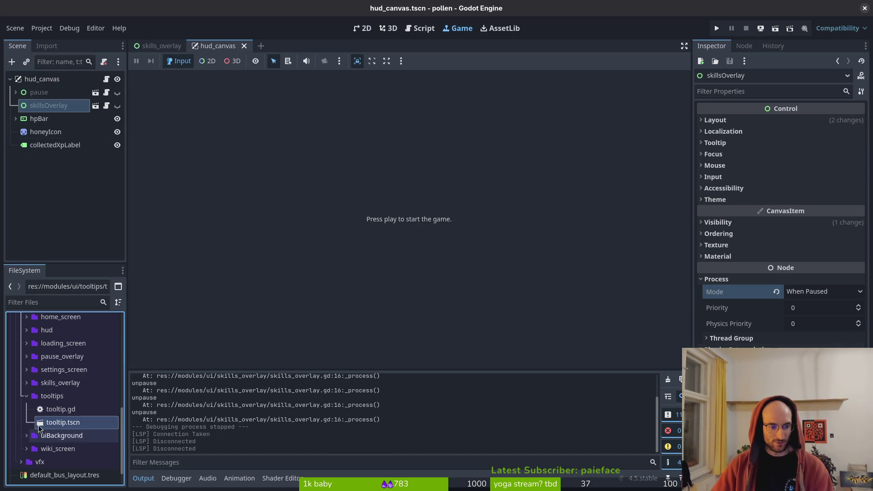
{"action": "left_click", "coordinate": [72, 396]}
{"action": "key", "text": "Delete"}
{"action": "key", "text": "Return"}
Step: Test-run the game, open and close the skills overlay, then close the game window
{"action": "left_click", "coordinate": [717, 28]}
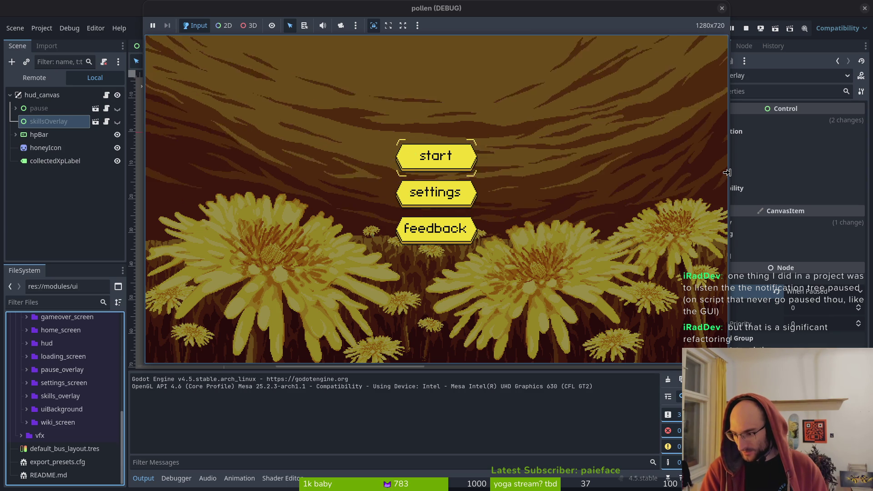
{"action": "key", "text": "Return"}
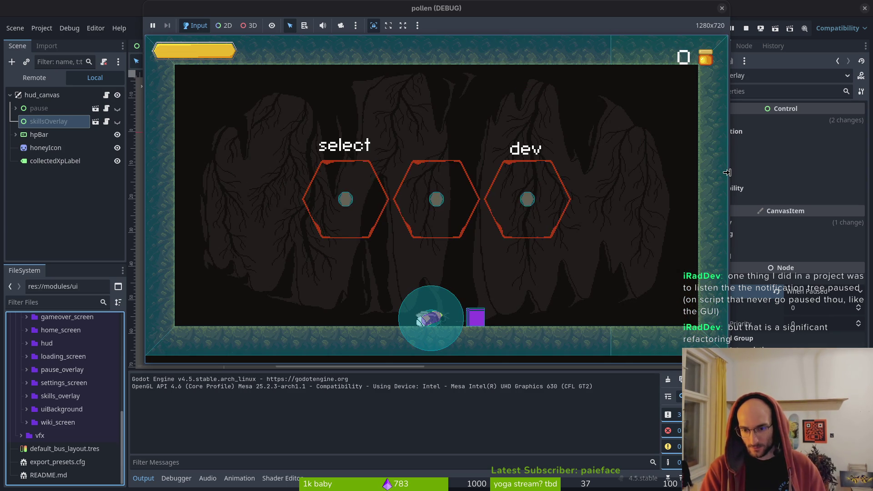
{"action": "key", "text": "Tab"}
{"action": "key", "text": "Escape"}
{"action": "key", "text": "Escape"}
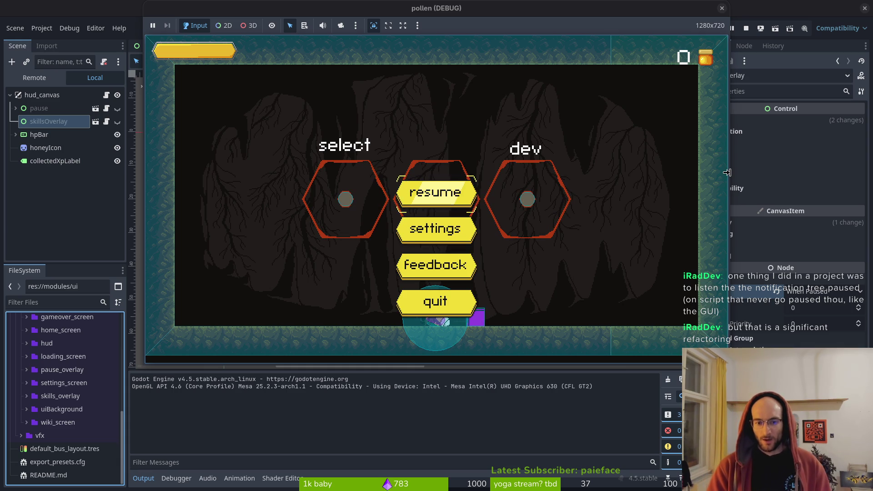
{"action": "key", "text": "Up"}
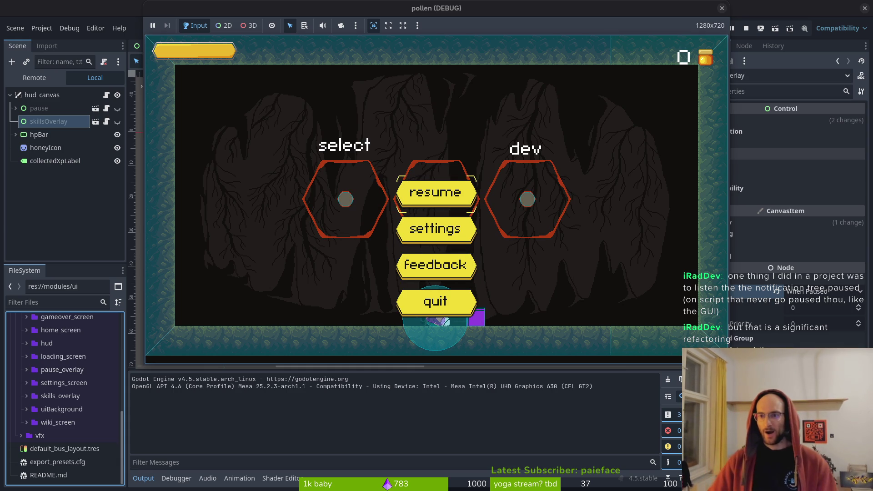
{"action": "left_click", "coordinate": [747, 29]}
{"action": "key", "text": "super+1"}
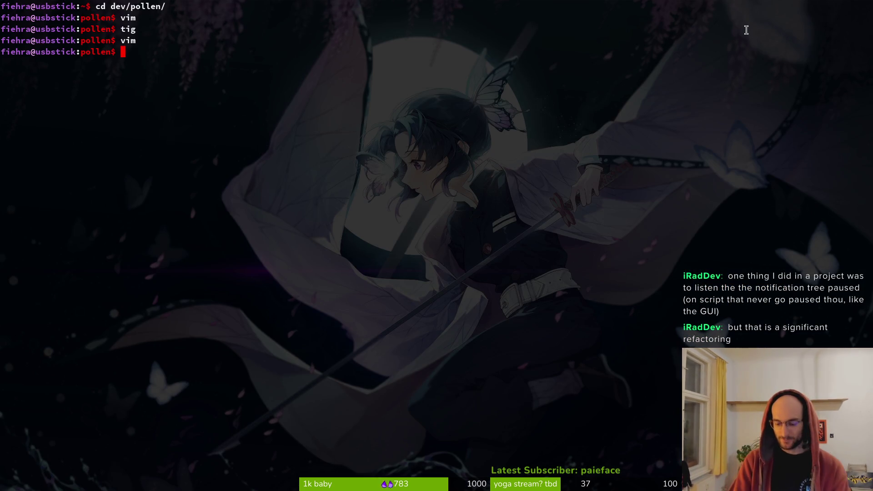
Step: In tig status, stage debug.helper.gd and export_presets.cfg for commit
{"action": "type", "text": "tig status"}
{"action": "key", "text": "Return"}
{"action": "key", "text": "Down"}
{"action": "key", "text": "Return"}
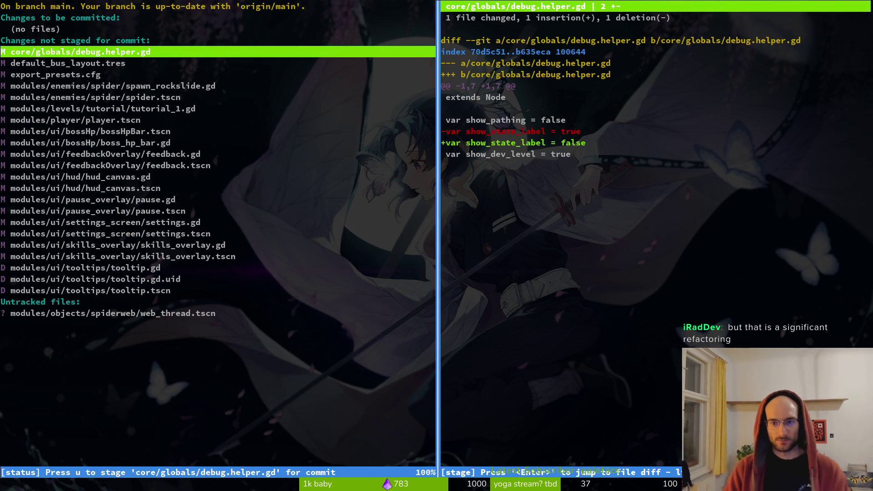
{"action": "key", "text": "u"}
{"action": "key", "text": "Down"}
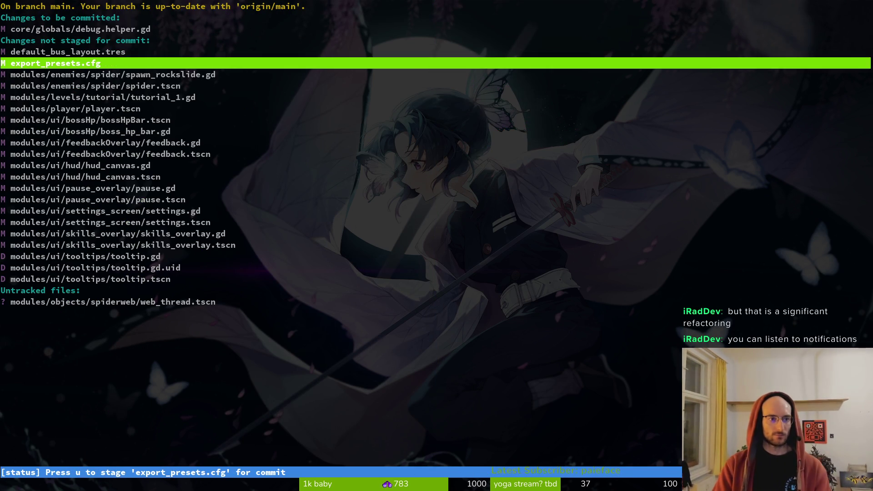
{"action": "key", "text": "u"}
Step: Stage the deleted tooltip files, quit tig, and start the git commit message
{"action": "key", "text": "Down"}
{"action": "key", "text": "Down"}
{"action": "key", "text": "Down"}
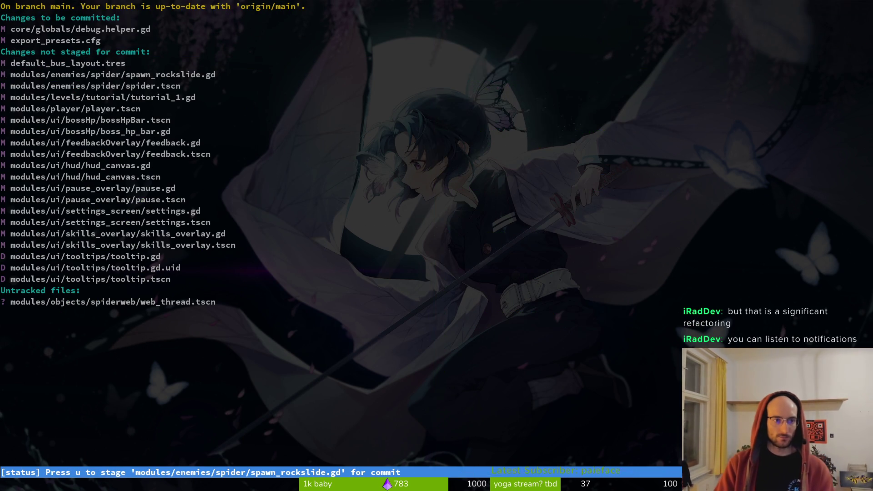
{"action": "key", "text": "Down"}
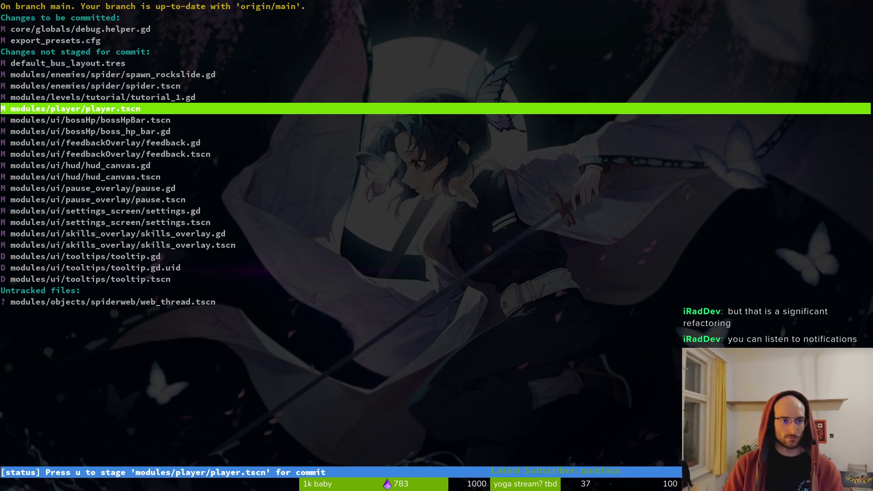
{"action": "key", "text": "Down"}
{"action": "key", "text": "Down"}
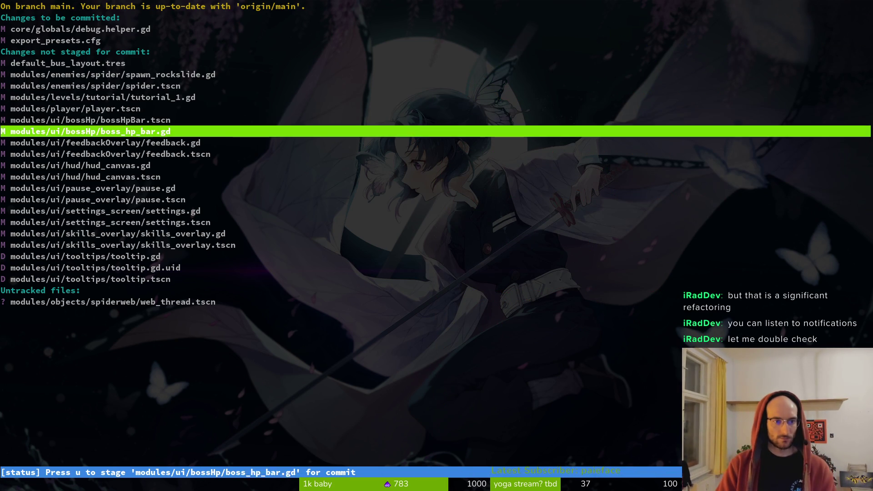
{"action": "key", "text": "Down"}
{"action": "key", "text": "Down"}
{"action": "key", "text": "Down"}
{"action": "key", "text": "Down"}
{"action": "key", "text": "Down"}
{"action": "key", "text": "Down"}
{"action": "key", "text": "Down"}
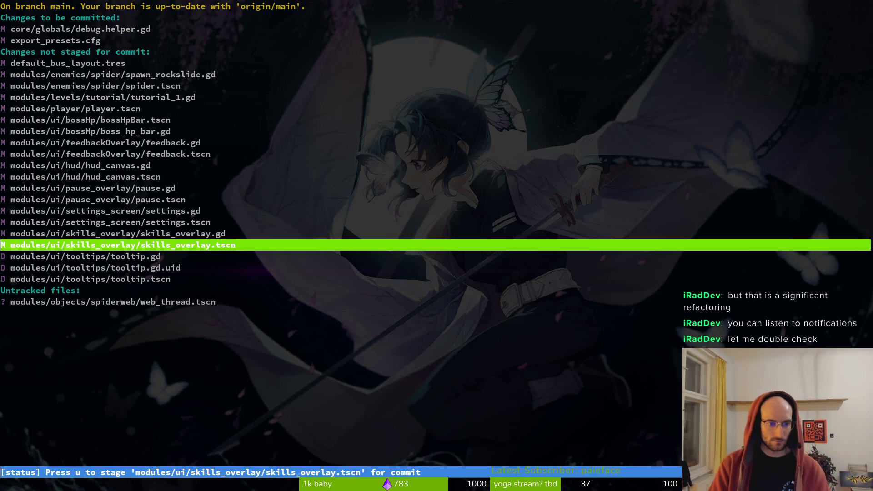
{"action": "type", "text": "uuqg"}
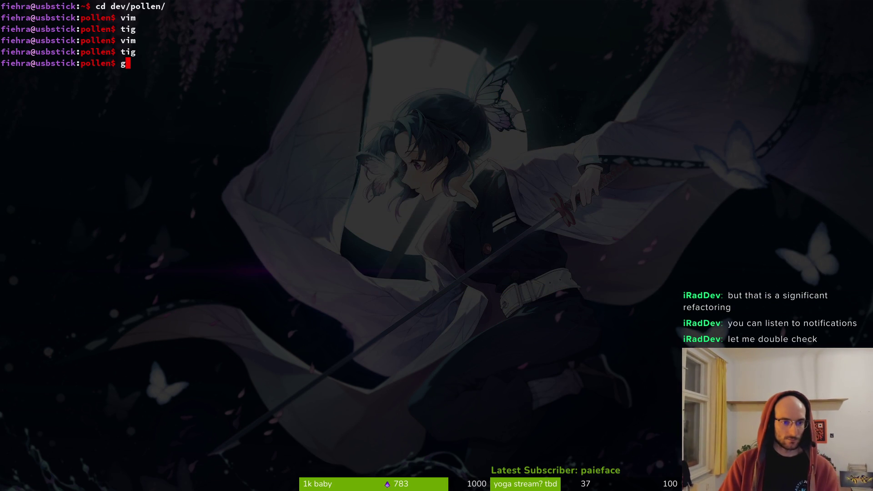
{"action": "type", "text": "t commit -m \"u"}
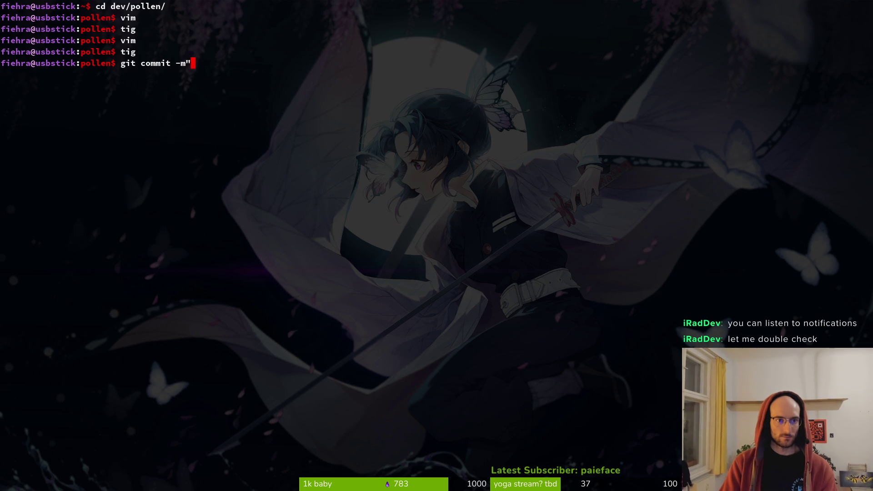
{"action": "type", "text": "pdated export to "}
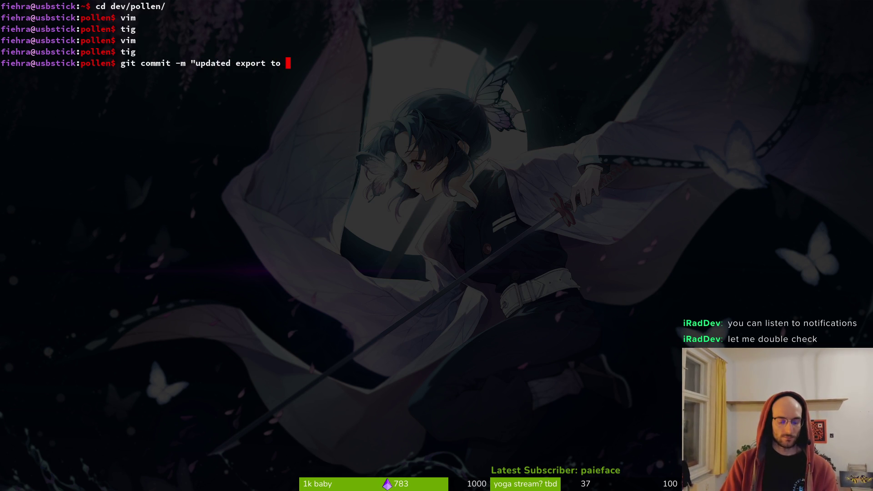
{"action": "type", "text": "4.5 and"}
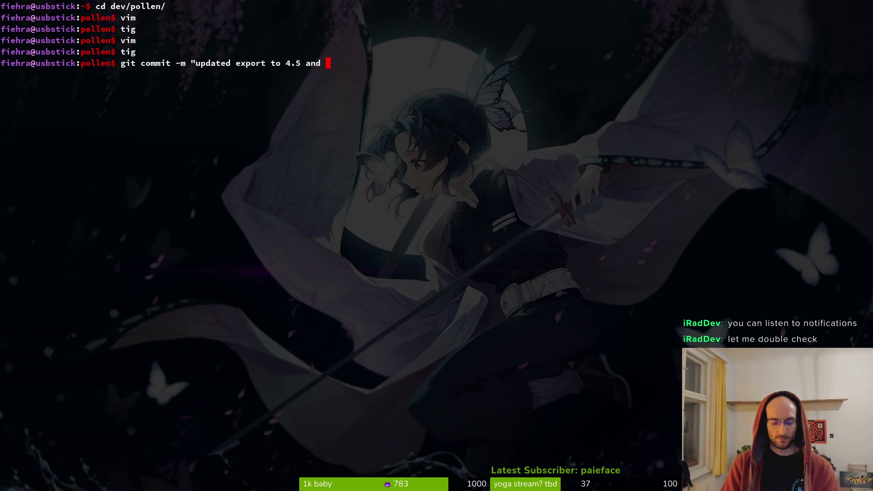
Step: Check the staged changes with tig in a second terminal, then close it
{"action": "key", "text": "super+Return"}
{"action": "type", "text": "g stig"}
{"action": "key", "text": "BackSpace"}
{"action": "key", "text": "BackSpace"}
{"action": "key", "text": "BackSpace"}
{"action": "key", "text": "BackSpace"}
{"action": "type", "text": "titg"}
{"action": "key", "text": "Return"}
{"action": "type", "text": "tig"}
{"action": "key", "text": "Return"}
{"action": "key", "text": "s"}
{"action": "key", "text": "q"}
{"action": "key", "text": "ctrl+d"}
Step: Commit as 'updated export to 4.5 and removed dead components' and push to main
{"action": "type", "text": "removed dead components\""}
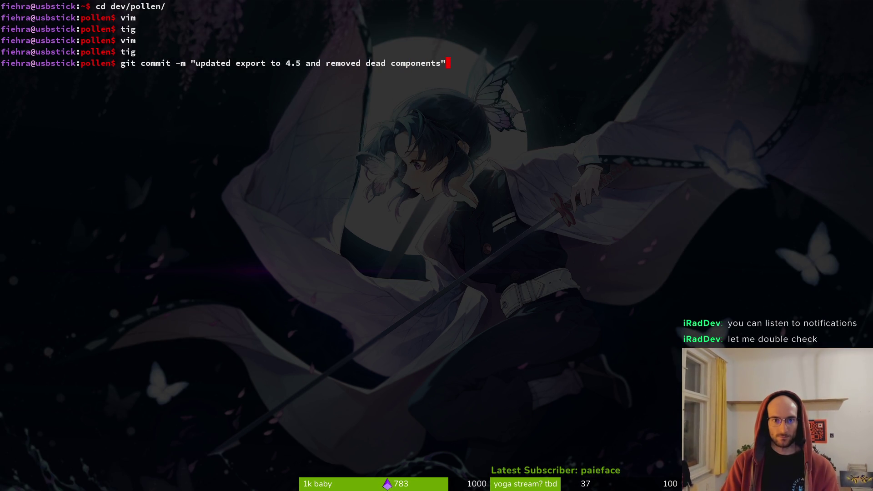
{"action": "key", "text": "Return"}
{"action": "type", "text": "git push"}
{"action": "key", "text": "Return"}
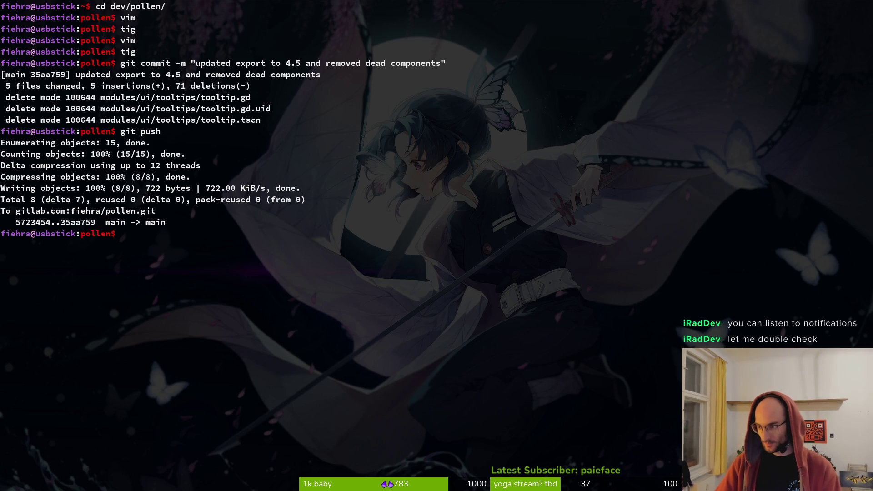
Step: List the project files and clear the terminal screen
{"action": "left_click", "coordinate": [425, 185]}
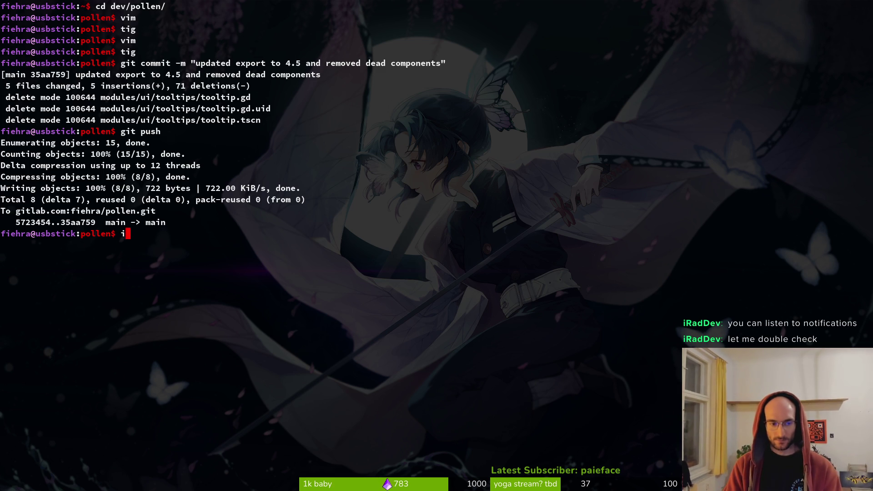
{"action": "type", "text": "s"}
{"action": "key", "text": "Return"}
{"action": "type", "text": "clear"}
{"action": "key", "text": "Return"}
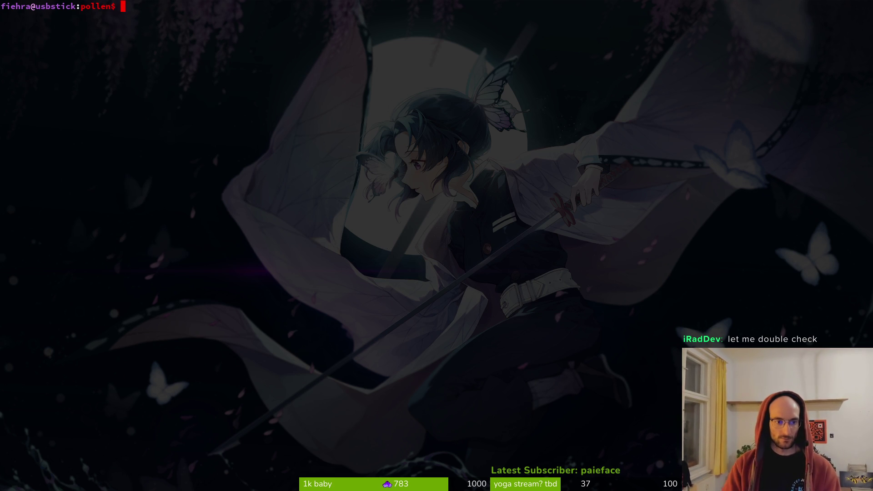
Step: Review the spawn_rockslide.gd and spider.tscn diffs in tig and stage both files
{"action": "type", "text": "tig"}
{"action": "key", "text": "Return"}
{"action": "key", "text": "Down"}
{"action": "key", "text": "Down"}
{"action": "key", "text": "Return"}
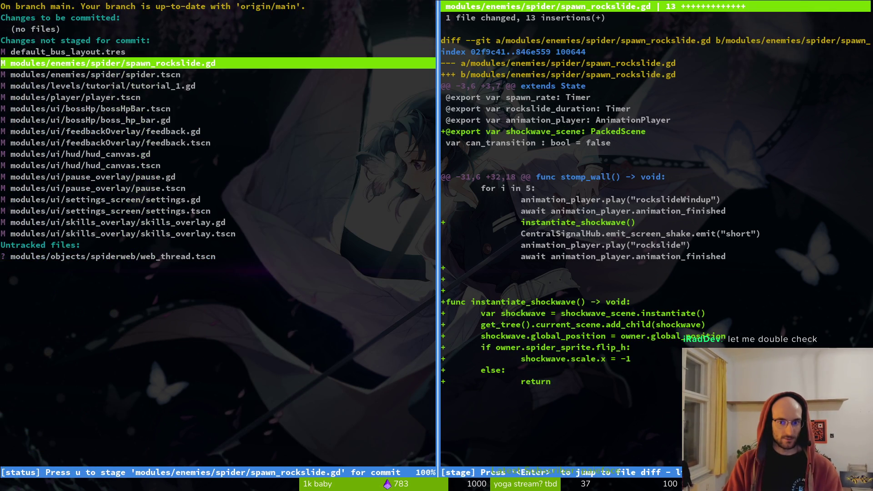
{"action": "key", "text": "Down"}
{"action": "key", "text": "Up"}
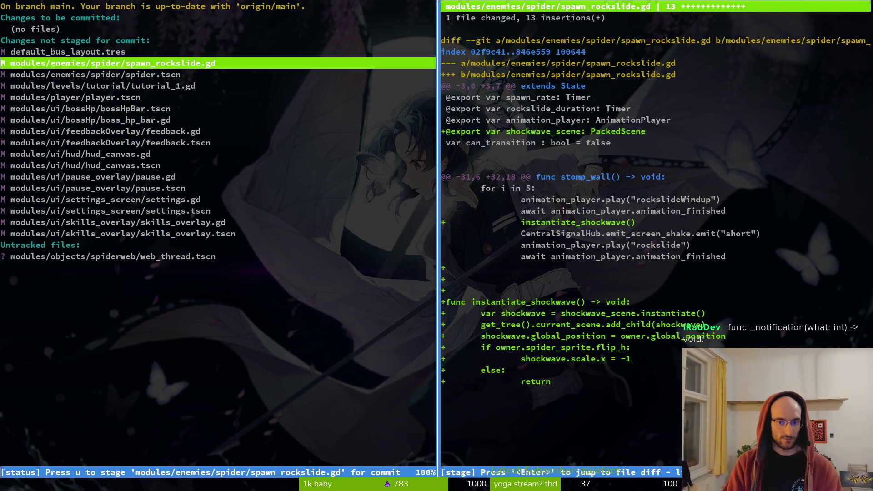
{"action": "key", "text": "Down"}
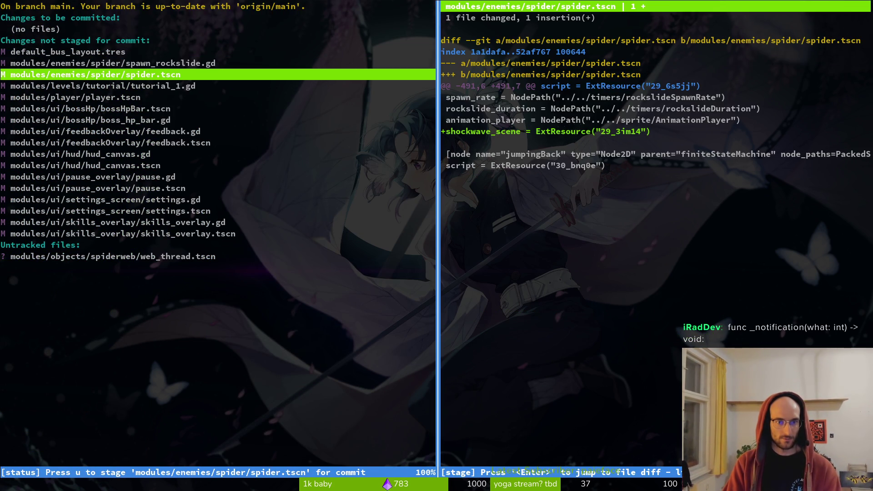
{"action": "key", "text": "u"}
{"action": "key", "text": "Up"}
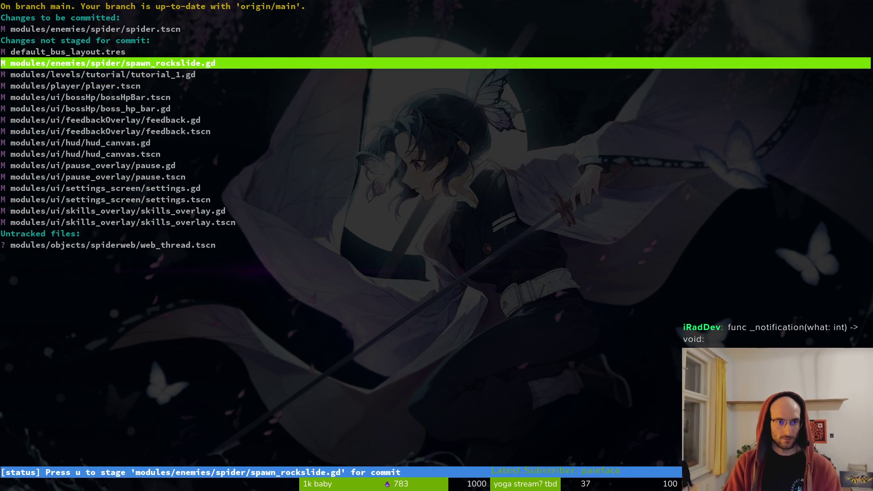
{"action": "key", "text": "u"}
{"action": "key", "text": "Down"}
{"action": "key", "text": "Down"}
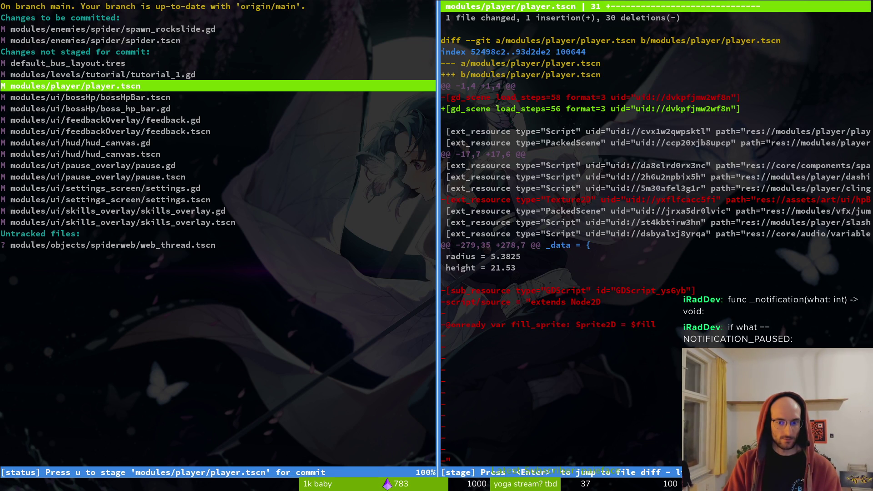
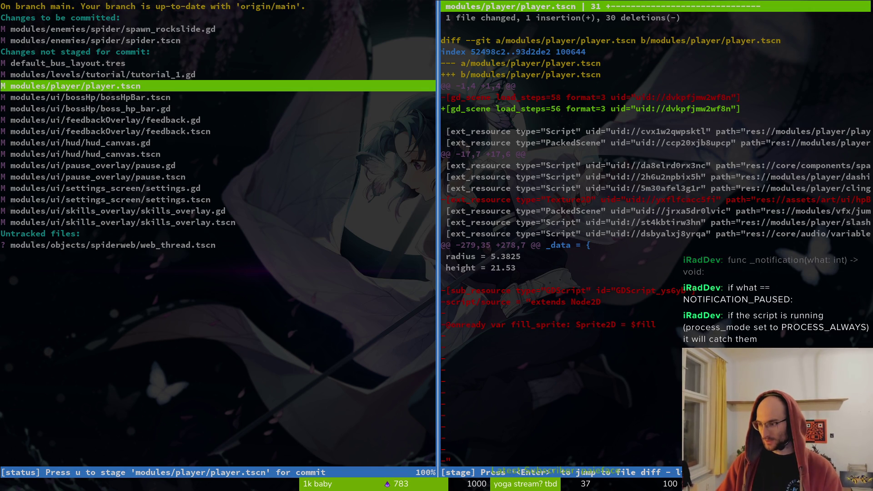
Step: Check the skills overlay's process mode options in Godot, then return to tig's status view
{"action": "key", "text": "super+2"}
{"action": "left_click", "coordinate": [852, 295]}
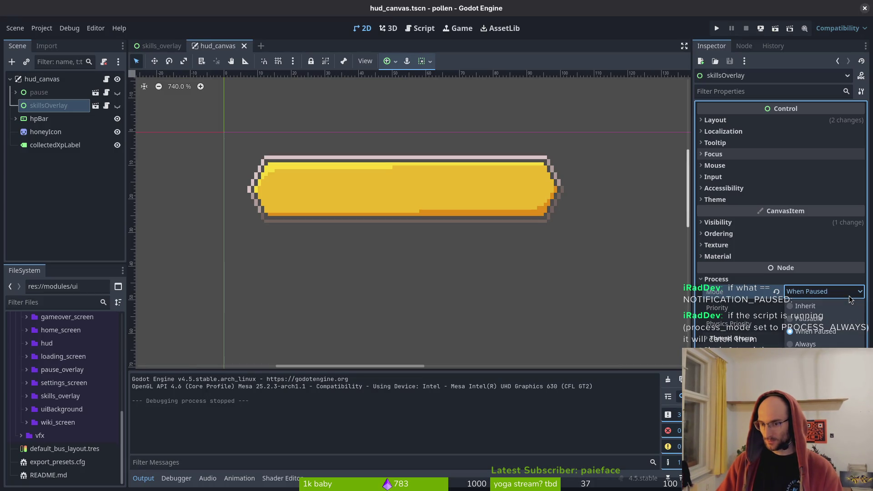
{"action": "key", "text": "Escape"}
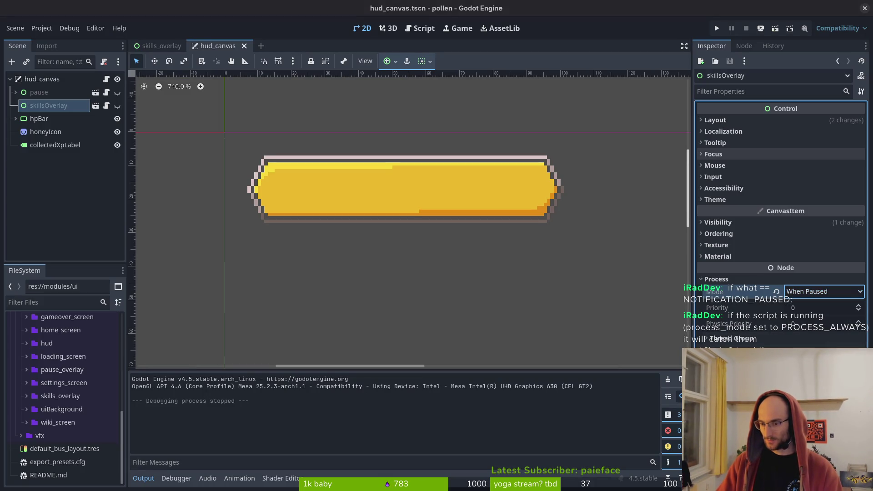
{"action": "key", "text": "super+1"}
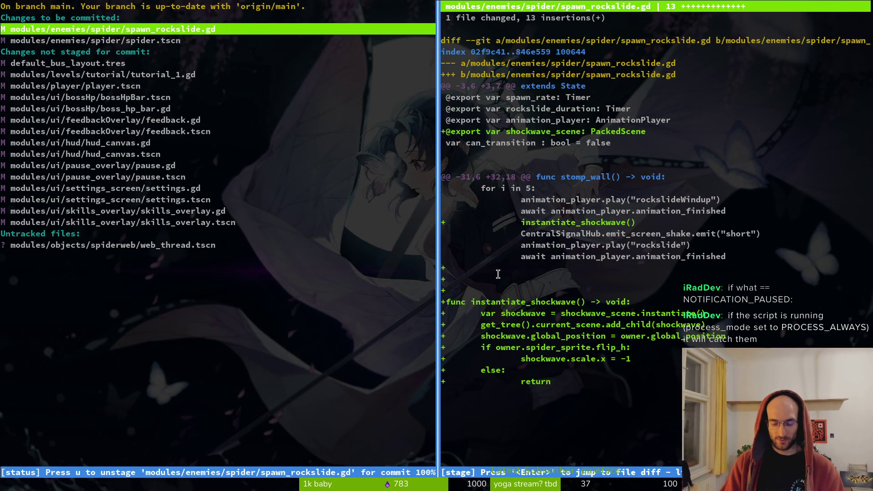
Step: Review the bossHpBar.tscn and spawn_rockslide.gd diffs in tig
{"action": "key", "text": "Down"}
{"action": "key", "text": "Down"}
{"action": "key", "text": "Down"}
{"action": "key", "text": "Return"}
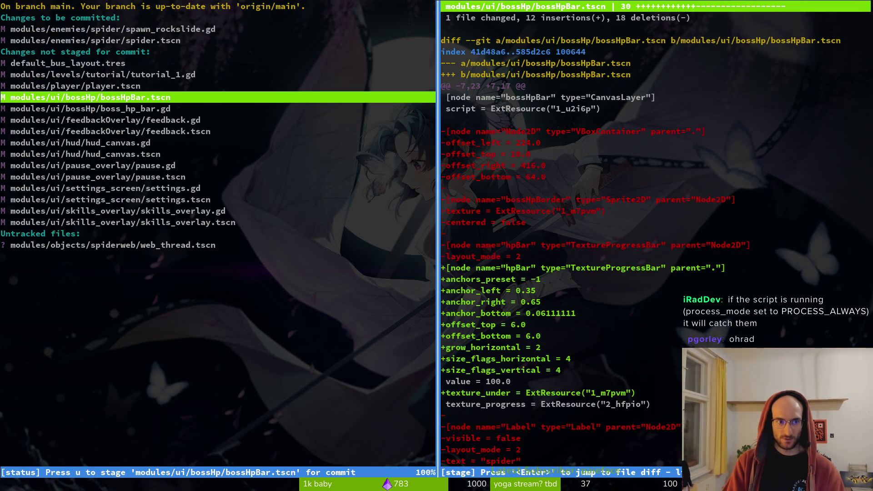
{"action": "key", "text": "q"}
{"action": "key", "text": "Up"}
{"action": "key", "text": "Up"}
{"action": "key", "text": "Up"}
{"action": "key", "text": "Up"}
{"action": "key", "text": "Up"}
{"action": "key", "text": "Up"}
{"action": "key", "text": "Return"}
{"action": "key", "text": "q"}
{"action": "key", "text": "Down"}
{"action": "key", "text": "Down"}
{"action": "key", "text": "Down"}
{"action": "key", "text": "Down"}
{"action": "key", "text": "Down"}
{"action": "key", "text": "Down"}
{"action": "key", "text": "Down"}
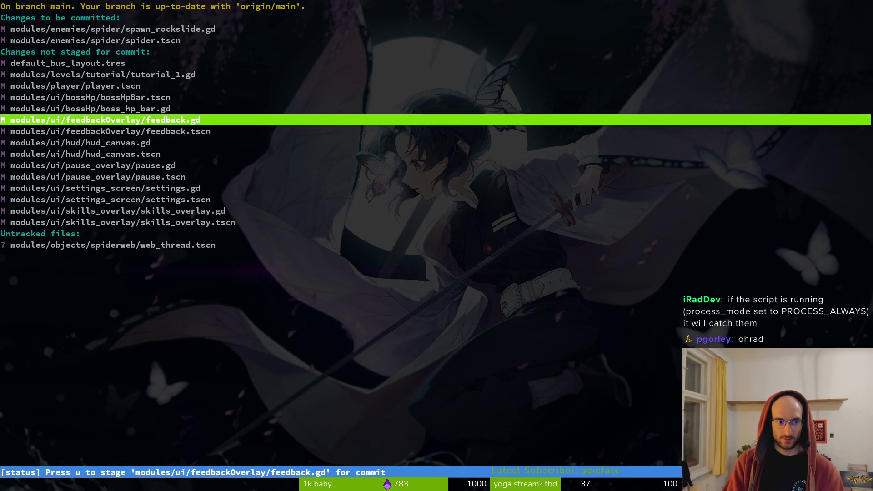
Step: Commit with message "added shockwave to when spider stomps on wall" and reopen tig
{"action": "type", "text": "qgit comit"}
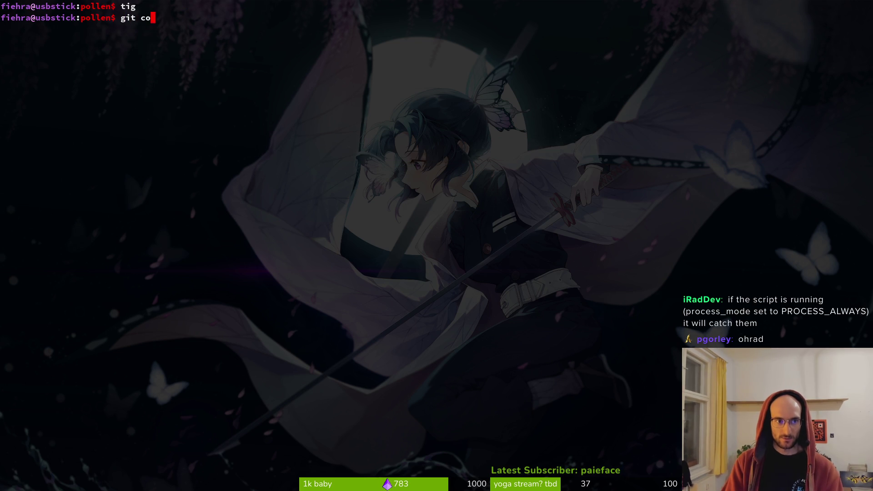
{"action": "key", "text": "BackSpace"}
{"action": "key", "text": "BackSpace"}
{"action": "type", "text": "mit -m \"add"}
{"action": "key", "text": "BackSpace"}
{"action": "key", "text": "BackSpace"}
{"action": "key", "text": "BackSpace"}
{"action": "type", "text": "added"}
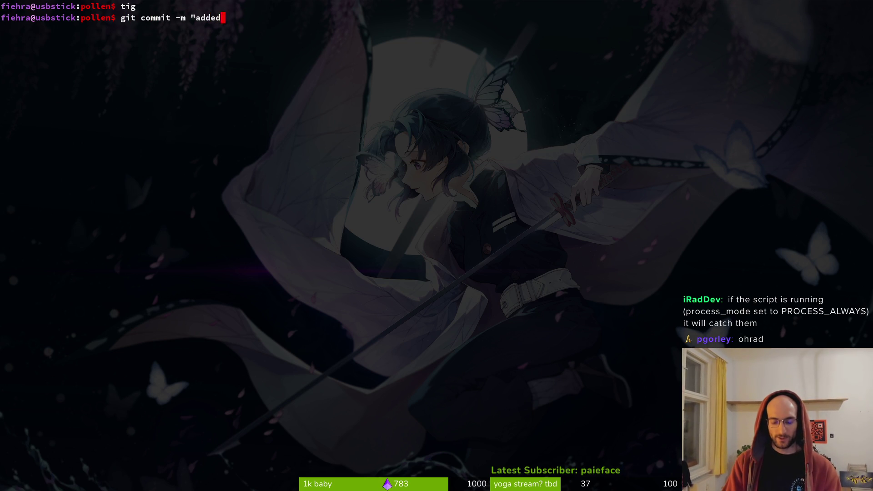
{"action": "type", "text": " shockwave to when spidier"}
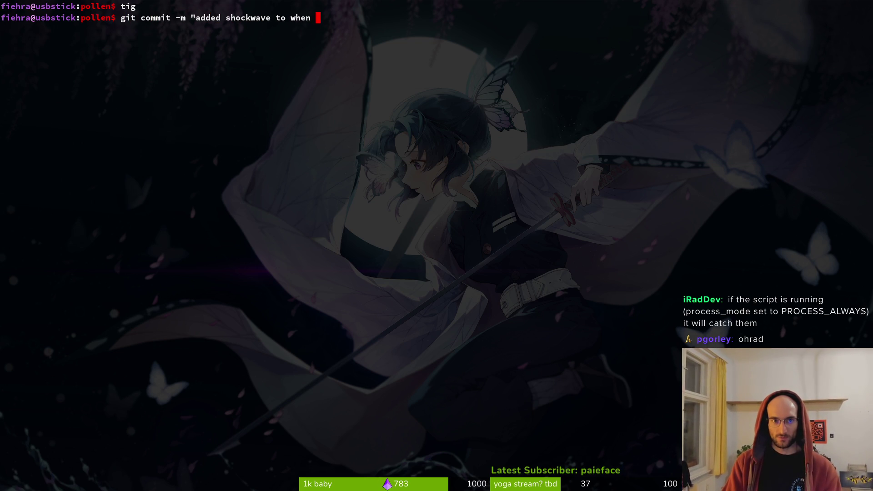
{"action": "key", "text": "BackSpace"}
{"action": "key", "text": "BackSpace"}
{"action": "type", "text": "er "}
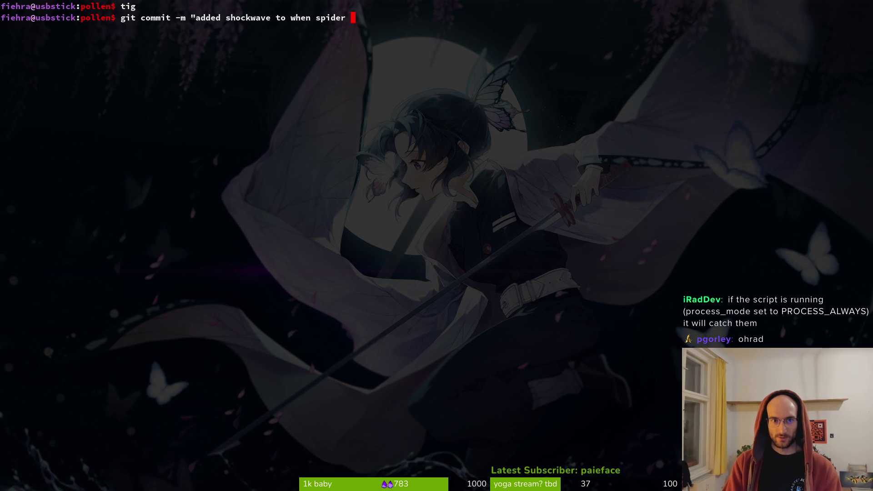
{"action": "type", "text": "tomps on wall\""}
{"action": "key", "text": "Return"}
{"action": "type", "text": "tig"}
{"action": "key", "text": "Return"}
Step: Stage tutorial_1.gd, player.tscn, bossHpBar.tscn and boss_hp_bar.gd, and view the hud_canvas.gd diff
{"action": "key", "text": "Down"}
{"action": "key", "text": "Down"}
{"action": "key", "text": "Down"}
{"action": "key", "text": "Down"}
{"action": "key", "text": "u"}
{"action": "key", "text": "Return"}
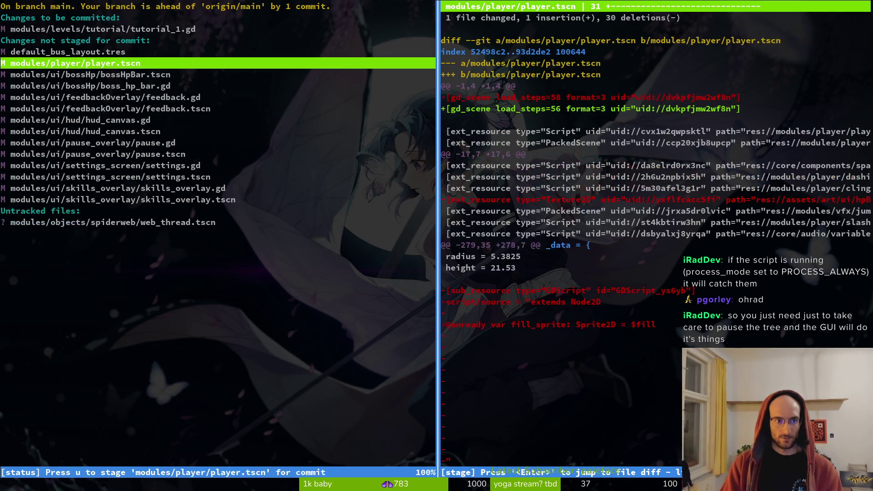
{"action": "key", "text": "u"}
{"action": "key", "text": "Down"}
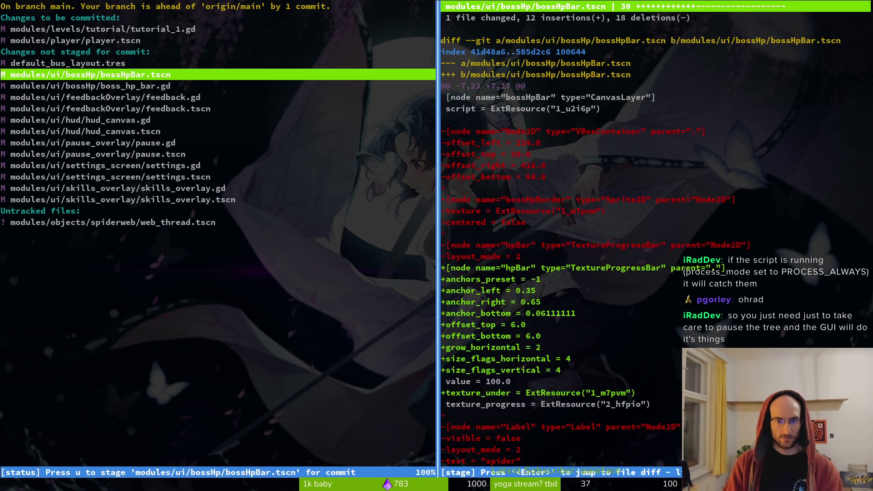
{"action": "key", "text": "u"}
{"action": "key", "text": "u"}
{"action": "key", "text": "Return"}
{"action": "key", "text": "Down"}
{"action": "key", "text": "q"}
{"action": "key", "text": "Down"}
{"action": "key", "text": "Down"}
{"action": "key", "text": "Down"}
{"action": "key", "text": "Up"}
{"action": "key", "text": "Return"}
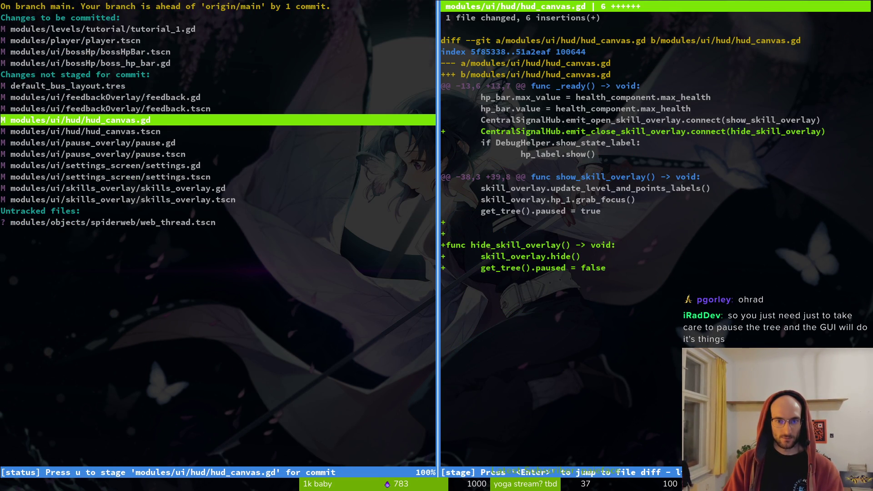
Step: Stage the hud_canvas and pause files and review the settings.gd changes
{"action": "key", "text": "u"}
{"action": "key", "text": "u"}
{"action": "key", "text": "q"}
{"action": "key", "text": "Return"}
{"action": "key", "text": "u"}
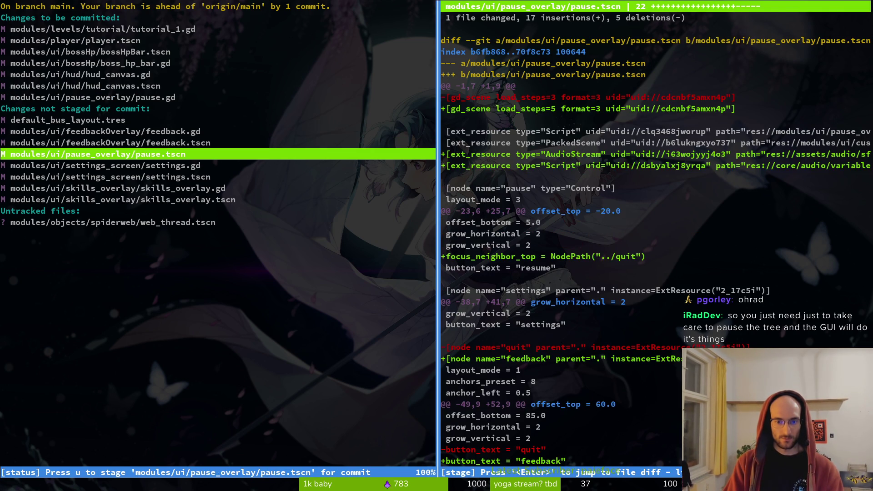
{"action": "key", "text": "u"}
{"action": "key", "text": "Down"}
{"action": "key", "text": "Return"}
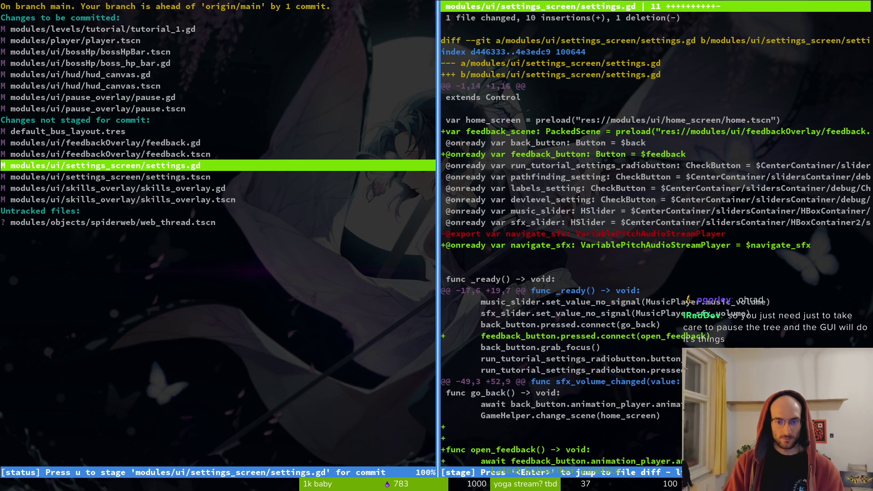
{"action": "key", "text": "q"}
{"action": "key", "text": "Down"}
{"action": "key", "text": "Down"}
{"action": "key", "text": "Down"}
{"action": "key", "text": "Up"}
Step: Stage the skills_overlay files and commit them as "fixed skill overaly and pause menu"
{"action": "type", "text": "u"}
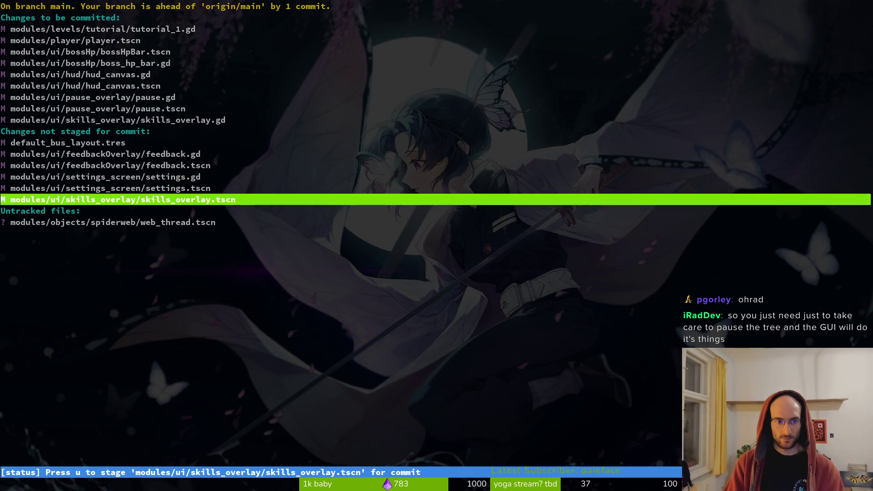
{"action": "type", "text": "uqgit comit"}
{"action": "key", "text": "BackSpace"}
{"action": "key", "text": "BackSpace"}
{"action": "type", "text": "mit -m\" fixed"}
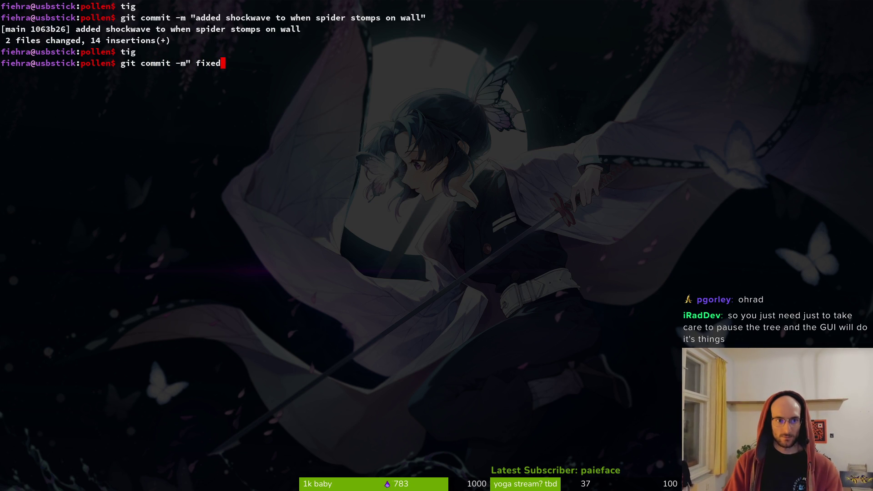
{"action": "type", "text": " skill overal"}
{"action": "key", "text": "BackSpace"}
{"action": "key", "text": "BackSpace"}
{"action": "type", "text": "aly and pause menu\""}
{"action": "key", "text": "Return"}
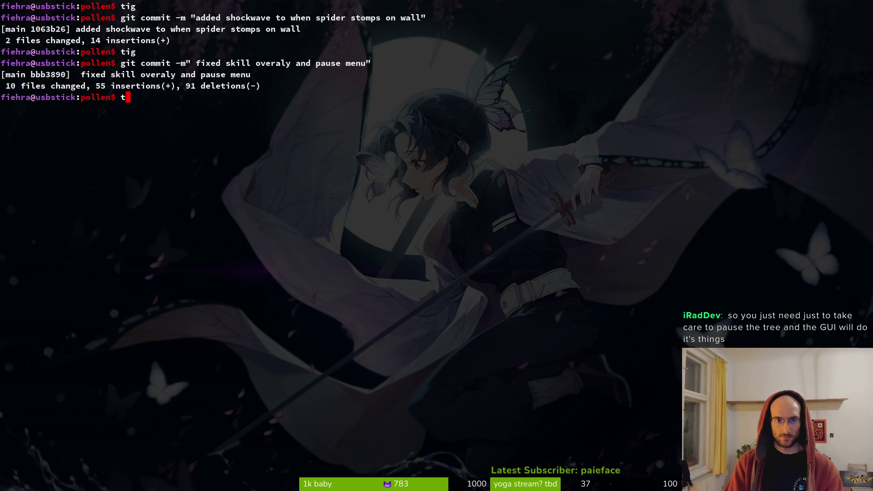
Step: In tig, stage feedback.tscn, feedback.gd, settings.gd and settings.tscn
{"action": "type", "text": "tig"}
{"action": "key", "text": "Return"}
{"action": "key", "text": "Down"}
{"action": "key", "text": "Down"}
{"action": "key", "text": "Down"}
{"action": "key", "text": "Down"}
{"action": "key", "text": "u"}
{"action": "key", "text": "u"}
{"action": "key", "text": "u"}
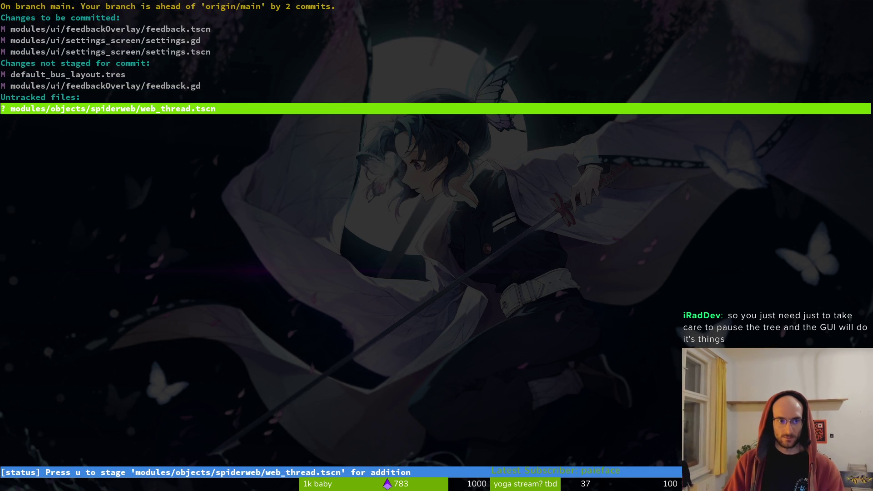
{"action": "key", "text": "Up"}
{"action": "key", "text": "Up"}
{"action": "key", "text": "Return"}
{"action": "key", "text": "u"}
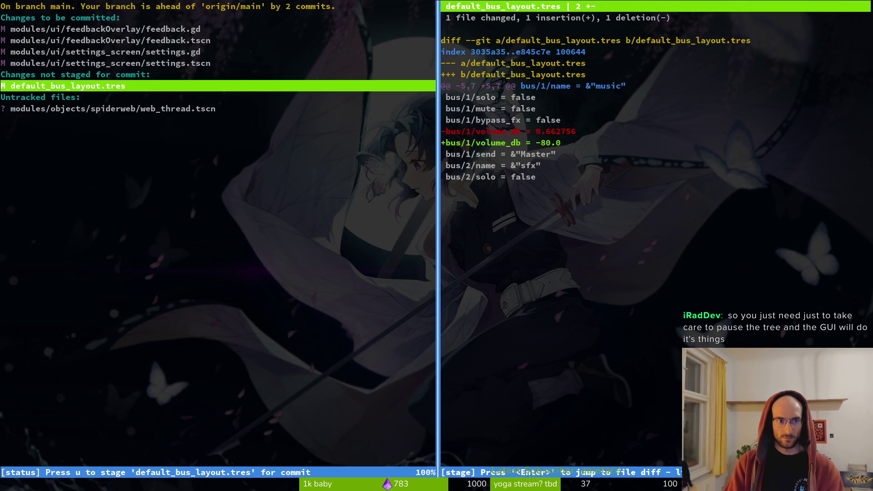
{"action": "key", "text": "q"}
{"action": "key", "text": "q"}
Step: Commit the staged files as "fixed feedback page" and run git push
{"action": "type", "text": "git com"}
{"action": "key", "text": "BackSpace"}
{"action": "key", "text": "BackSpace"}
{"action": "type", "text": "omiit m"}
{"action": "key", "text": "BackSpace"}
{"action": "key", "text": "BackSpace"}
{"action": "key", "text": "BackSpace"}
{"action": "type", "text": "it -m \""}
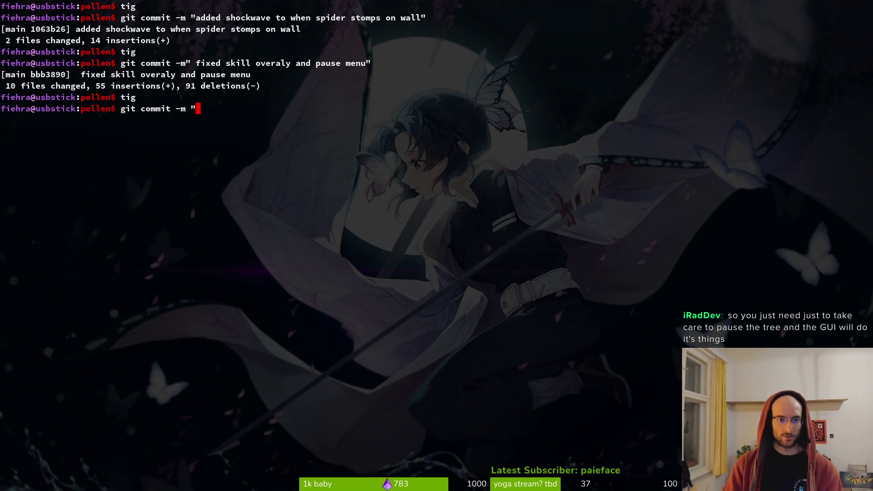
{"action": "type", "text": "fixed feedback button"}
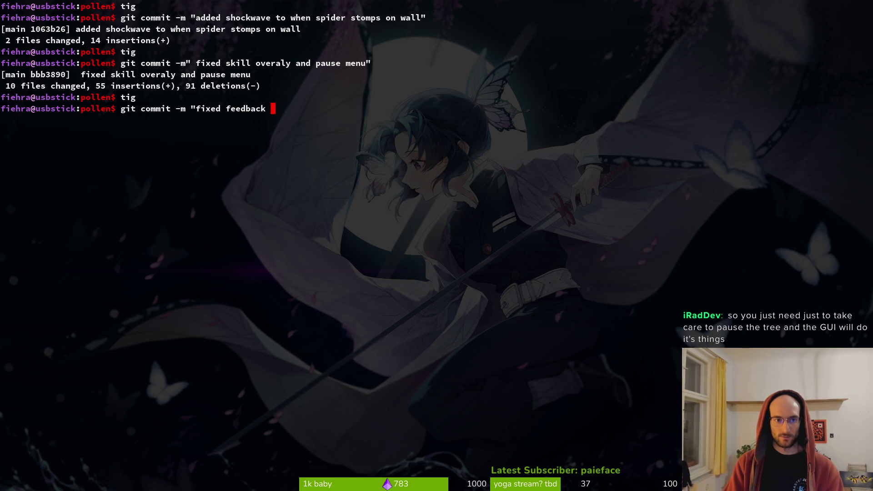
{"action": "key", "text": "BackSpace"}
{"action": "key", "text": "BackSpace"}
{"action": "key", "text": "BackSpace"}
{"action": "type", "text": "page"}
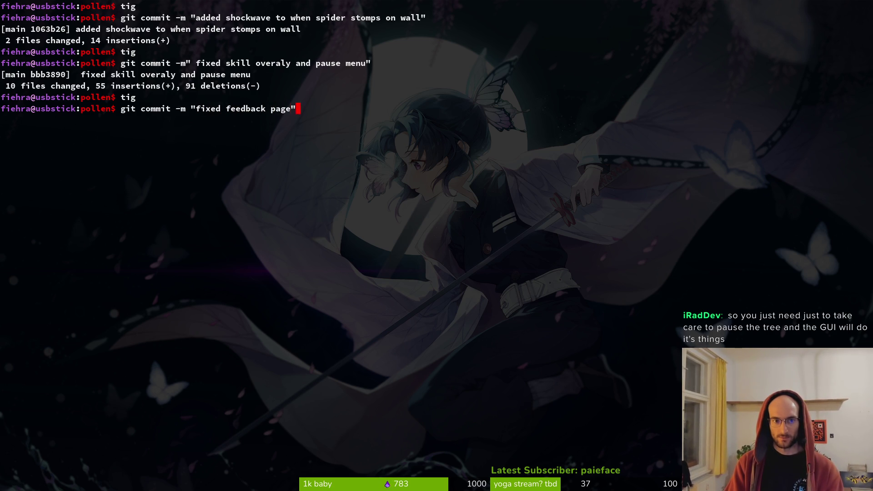
{"action": "key", "text": "Return"}
{"action": "type", "text": "git push"}
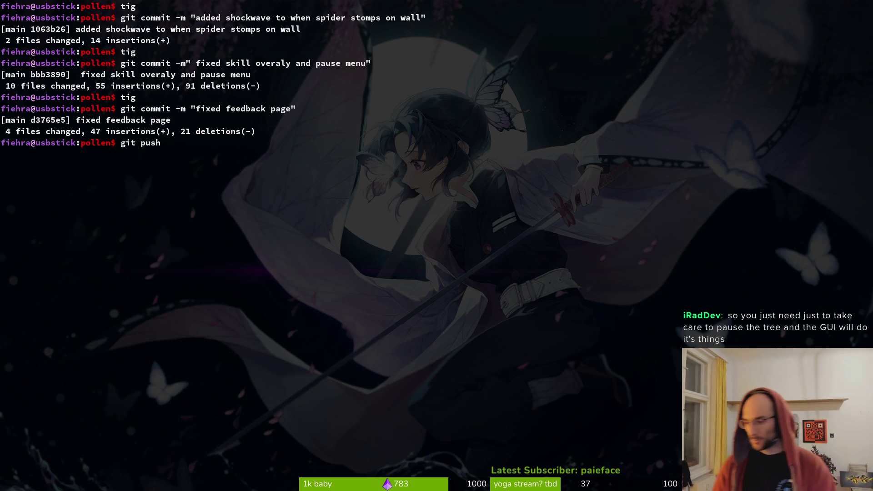
{"action": "key", "text": "Return"}
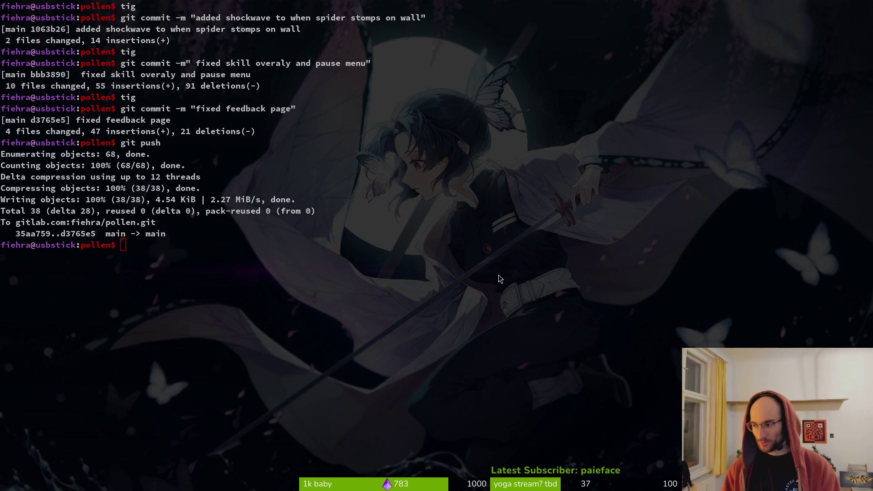
Step: Switch to the Godot editor and run the pollen game with F5
{"action": "key", "text": "alt+Tab"}
{"action": "key", "text": "F5"}
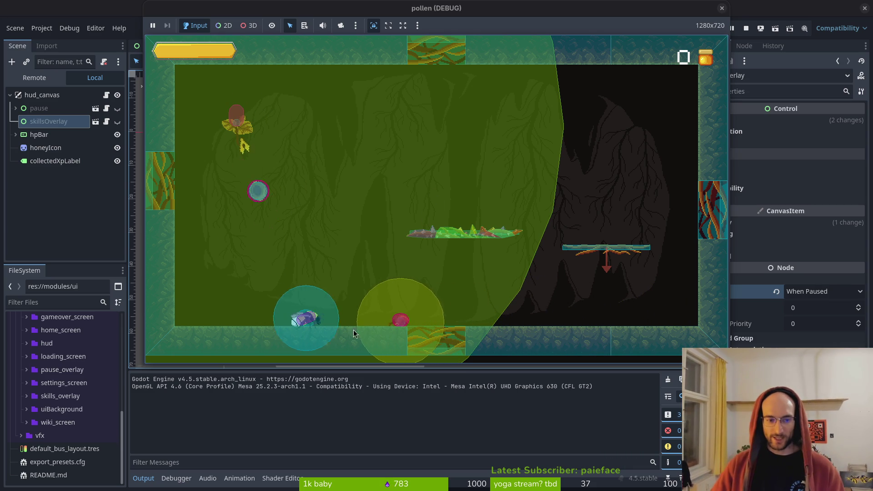
Step: Stop the running game, collapse hud_canvas in the Scene dock and save the scene
{"action": "left_click", "coordinate": [745, 28]}
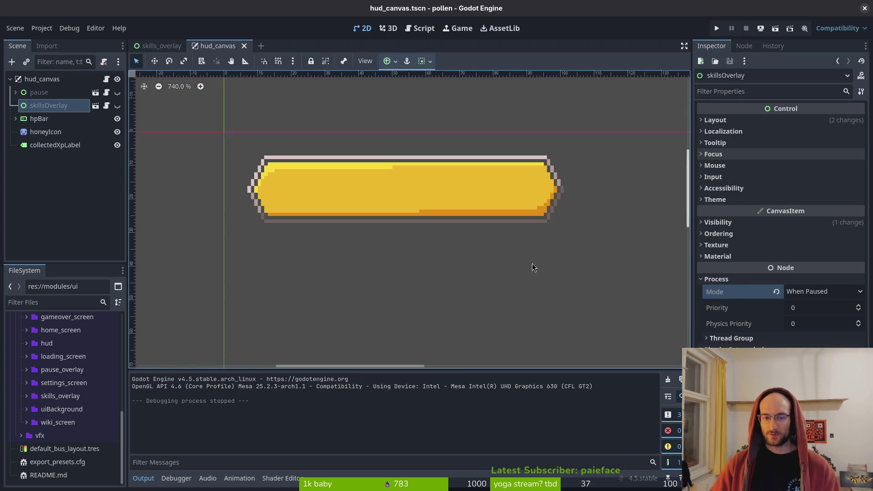
{"action": "left_click", "coordinate": [10, 79]}
{"action": "key", "text": "ctrl+s"}
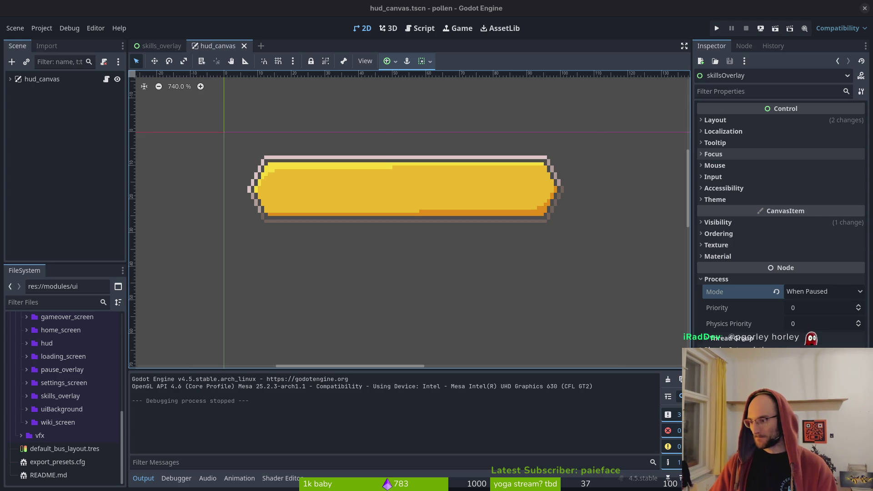
{"action": "key", "text": "alt+Tab"}
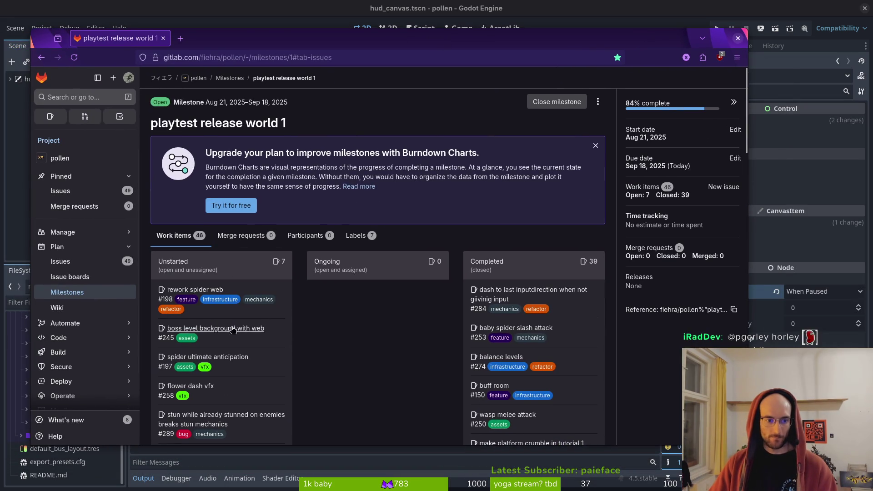
Step: Close issue #245 "boss level background with web" from its own tab, then return to the milestone
{"action": "scroll", "coordinate": [281, 227], "scroll_direction": "down", "scroll_amount": 6}
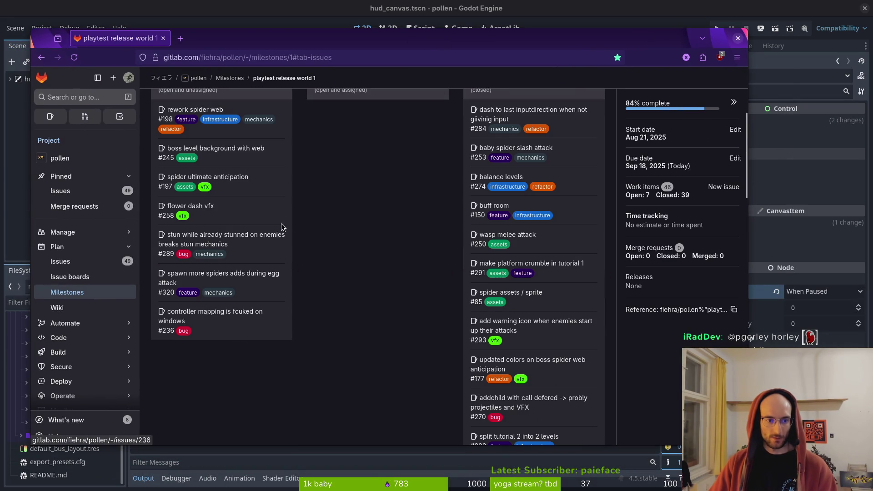
{"action": "middle_click", "coordinate": [218, 150]}
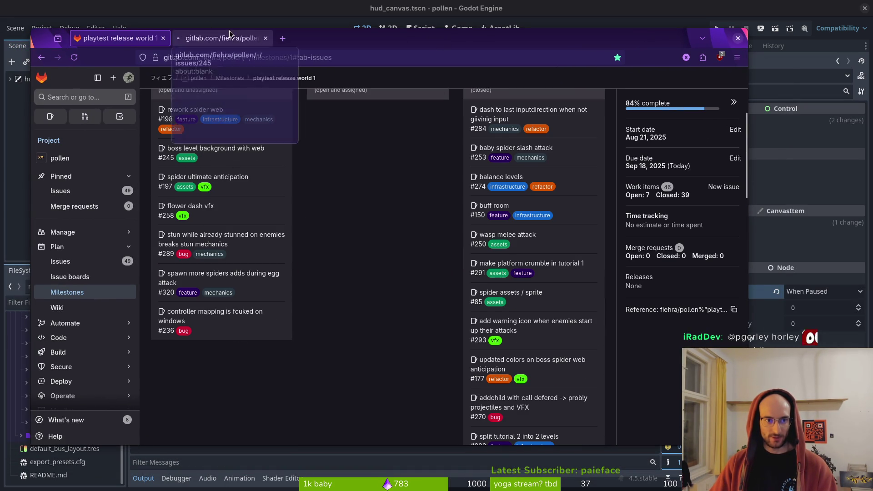
{"action": "left_click", "coordinate": [228, 38]}
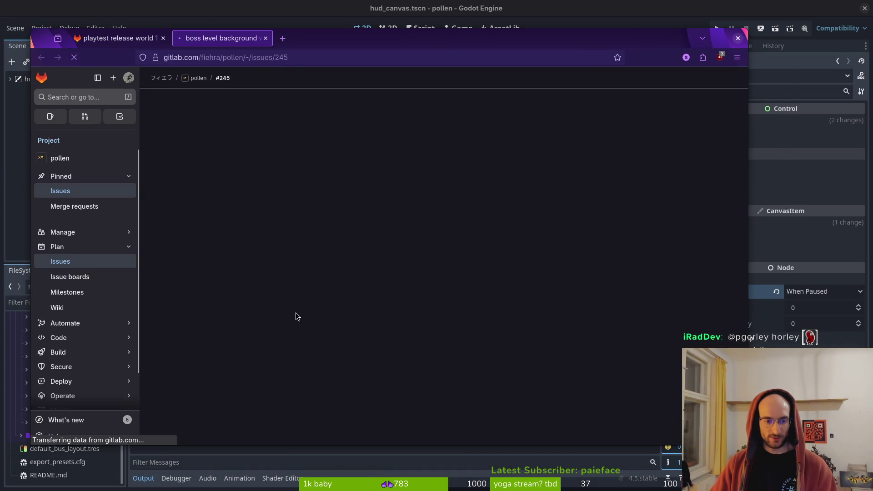
{"action": "scroll", "coordinate": [265, 271], "scroll_direction": "down", "scroll_amount": 5}
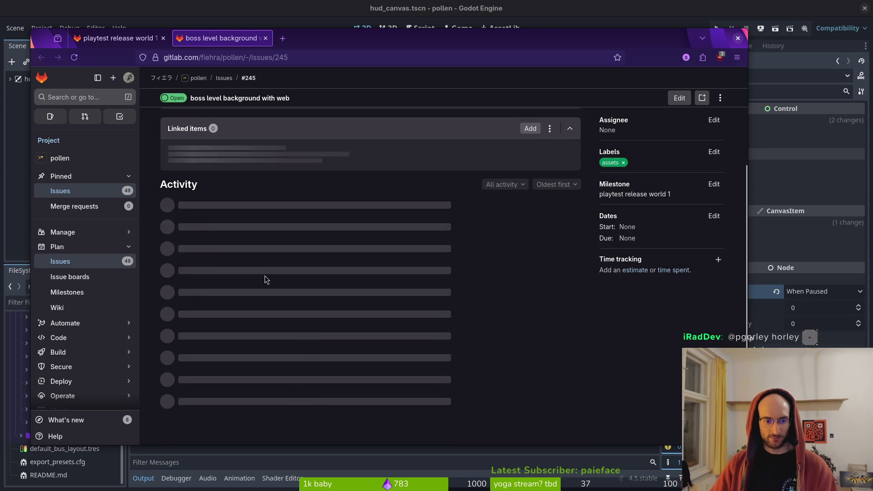
{"action": "left_click", "coordinate": [265, 38]}
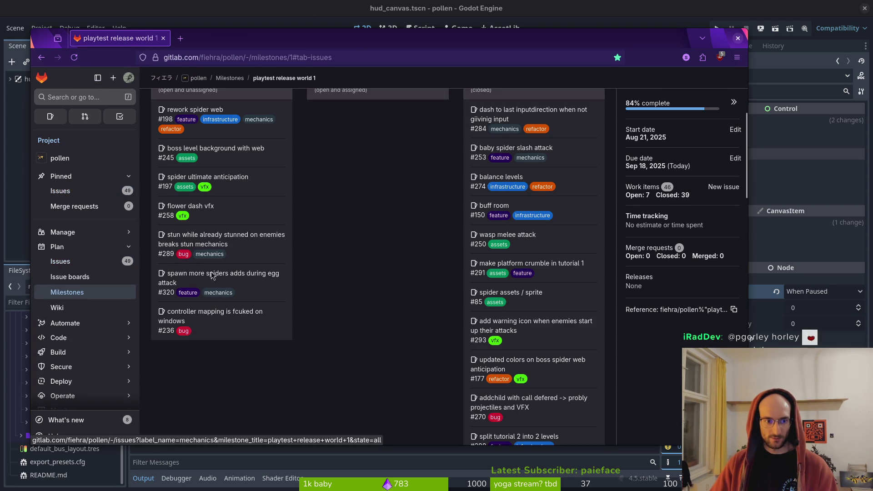
{"action": "scroll", "coordinate": [382, 229], "scroll_direction": "up", "scroll_amount": 4}
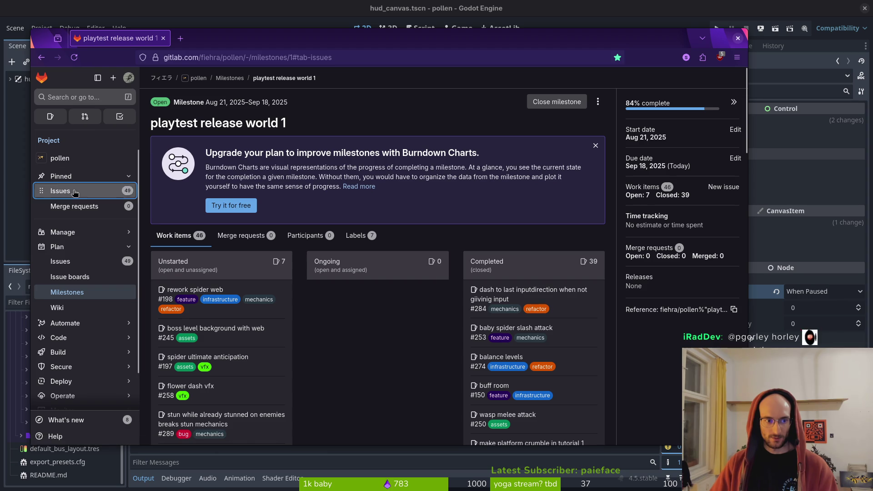
Step: Glance at the full issue list, then open controller mapping issue #236 and read its comments
{"action": "left_click", "coordinate": [63, 190]}
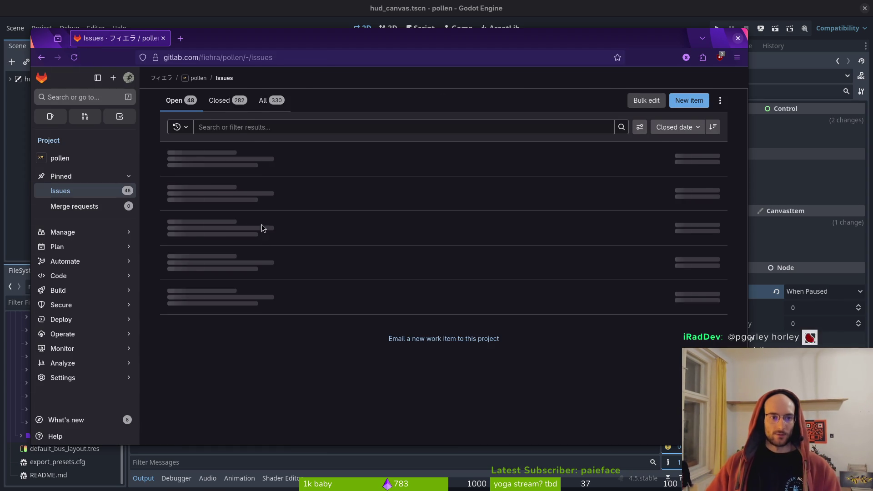
{"action": "key", "text": "alt+Left"}
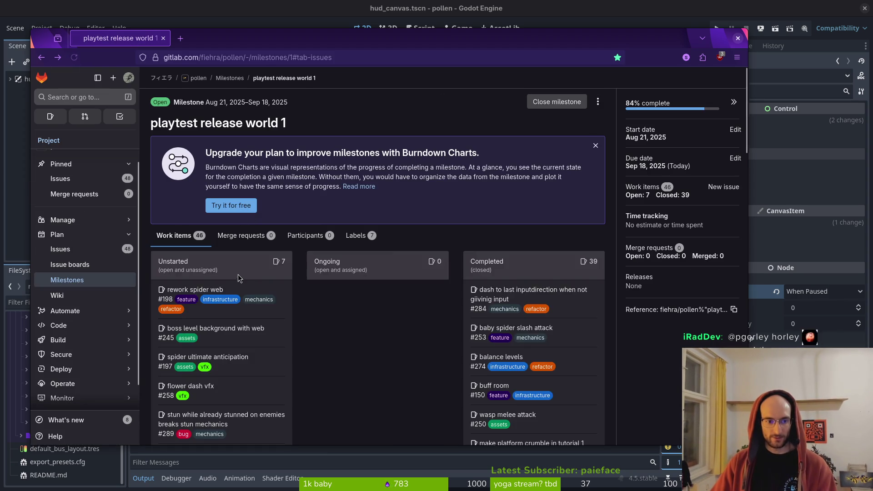
{"action": "scroll", "coordinate": [248, 248], "scroll_direction": "down", "scroll_amount": 10}
{"action": "left_click", "coordinate": [261, 263]}
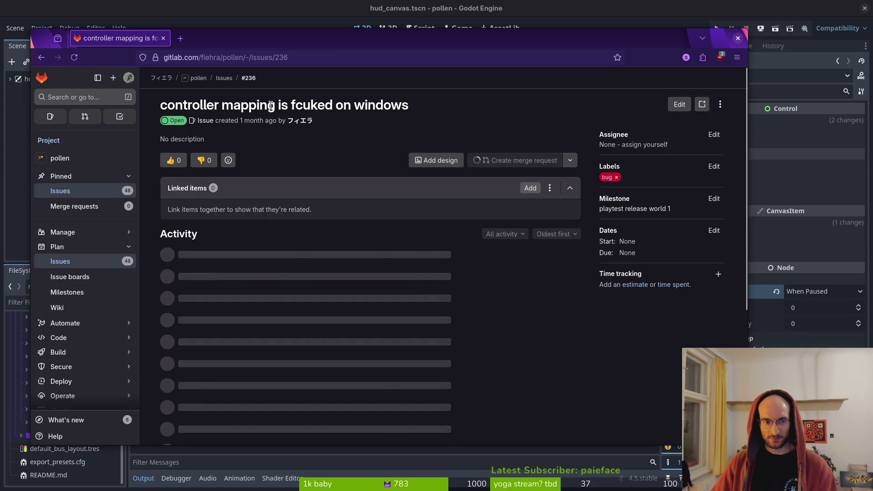
{"action": "scroll", "coordinate": [296, 341], "scroll_direction": "down", "scroll_amount": 3}
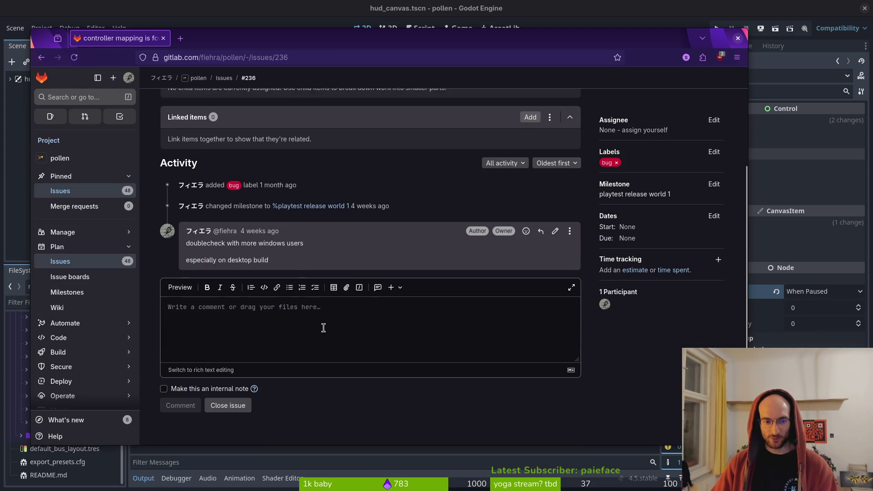
{"action": "left_click_drag", "start_coordinate": [272, 262], "coordinate": [186, 243]}
{"action": "triple_click", "coordinate": [223, 260]}
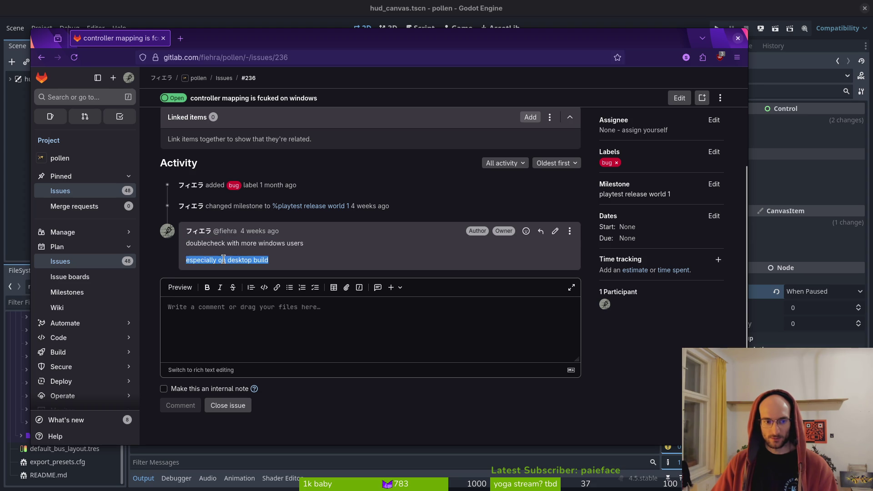
{"action": "left_click", "coordinate": [223, 260]}
Step: Follow issue #236's milestone link to the playtest release world 1 milestone page
{"action": "left_click", "coordinate": [714, 184]}
{"action": "left_click", "coordinate": [657, 183]}
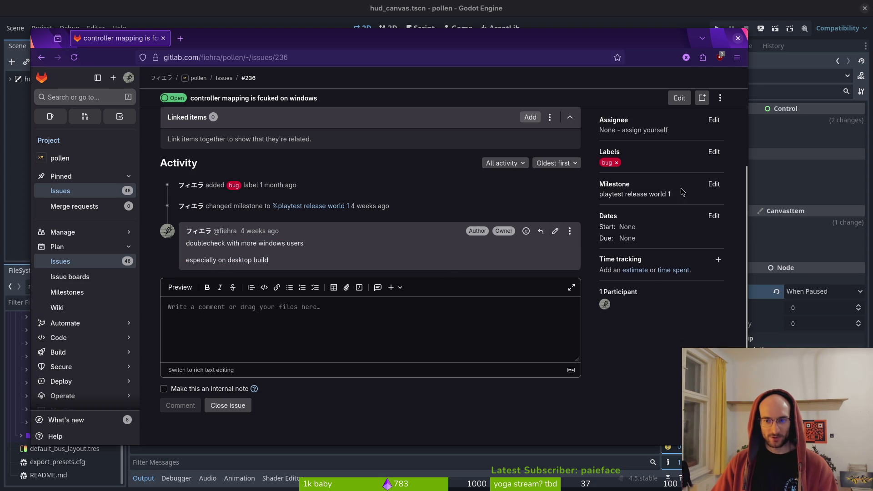
{"action": "left_click", "coordinate": [714, 184]}
{"action": "left_click", "coordinate": [664, 195]}
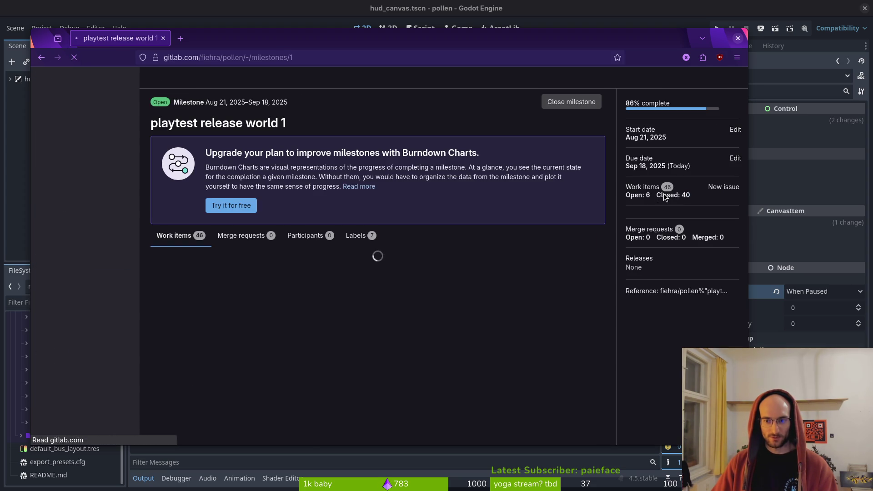
Step: Unassign controller mapping issue #236 from its milestone
{"action": "key", "text": "alt+Left"}
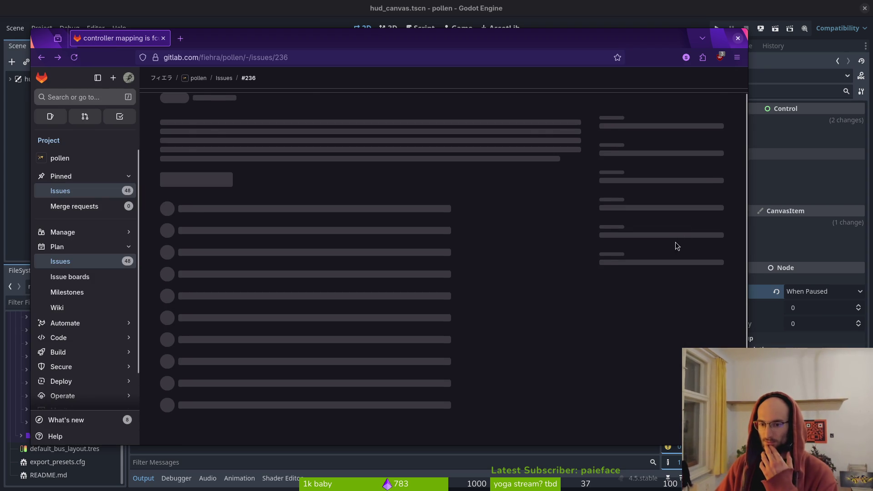
{"action": "left_click", "coordinate": [713, 184]}
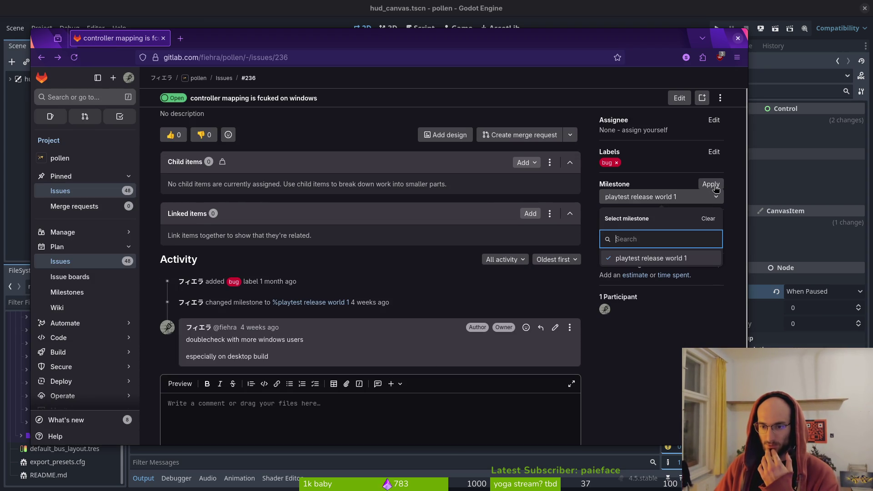
{"action": "left_click", "coordinate": [653, 266]}
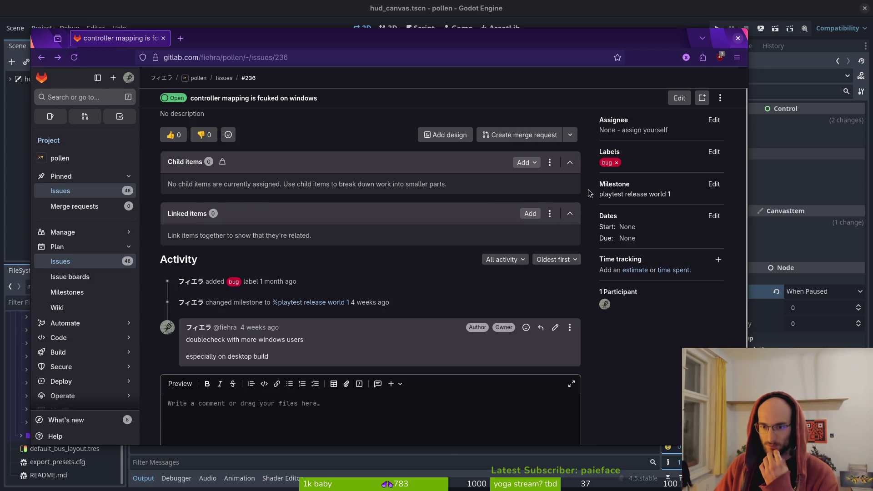
{"action": "left_click", "coordinate": [713, 184]}
{"action": "left_click", "coordinate": [708, 218]}
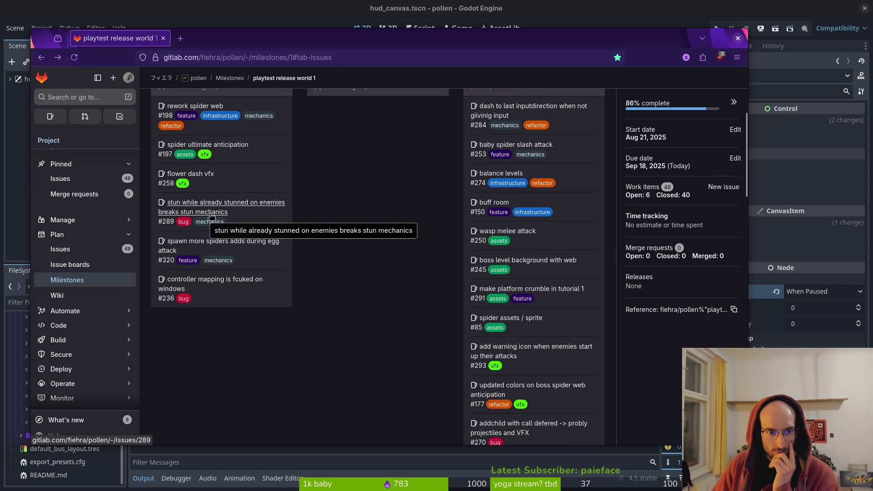
Step: Unassign stun mechanics issue #289 from the milestone
{"action": "left_click", "coordinate": [211, 216]}
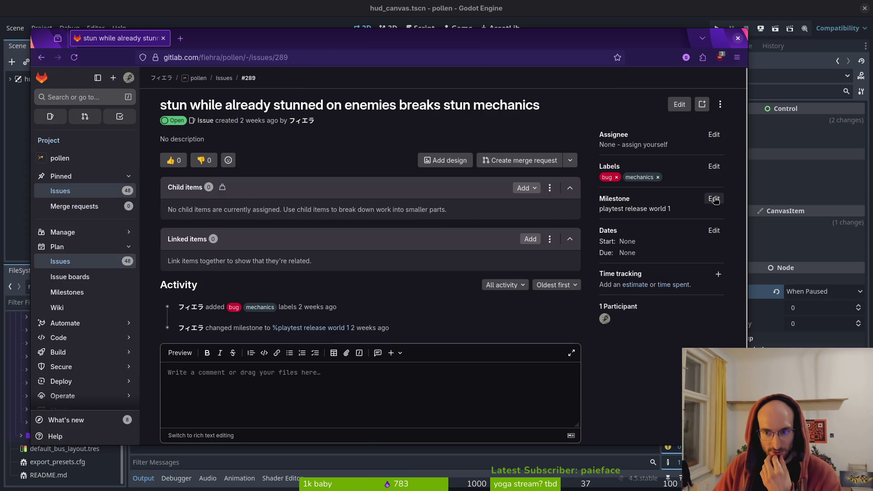
{"action": "left_click", "coordinate": [713, 200]}
{"action": "left_click", "coordinate": [712, 233]}
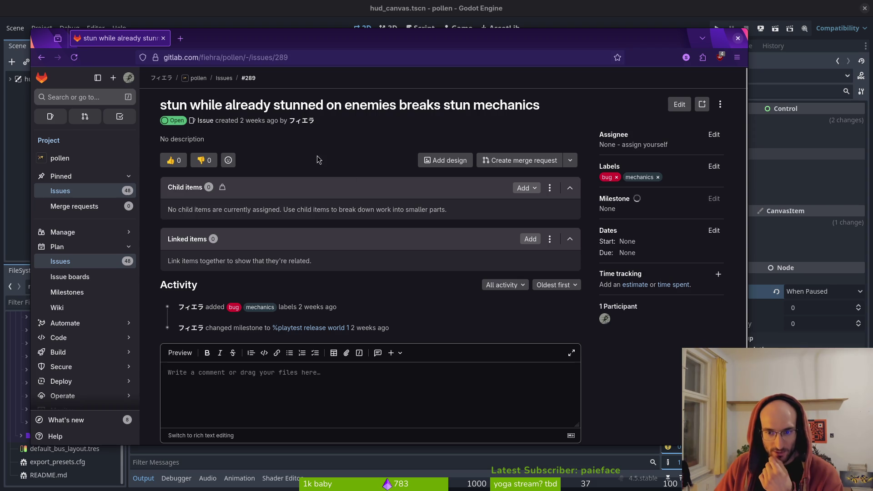
{"action": "key", "text": "alt+Left"}
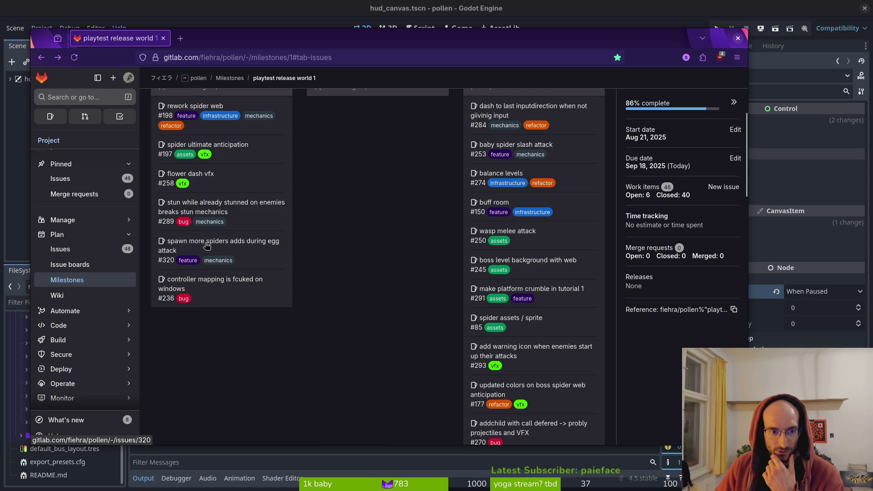
Step: Remove the rework spider web issue from the milestone
{"action": "scroll", "coordinate": [191, 223], "scroll_direction": "up", "scroll_amount": 2}
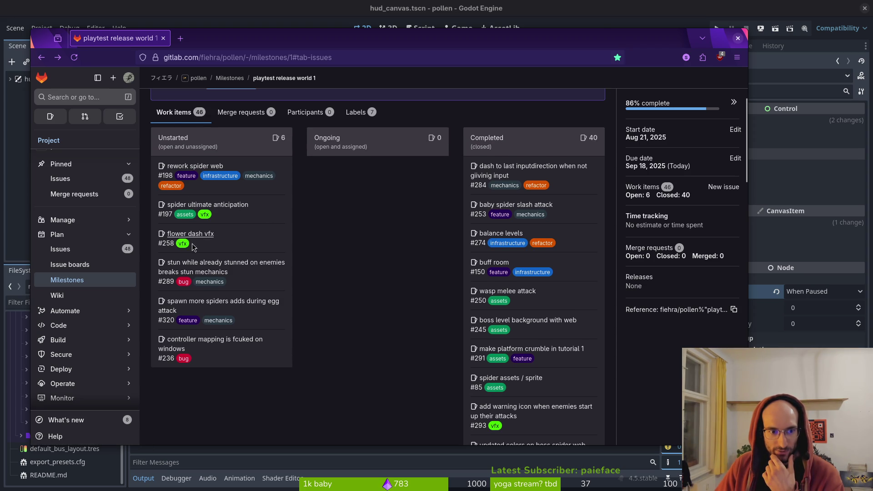
{"action": "left_click", "coordinate": [195, 166]}
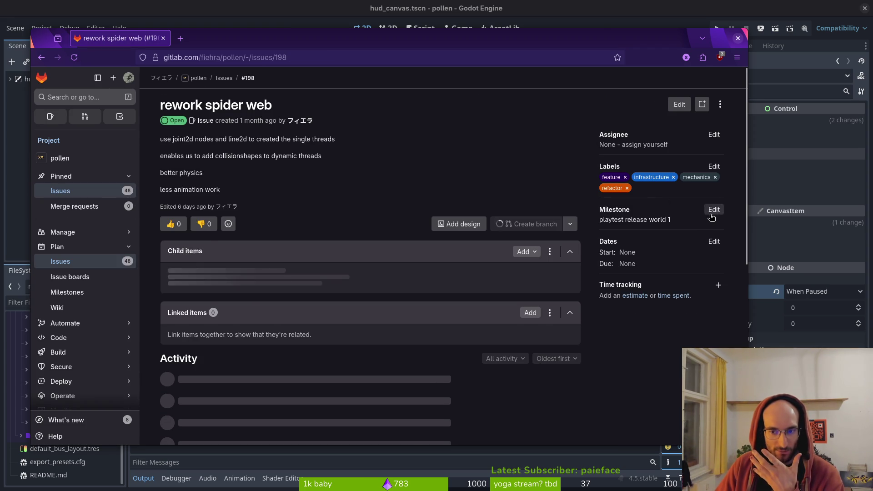
{"action": "left_click", "coordinate": [712, 212]}
{"action": "left_click", "coordinate": [707, 244]}
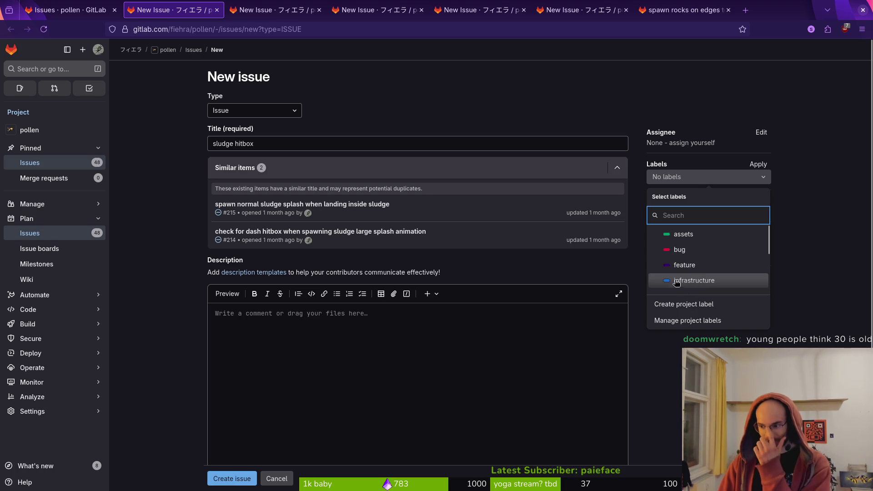
Step: Give the sludge hitbox issue the mechanics label and create it
{"action": "scroll", "coordinate": [718, 256], "scroll_direction": "down", "scroll_amount": 3}
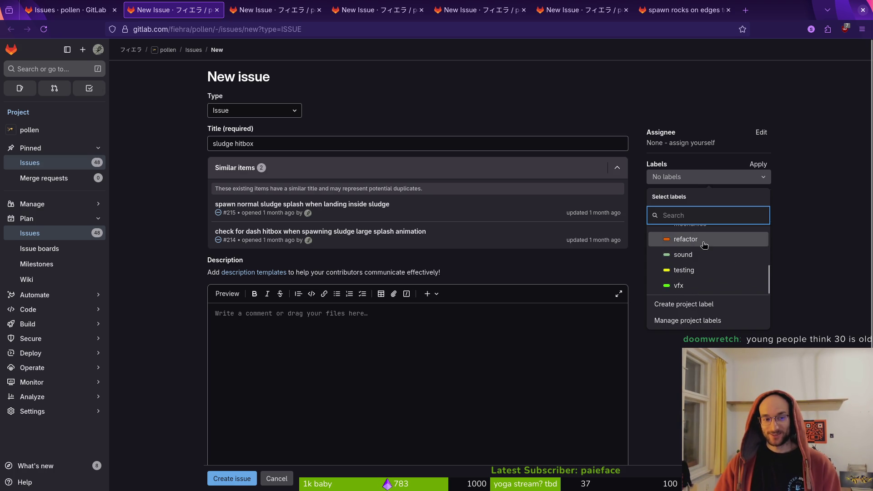
{"action": "left_click", "coordinate": [711, 243]}
{"action": "scroll", "coordinate": [705, 261], "scroll_direction": "up", "scroll_amount": 2}
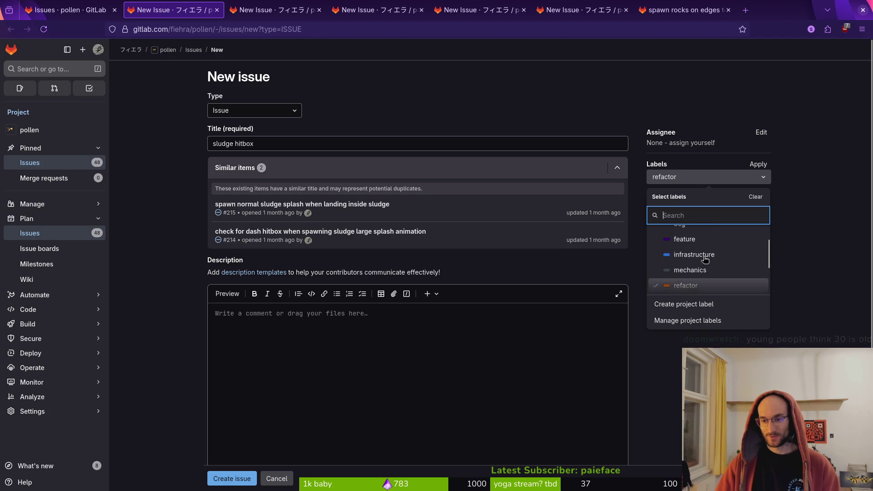
{"action": "left_click", "coordinate": [693, 285]}
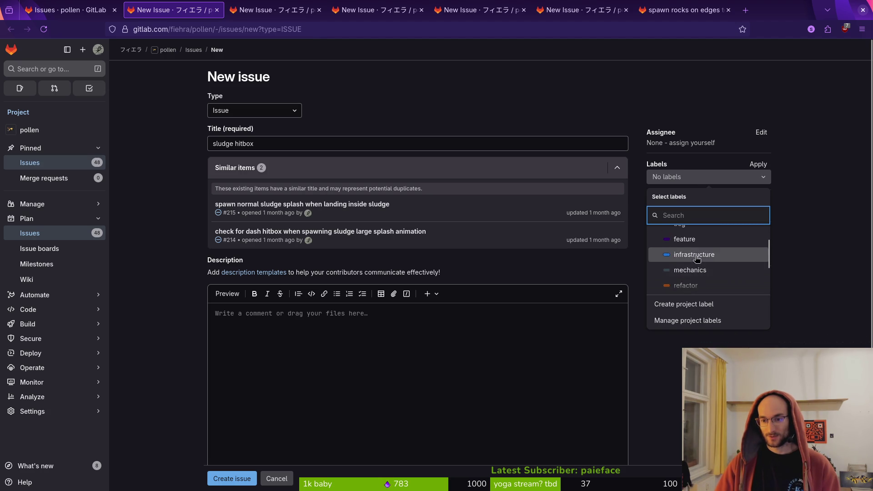
{"action": "left_click", "coordinate": [696, 275]}
{"action": "left_click", "coordinate": [634, 279]}
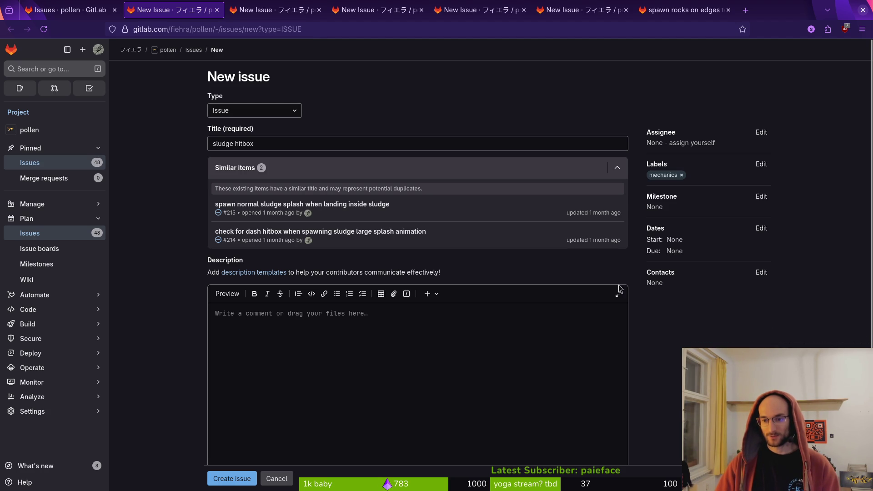
{"action": "left_click", "coordinate": [232, 479]}
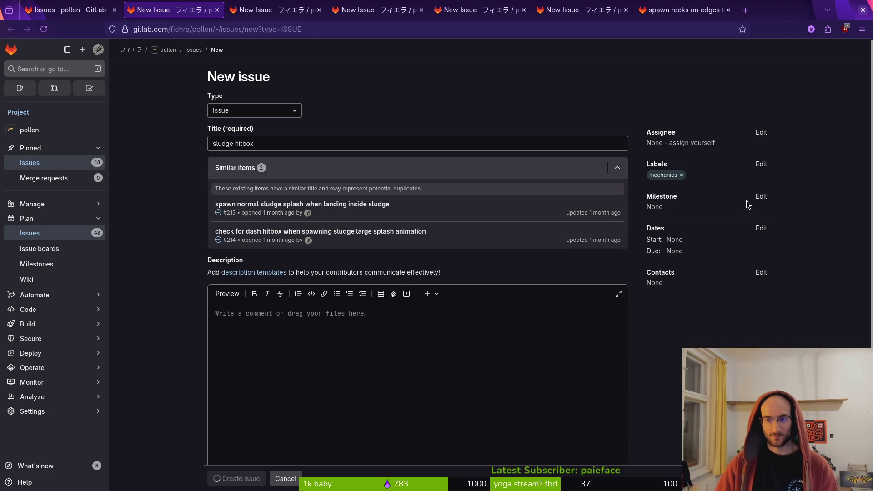
{"action": "left_click", "coordinate": [231, 11]}
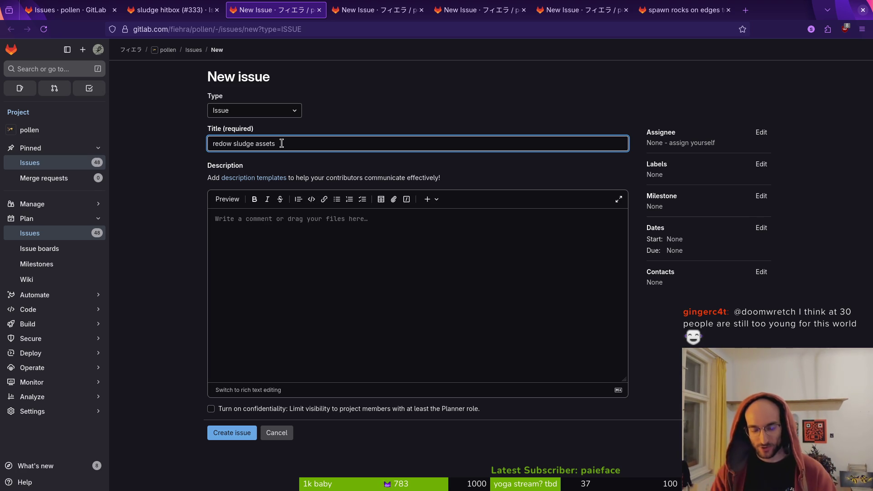
Step: Write the description's first line: "sludge bubbles popping and the sludge water on the ground"
{"action": "left_click", "coordinate": [345, 278]}
{"action": "type", "text": "split it up into"}
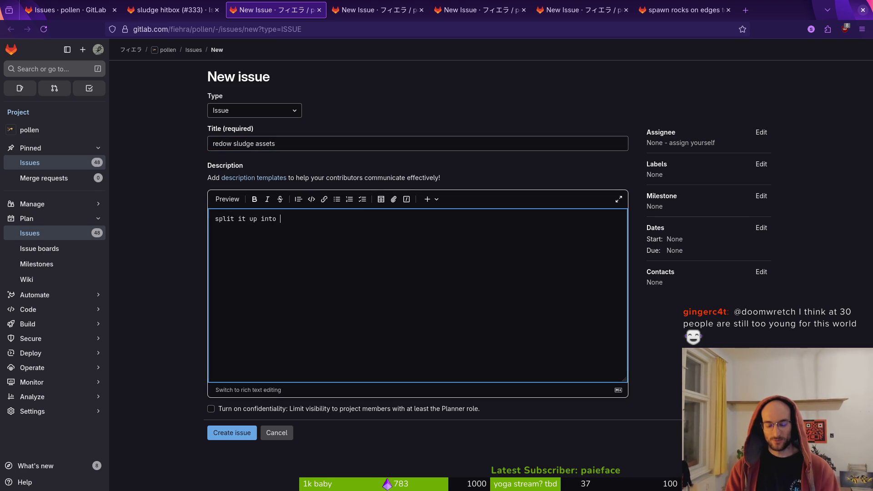
{"action": "key", "text": "BackSpace"}
{"action": "key", "text": "BackSpace"}
{"action": "type", "text": "slu"}
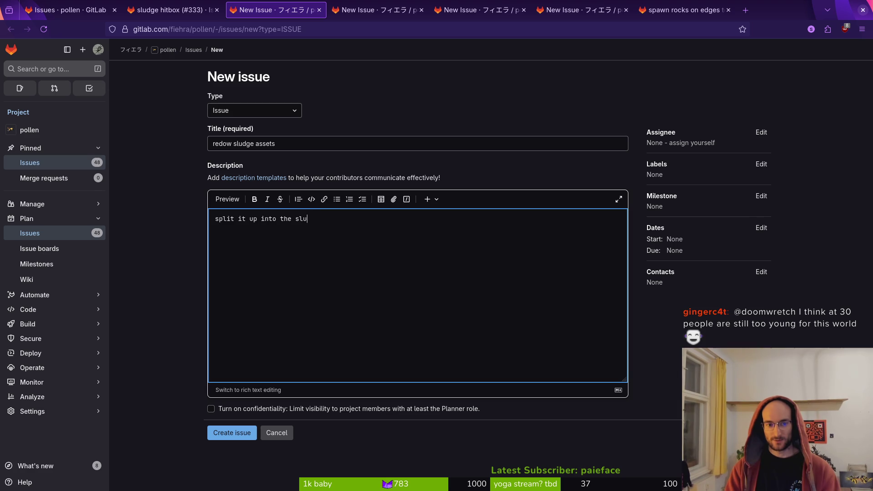
{"action": "type", "text": "dge bubbles "}
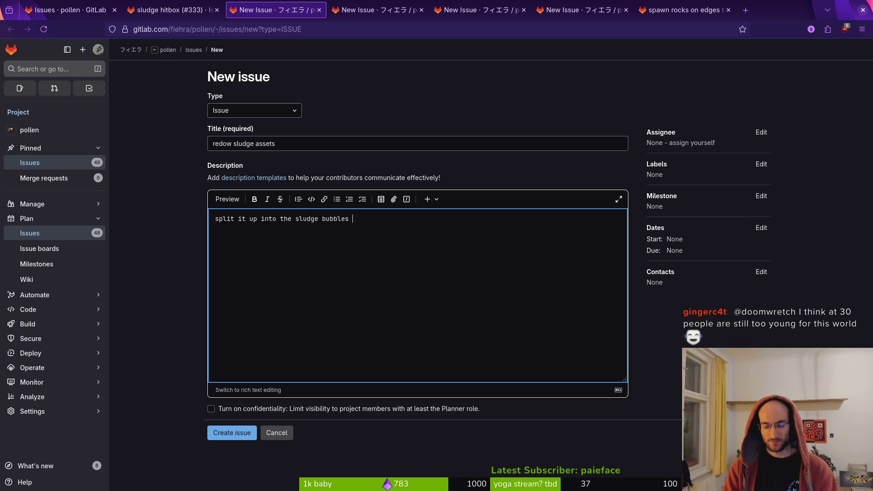
{"action": "type", "text": "popping and the sludge watert"}
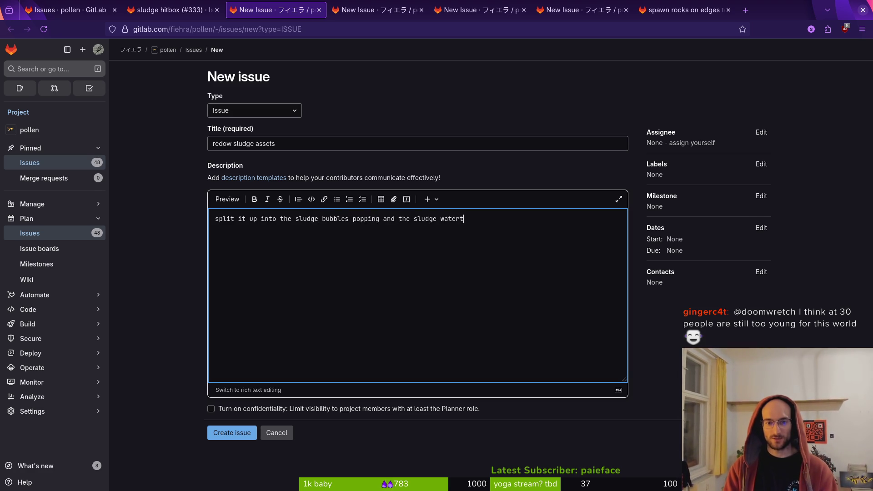
{"action": "key", "text": "BackSpace"}
{"action": "type", "text": " on the ground"}
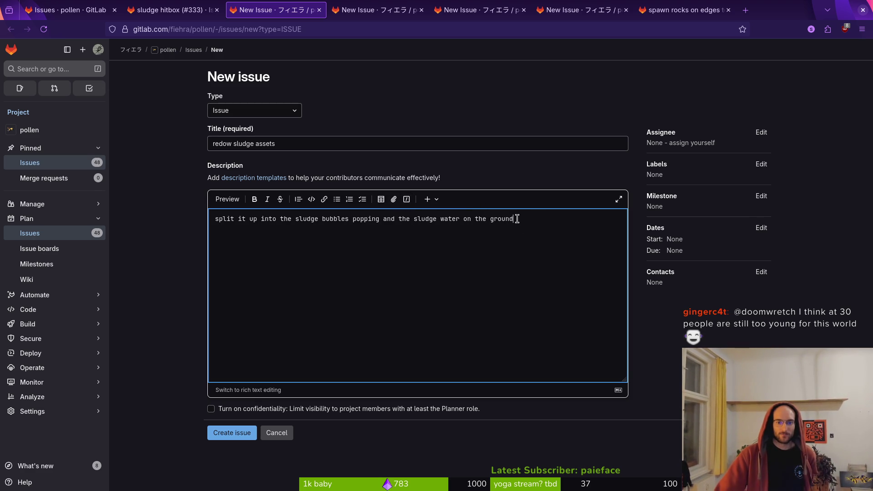
{"action": "left_click_drag", "start_coordinate": [521, 217], "coordinate": [198, 207]}
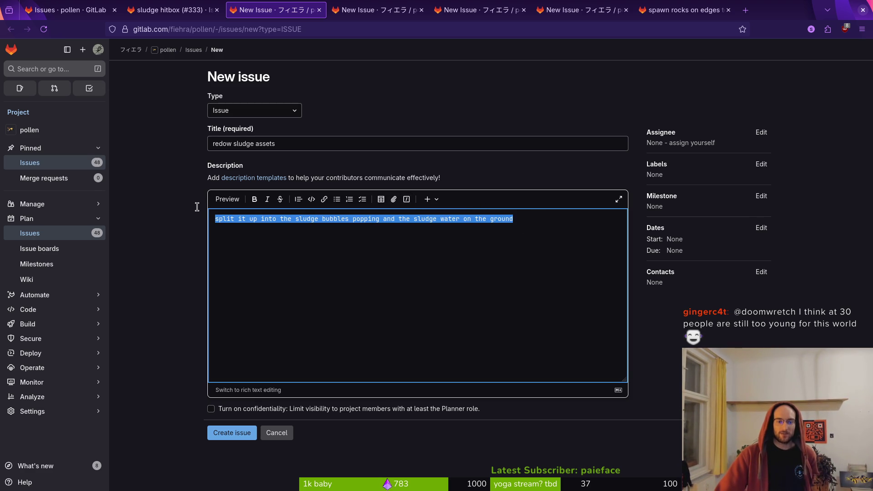
{"action": "left_click", "coordinate": [520, 223]}
{"action": "mouse_move", "coordinate": [230, 231]}
{"action": "left_mouse_down"}
{"action": "mouse_move", "coordinate": [444, 205]}
{"action": "mouse_move", "coordinate": [199, 220]}
{"action": "left_mouse_up"}
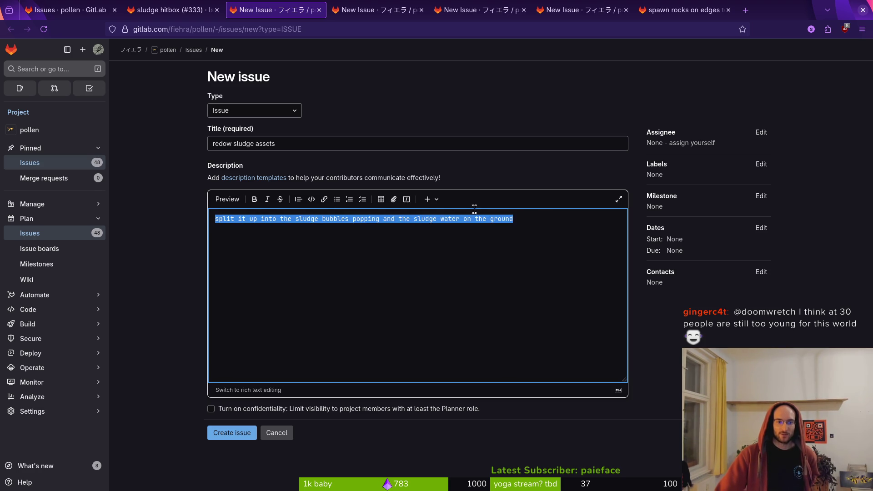
{"action": "left_click", "coordinate": [534, 221]}
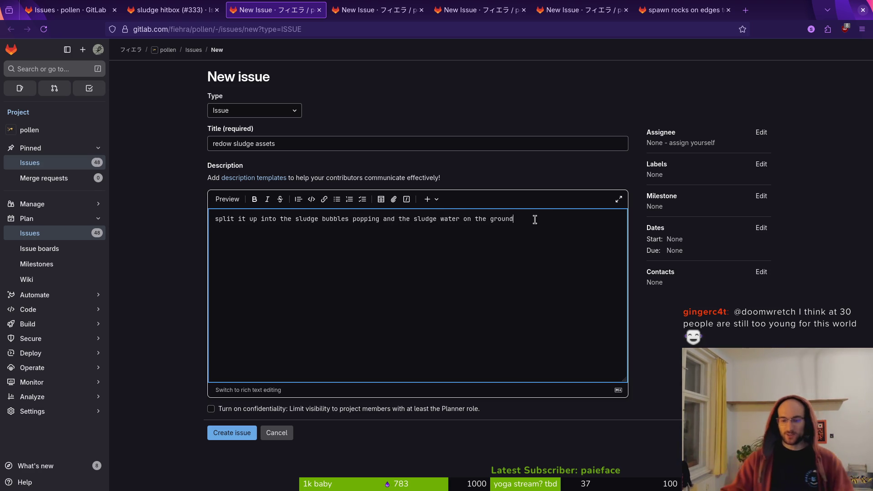
Step: Add a second description line ending with the prepared aseprite note
{"action": "key", "text": "Return"}
{"action": "type", "text": "(possiubl"}
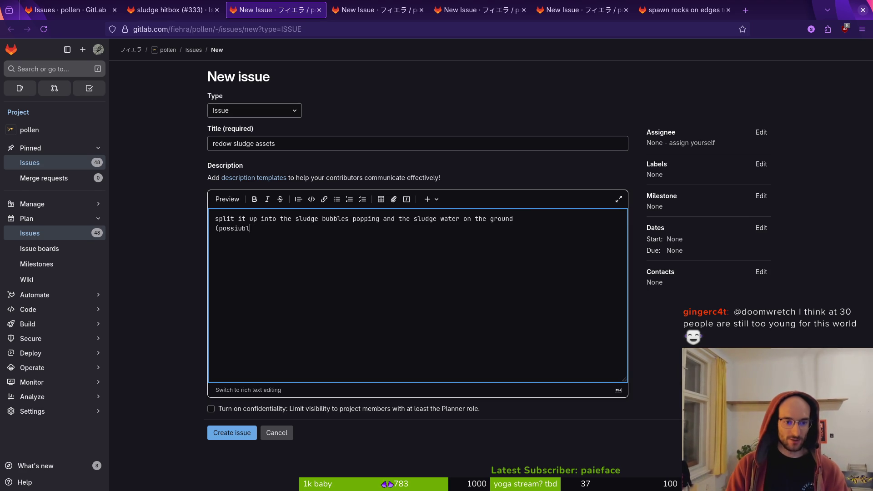
{"action": "key", "text": "BackSpace"}
{"action": "key", "text": "BackSpace"}
{"action": "key", "text": "BackSpace"}
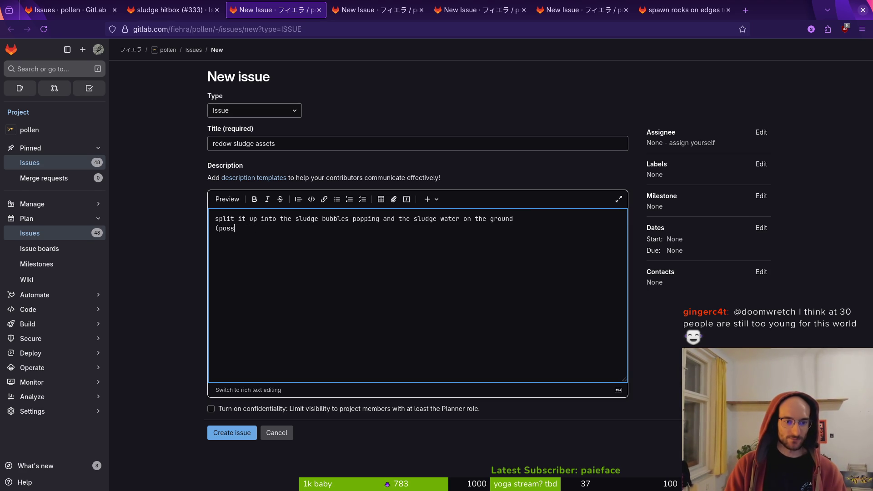
{"action": "type", "text": "ible slduge"}
{"action": "key", "text": "BackSpace"}
{"action": "key", "text": "BackSpace"}
{"action": "key", "text": "BackSpace"}
{"action": "type", "text": "udge effect on"}
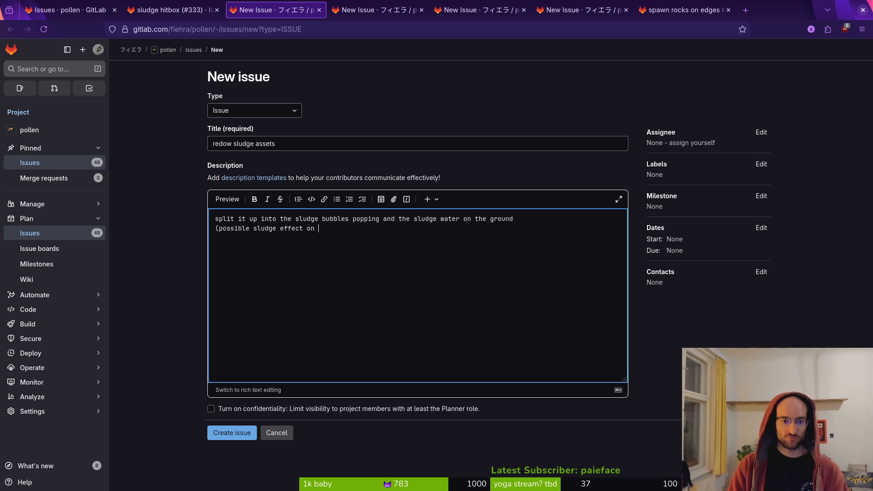
{"action": "type", "text": " ture"}
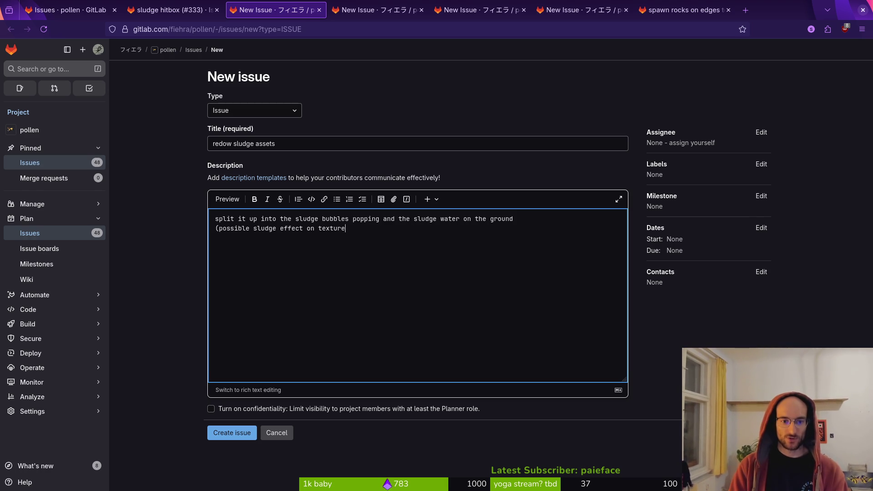
{"action": "type", "text": "ith th"}
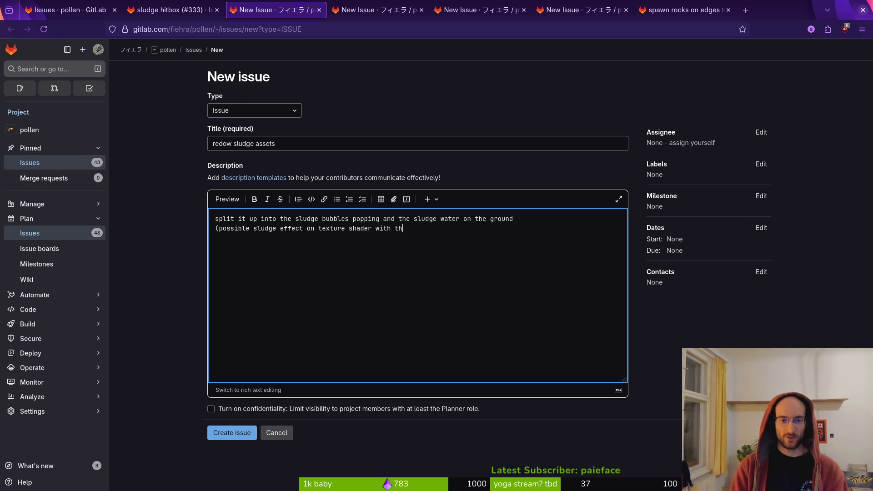
{"action": "key", "text": "BackSpace"}
{"action": "key", "text": "BackSpace"}
{"action": "key", "text": "BackSpace"}
{"action": "type", "text": "ared pixelart effect"}
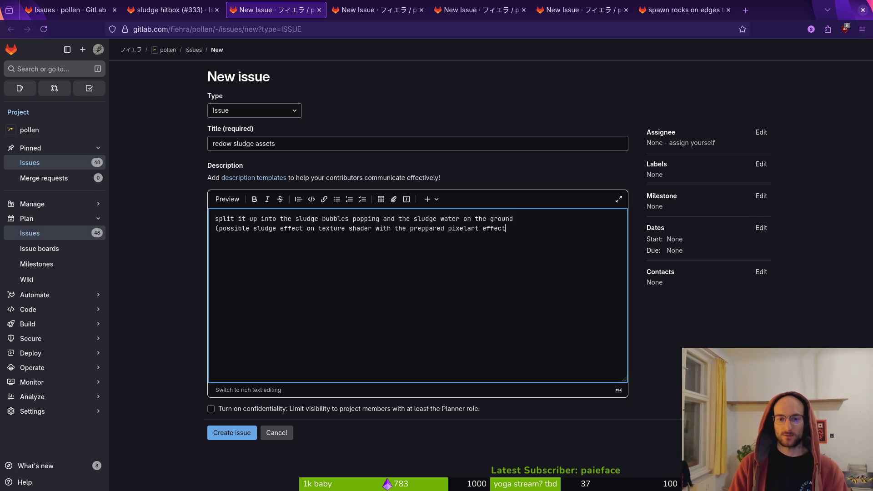
{"action": "type", "text": " from aseprite)"}
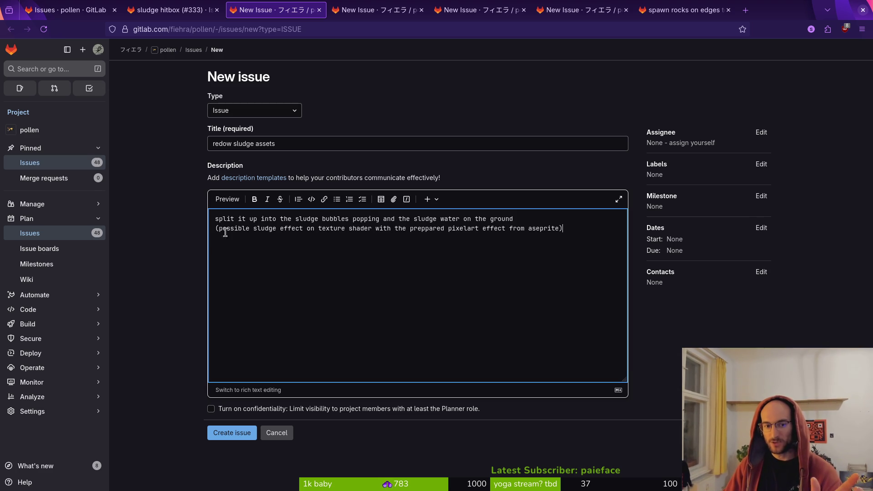
{"action": "left_click_drag", "start_coordinate": [216, 231], "coordinate": [616, 240]}
{"action": "left_click", "coordinate": [571, 233]}
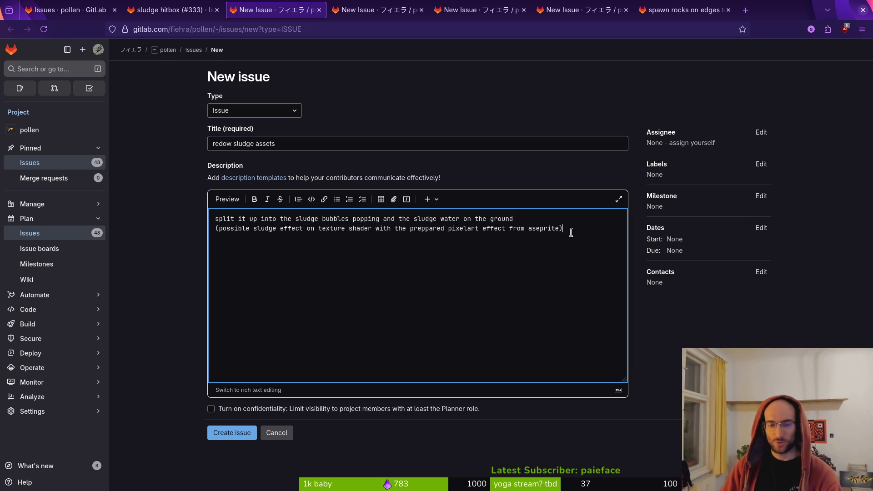
Step: Apply the assets, vfx and refactor labels and create the redow sludge assets issue
{"action": "left_click", "coordinate": [761, 164]}
{"action": "left_click", "coordinate": [680, 235]}
{"action": "scroll", "coordinate": [711, 253], "scroll_direction": "down", "scroll_amount": 3}
{"action": "left_click", "coordinate": [696, 287]}
{"action": "scroll", "coordinate": [712, 275], "scroll_direction": "up", "scroll_amount": 2}
{"action": "scroll", "coordinate": [716, 258], "scroll_direction": "down", "scroll_amount": 2}
{"action": "left_click", "coordinate": [721, 265]}
{"action": "left_click", "coordinate": [818, 261]}
{"action": "left_click", "coordinate": [232, 432]}
{"action": "key", "text": "ctrl+Tab"}
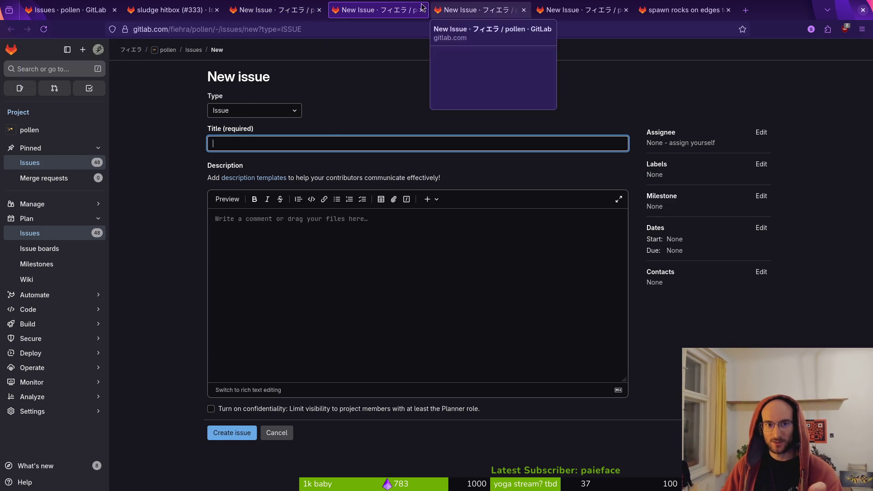
Step: Close the leftover sludge issue tabs and blank new-issue forms, returning to the issue list
{"action": "left_click", "coordinate": [59, 5]}
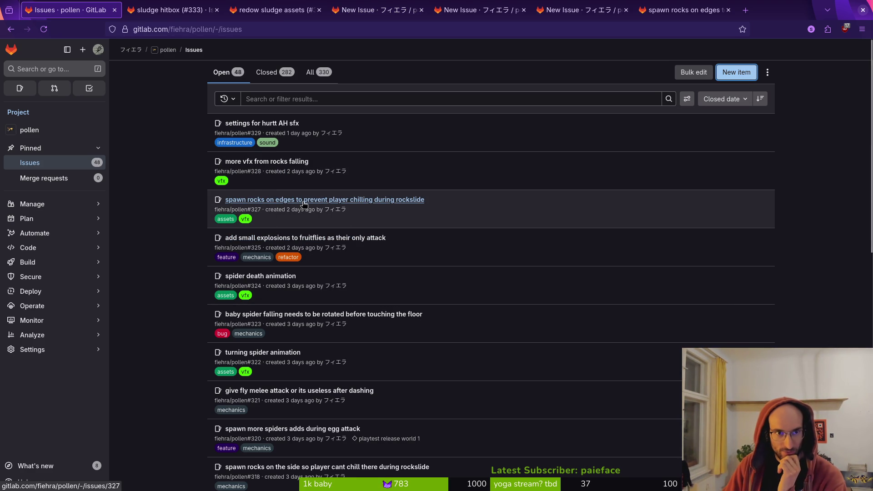
{"action": "left_click", "coordinate": [216, 9]}
{"action": "left_click", "coordinate": [217, 10]}
{"action": "left_click", "coordinate": [220, 12]}
{"action": "left_click", "coordinate": [217, 10]}
{"action": "middle_click", "coordinate": [221, 13]}
{"action": "middle_click", "coordinate": [220, 12]}
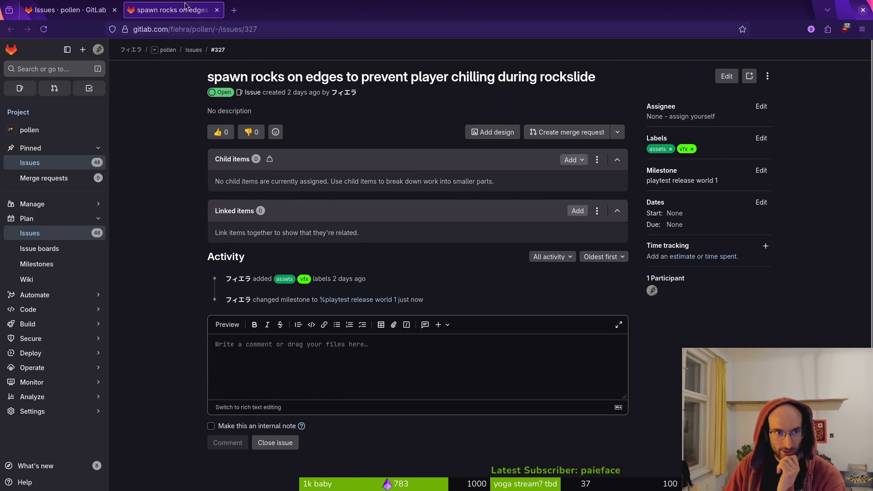
{"action": "left_click", "coordinate": [59, 6]}
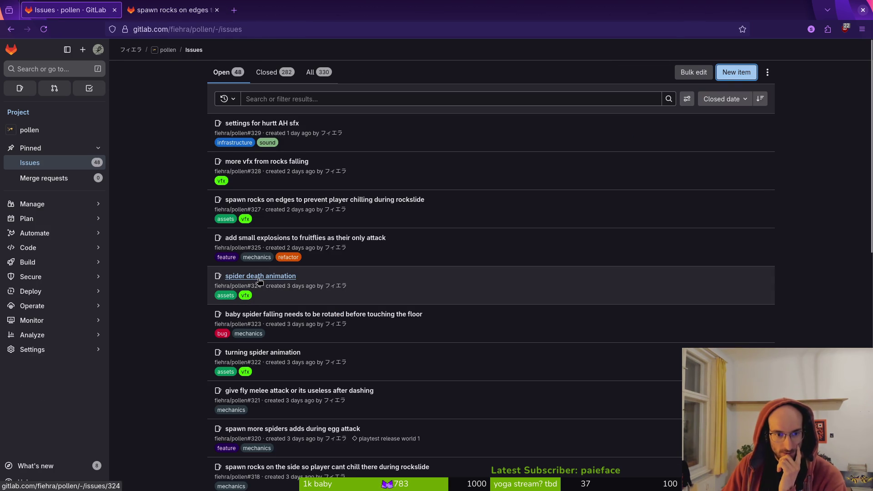
Step: Open the baby spider falling, spawn more spiders and spawn rocks on the side issues in new tabs
{"action": "middle_click", "coordinate": [235, 318]}
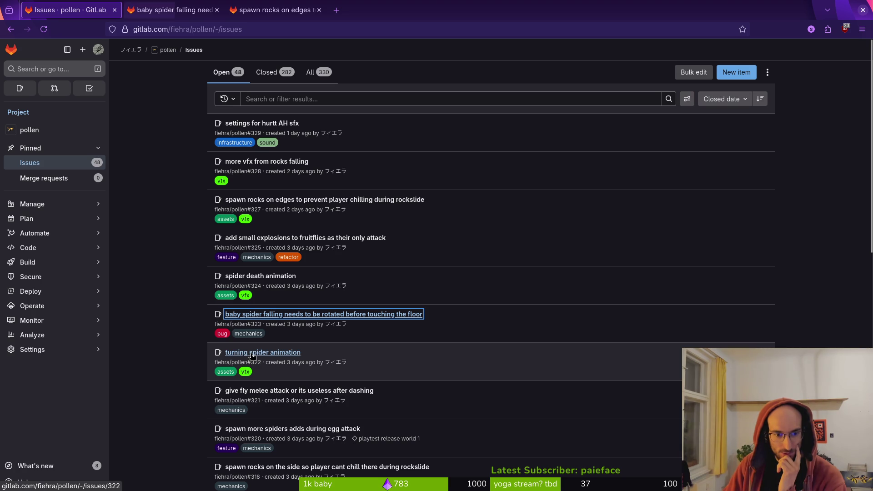
{"action": "scroll", "coordinate": [258, 360], "scroll_direction": "down", "scroll_amount": 2}
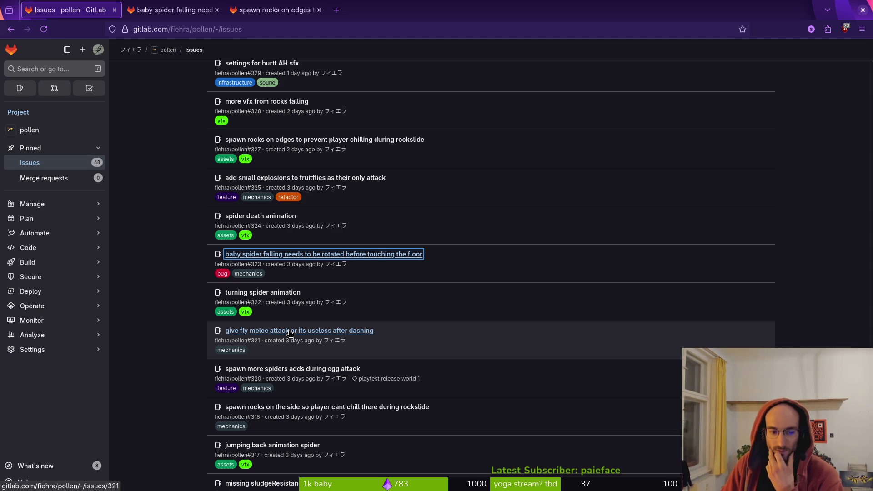
{"action": "middle_click", "coordinate": [291, 369]}
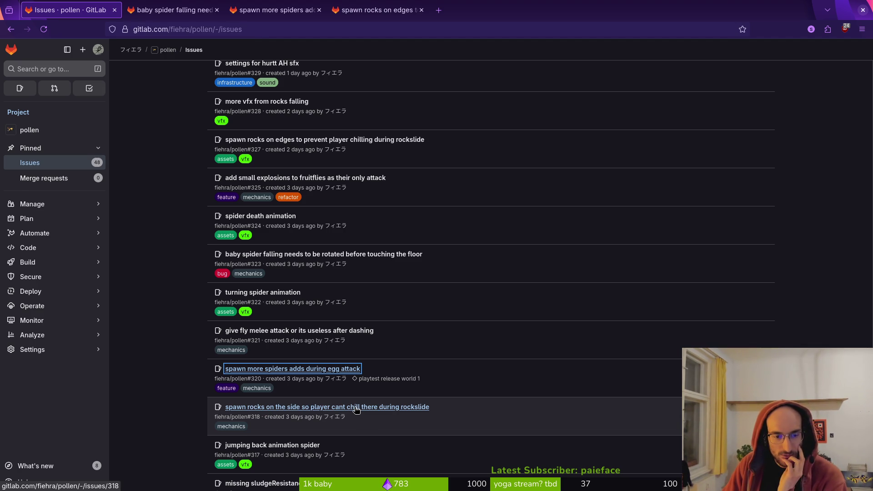
{"action": "left_click", "coordinate": [378, 10]}
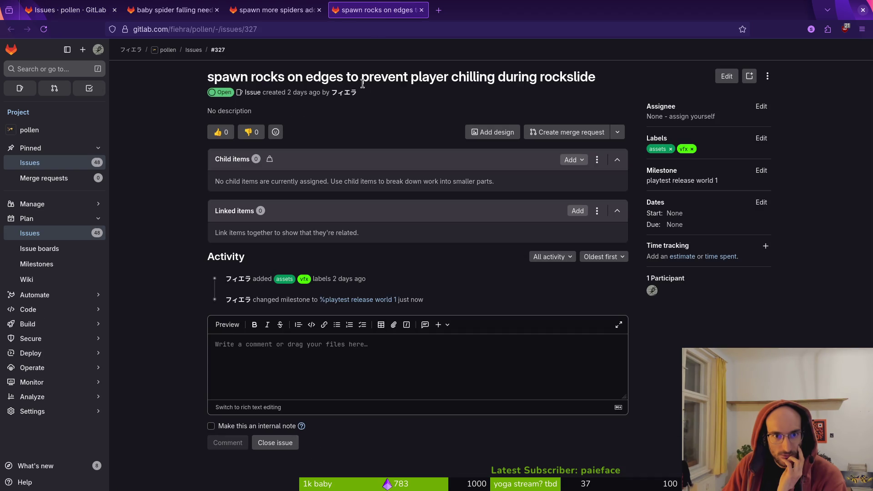
{"action": "left_click", "coordinate": [82, 10]}
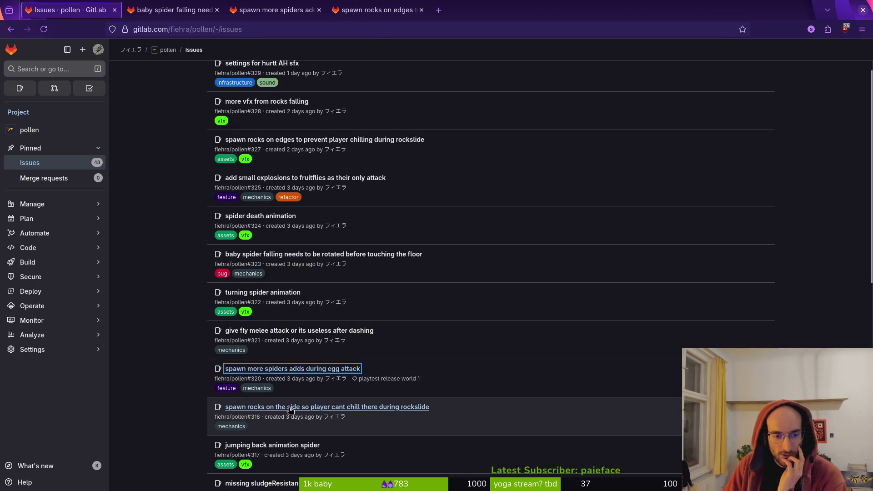
{"action": "middle_click", "coordinate": [291, 410]}
{"action": "left_click", "coordinate": [160, 4]}
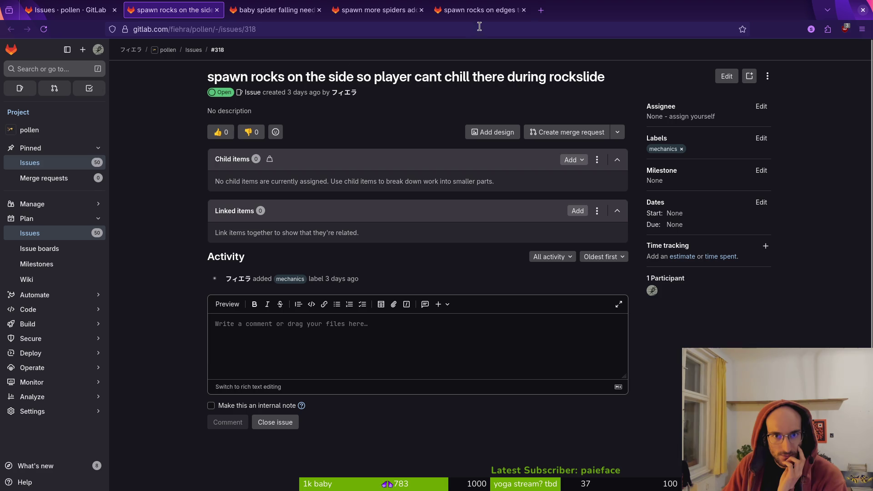
{"action": "left_click", "coordinate": [68, 9]}
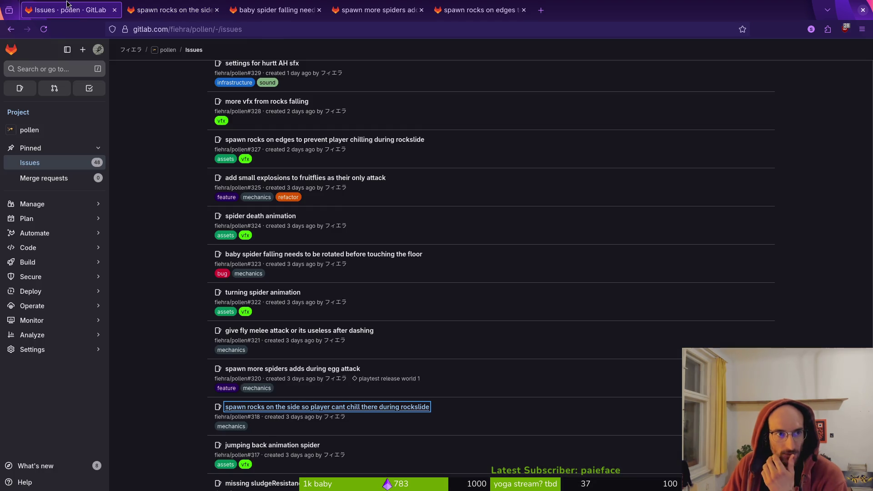
Step: Open the jumping back animation spider and missing flower skill mechanics issues in new tabs
{"action": "scroll", "coordinate": [262, 269], "scroll_direction": "down", "scroll_amount": 5}
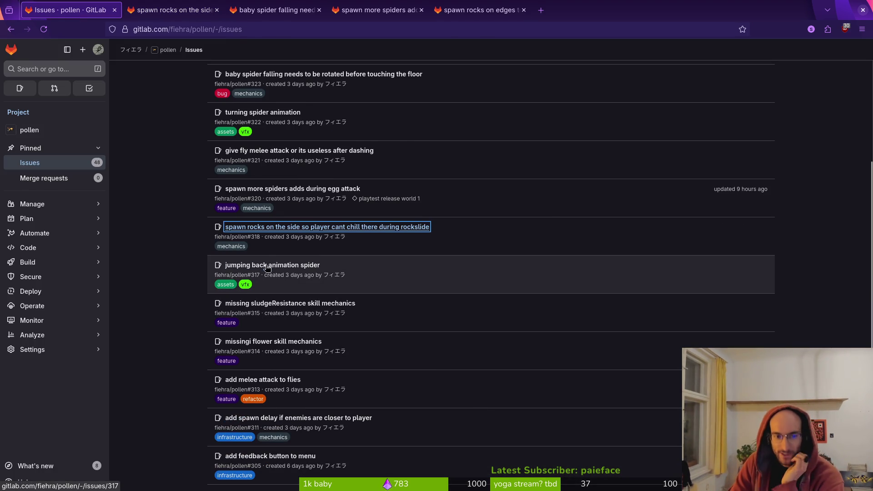
{"action": "middle_click", "coordinate": [262, 269]}
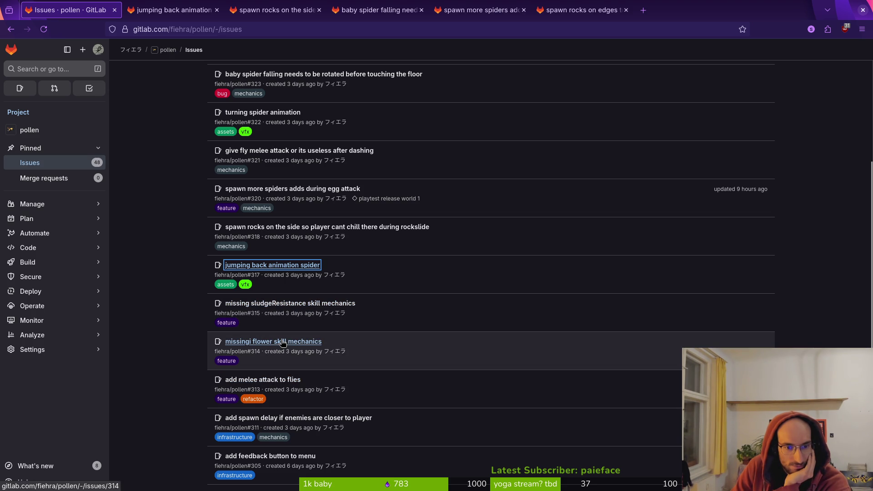
{"action": "scroll", "coordinate": [282, 343], "scroll_direction": "down", "scroll_amount": 3}
{"action": "middle_click", "coordinate": [261, 222]}
{"action": "left_click", "coordinate": [247, 10]}
{"action": "left_click", "coordinate": [68, 10]}
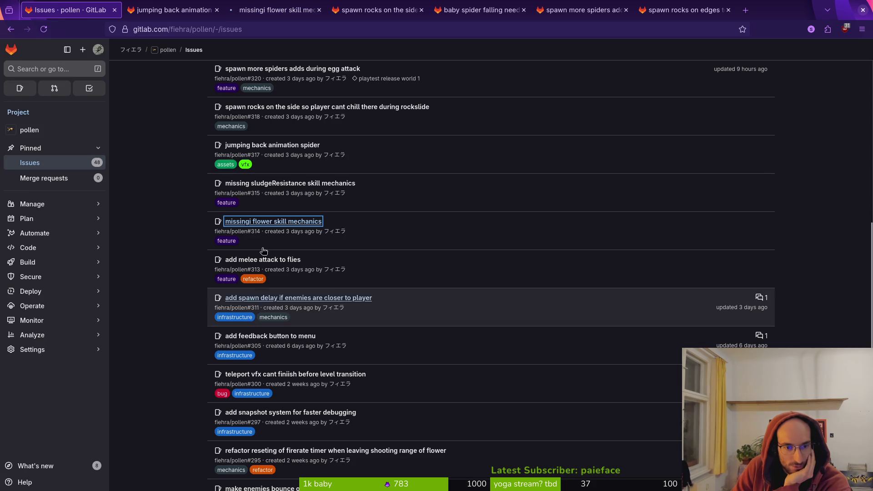
Step: Close the add feedback button to menu issue, then open the firerate timer refactor issue separately
{"action": "middle_click", "coordinate": [279, 341]}
{"action": "left_click", "coordinate": [166, 9]}
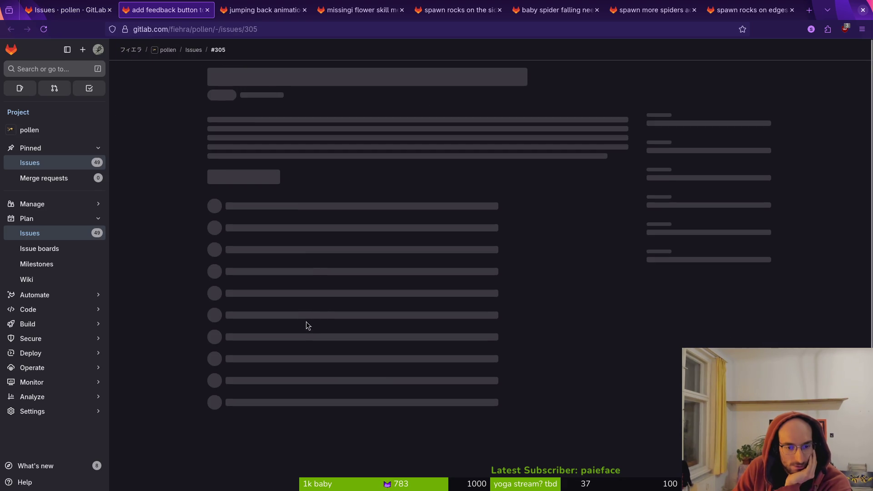
{"action": "left_click", "coordinate": [280, 445]}
{"action": "key", "text": "ctrl+Page_Up"}
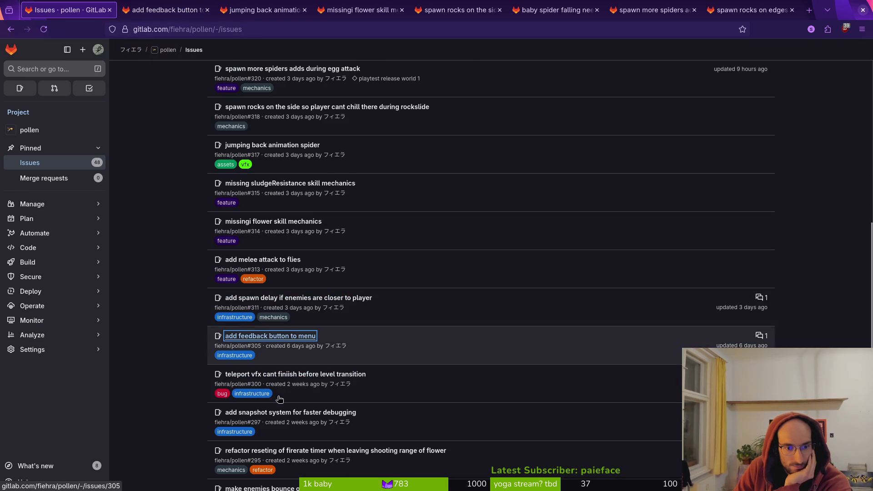
{"action": "scroll", "coordinate": [277, 414], "scroll_direction": "down", "scroll_amount": 3}
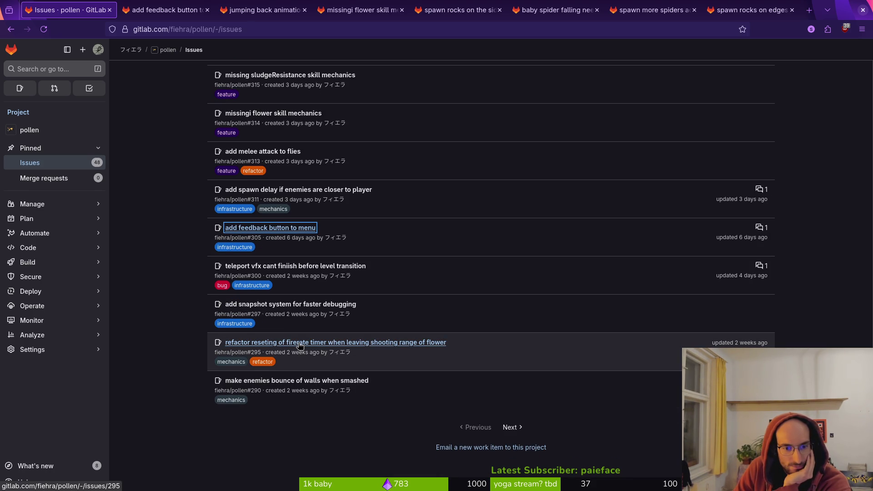
{"action": "middle_click", "coordinate": [300, 346]}
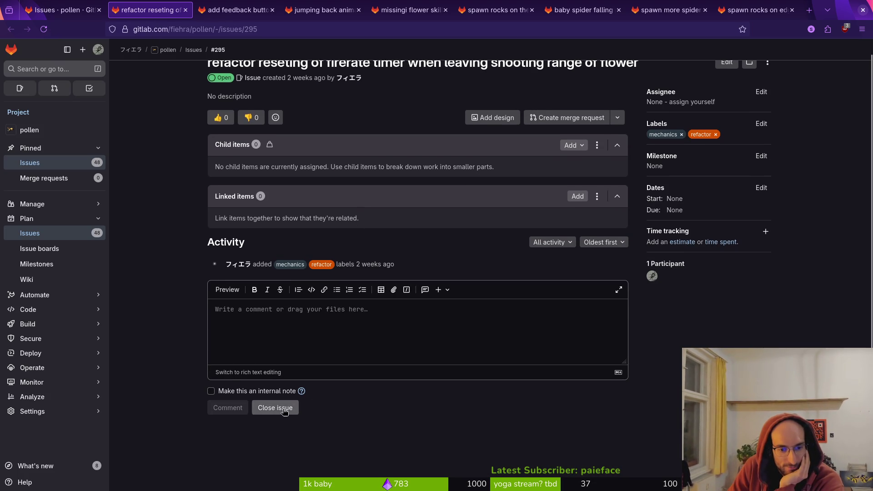
{"action": "left_click", "coordinate": [26, 5]}
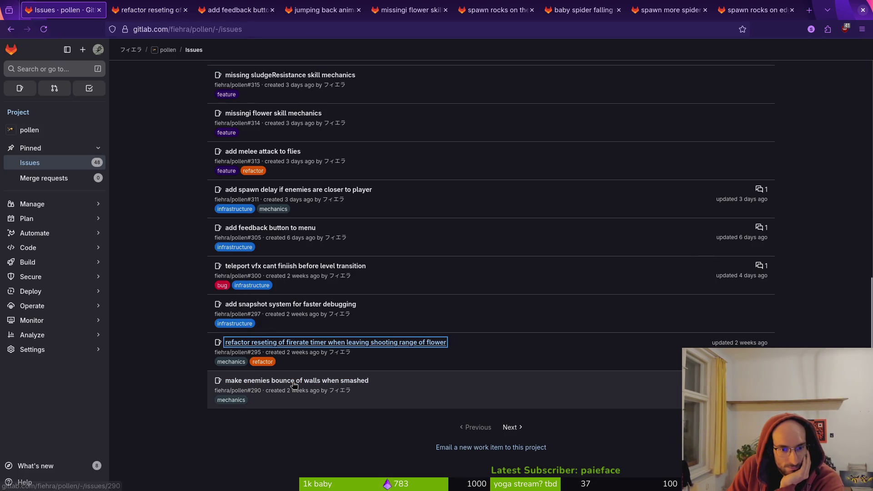
Step: On the next page of open issues, open issue #153 about softlocking enemies in a new tab
{"action": "left_click", "coordinate": [510, 428]}
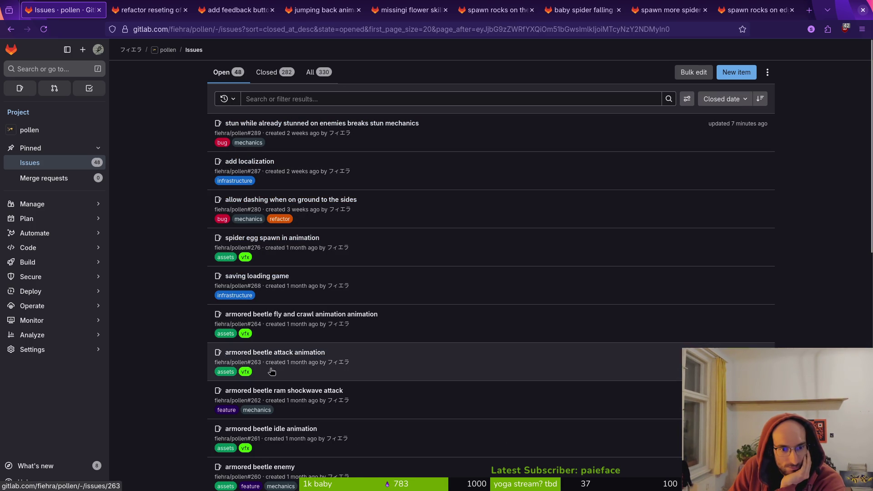
{"action": "scroll", "coordinate": [278, 364], "scroll_direction": "down", "scroll_amount": 3}
{"action": "scroll", "coordinate": [287, 375], "scroll_direction": "down", "scroll_amount": 3}
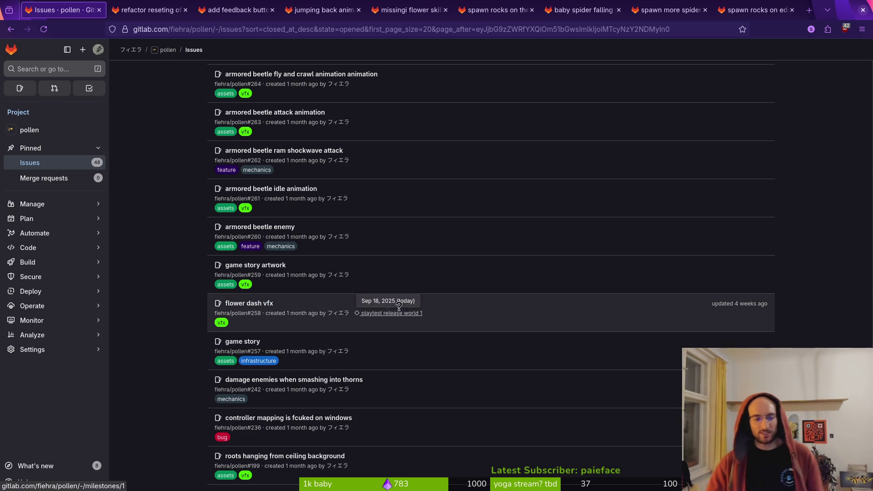
{"action": "mouse_move", "coordinate": [340, 236]}
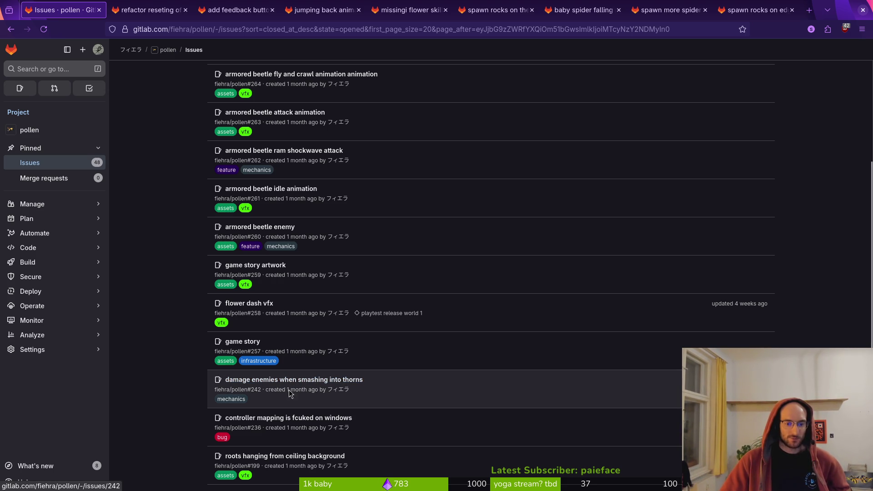
{"action": "scroll", "coordinate": [268, 432], "scroll_direction": "down", "scroll_amount": 2}
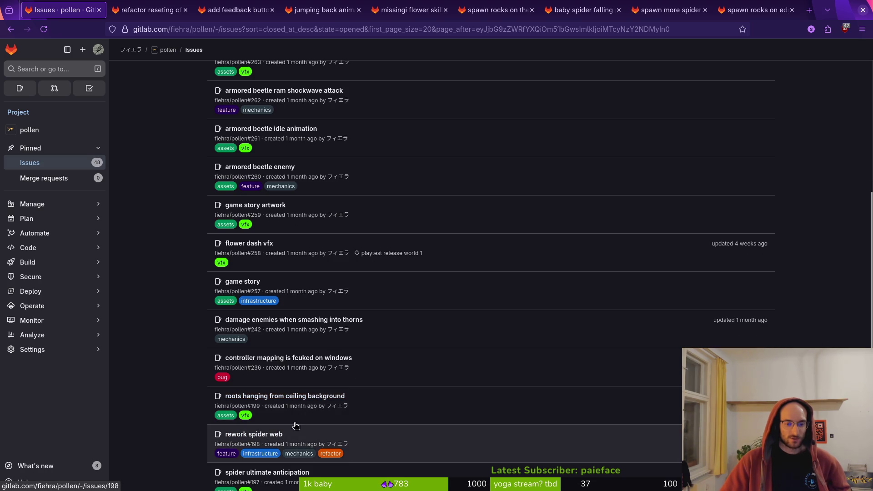
{"action": "scroll", "coordinate": [273, 428], "scroll_direction": "down", "scroll_amount": 2}
{"action": "scroll", "coordinate": [280, 418], "scroll_direction": "down", "scroll_amount": 3}
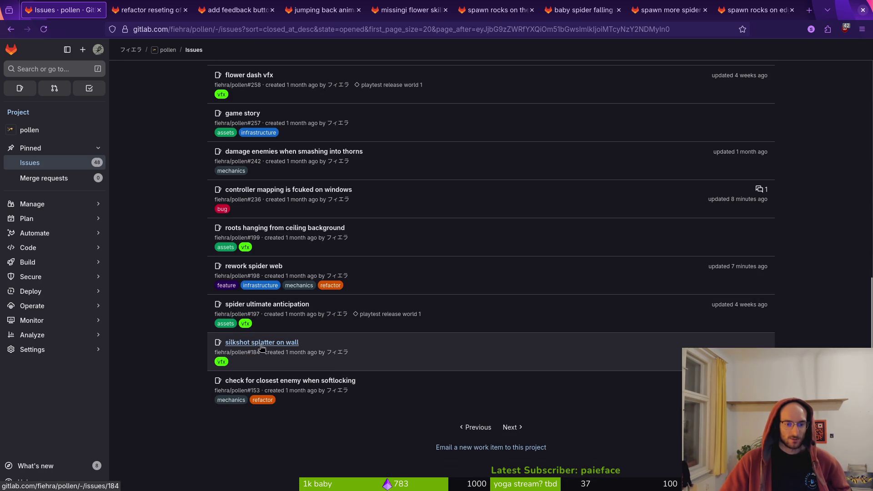
{"action": "middle_click", "coordinate": [280, 382]}
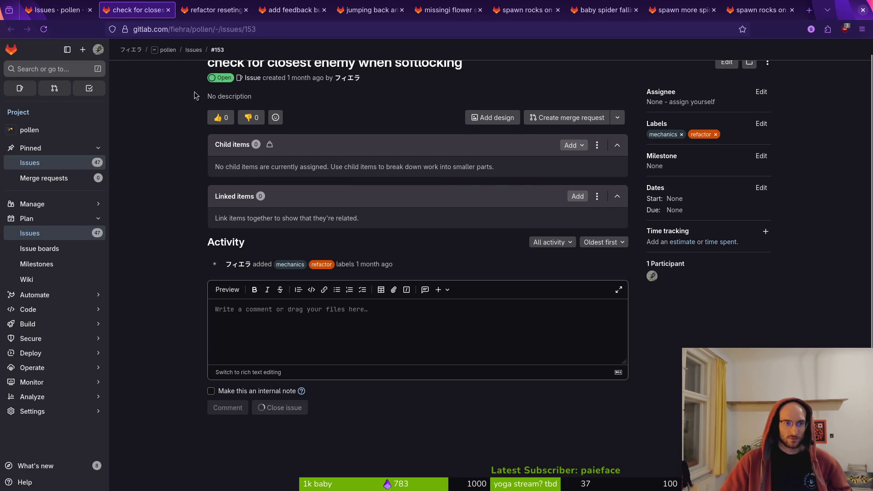
Step: Close the everblooming flower issue from the next page of the issues list
{"action": "left_click", "coordinate": [81, 18]}
{"action": "left_click", "coordinate": [509, 428]}
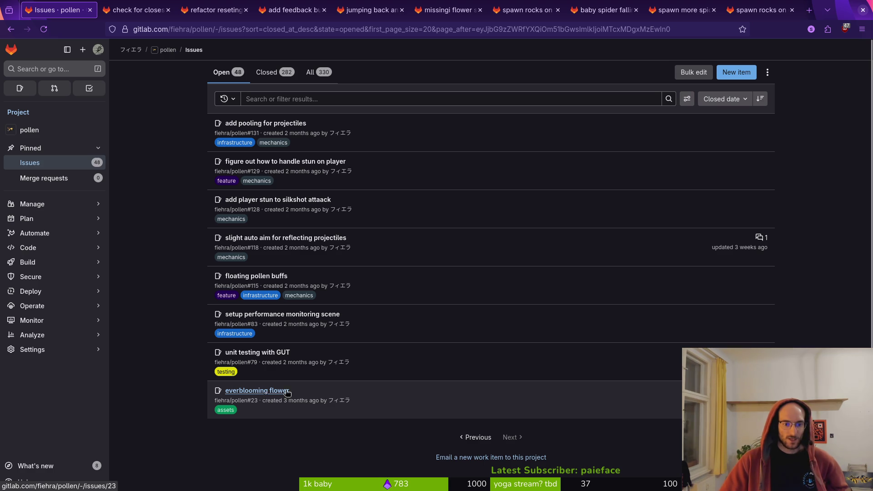
{"action": "left_click", "coordinate": [271, 392]}
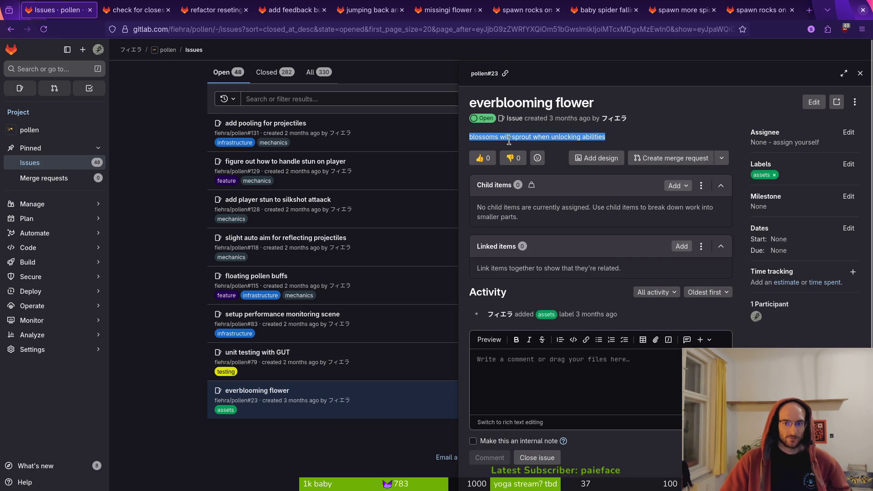
{"action": "left_click", "coordinate": [537, 458]}
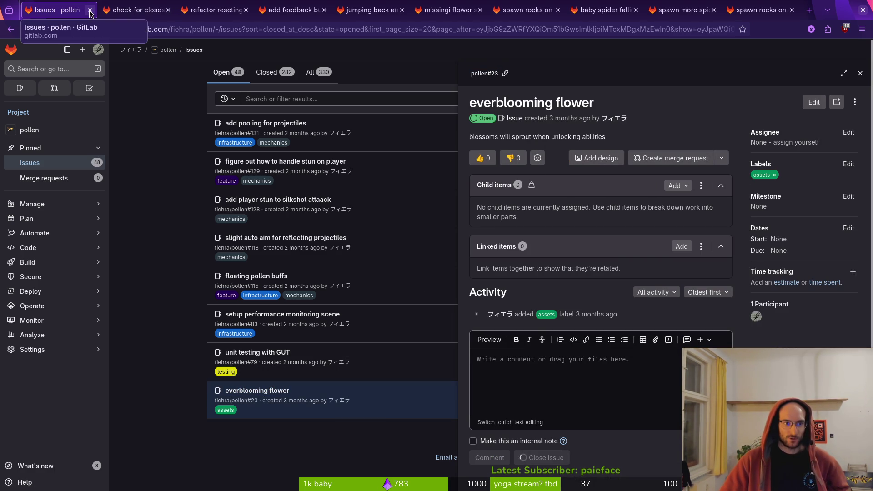
{"action": "left_click", "coordinate": [168, 118]}
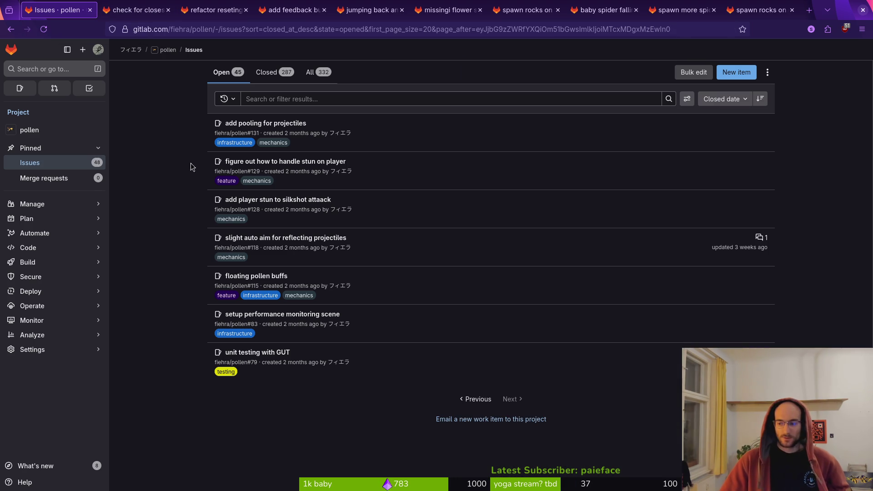
{"action": "left_click", "coordinate": [46, 163]}
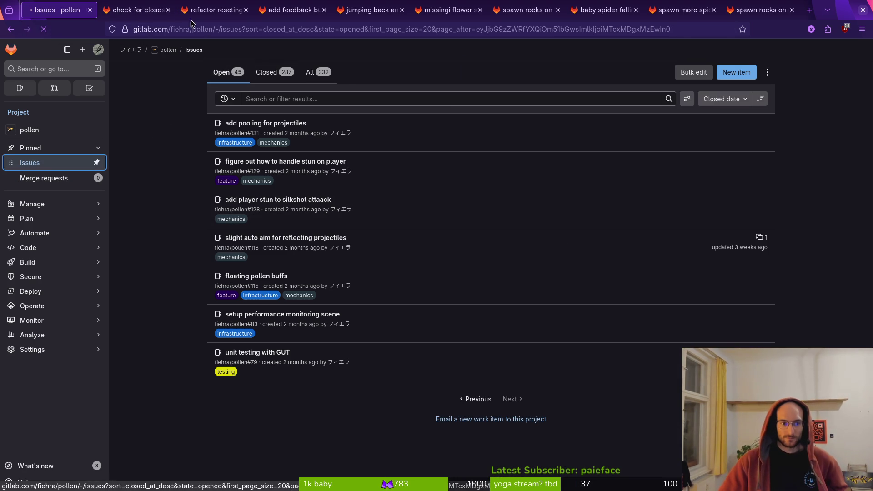
Step: Close the finished softlocking, firerate timer and feedback button issue tabs
{"action": "left_click", "coordinate": [160, 10]}
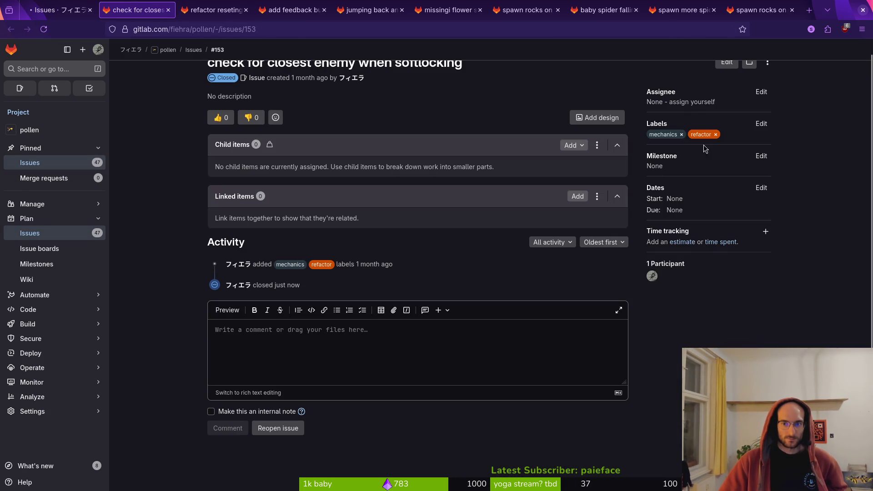
{"action": "scroll", "coordinate": [318, 89], "scroll_direction": "up", "scroll_amount": 1}
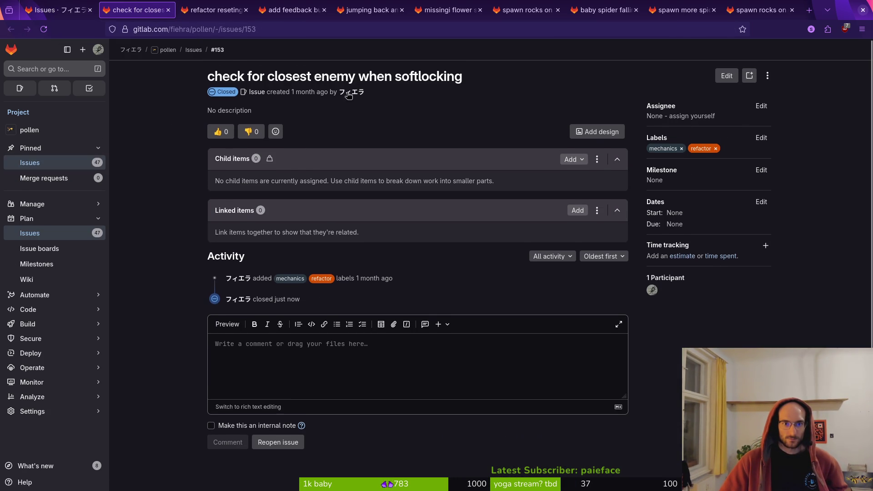
{"action": "left_click", "coordinate": [168, 10]}
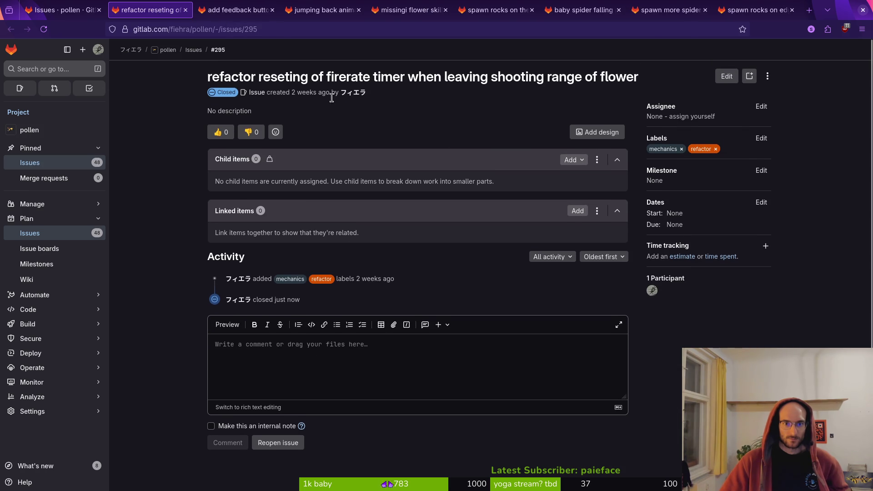
{"action": "left_click", "coordinate": [185, 10]}
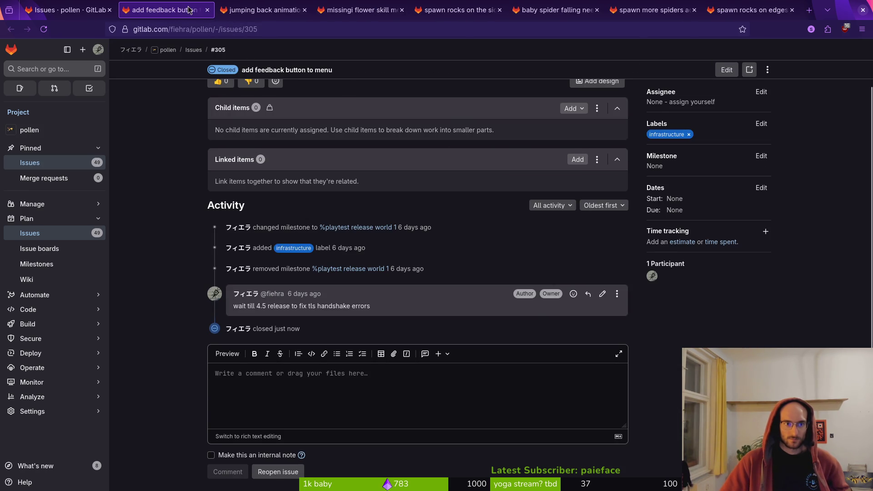
{"action": "left_click", "coordinate": [207, 10]}
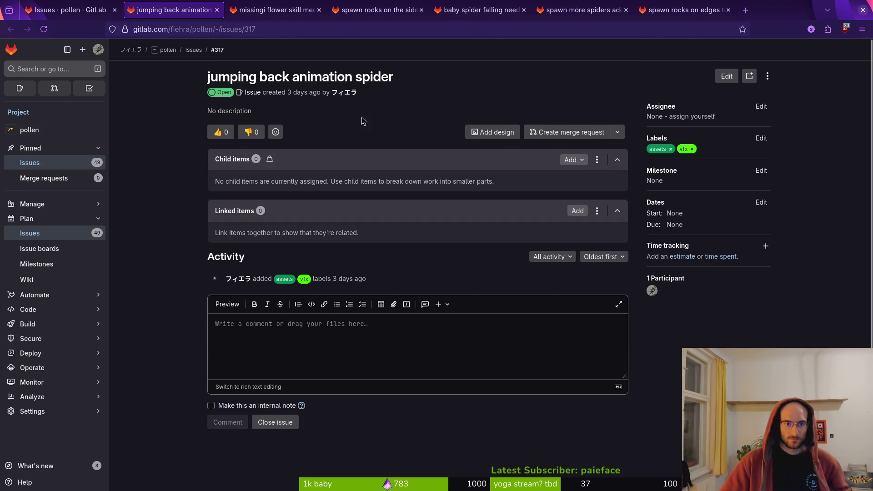
Step: Add the spider jumping, flower skill, spawn rocks and baby spider issues to milestone 'playtest release world 1'
{"action": "left_click", "coordinate": [762, 171]}
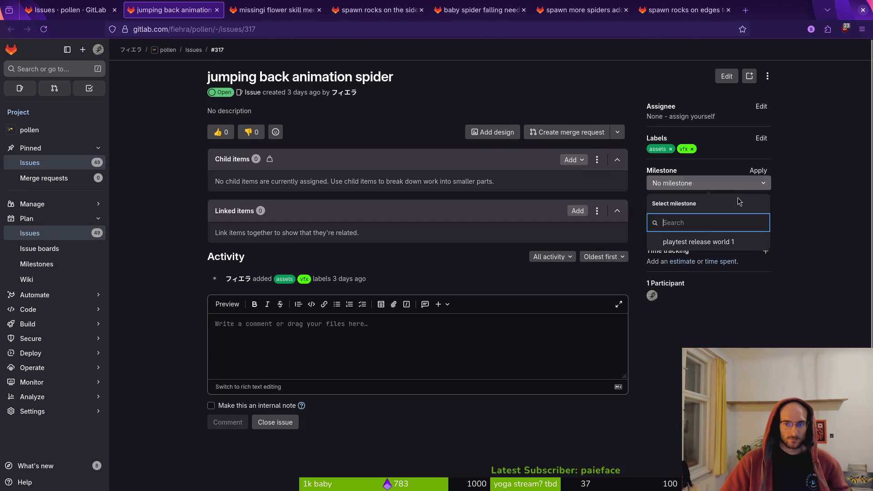
{"action": "left_click", "coordinate": [696, 241]}
{"action": "left_click", "coordinate": [252, 9]}
{"action": "left_click", "coordinate": [762, 170]}
{"action": "left_click", "coordinate": [695, 240]}
{"action": "left_click", "coordinate": [377, 10]}
{"action": "left_click", "coordinate": [761, 156]}
{"action": "left_click", "coordinate": [691, 227]}
{"action": "left_click", "coordinate": [479, 10]}
{"action": "left_click", "coordinate": [761, 171]}
{"action": "left_click", "coordinate": [696, 241]}
Step: Check the spawn issues, then close all the remaining issue tabs
{"action": "left_click", "coordinate": [582, 10]}
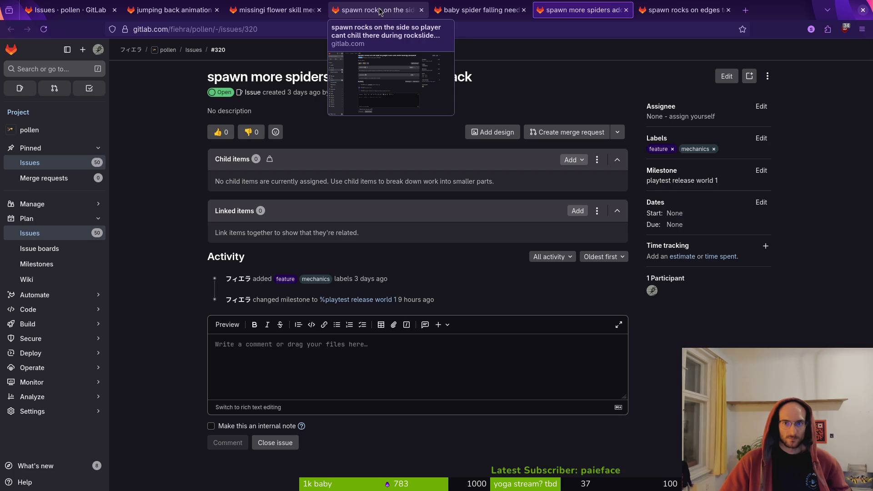
{"action": "left_click", "coordinate": [673, 12]}
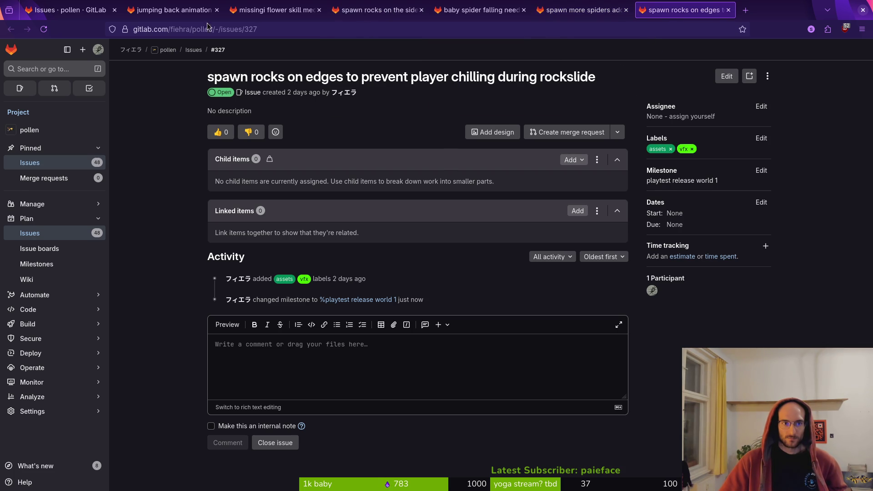
{"action": "left_click", "coordinate": [217, 9]}
{"action": "left_click", "coordinate": [217, 9]}
{"action": "left_click", "coordinate": [216, 10]}
{"action": "left_click", "coordinate": [217, 9]}
{"action": "left_click", "coordinate": [217, 9]}
{"action": "left_click", "coordinate": [217, 9]}
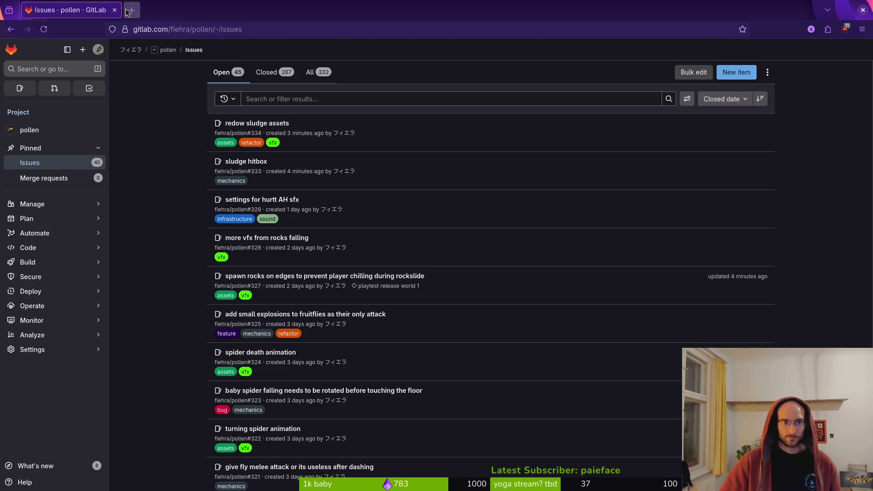
Step: Load the playtest release world 1 milestone page from the address bar's 'mil' suggestion
{"action": "left_click", "coordinate": [129, 10]}
{"action": "type", "text": "miile"}
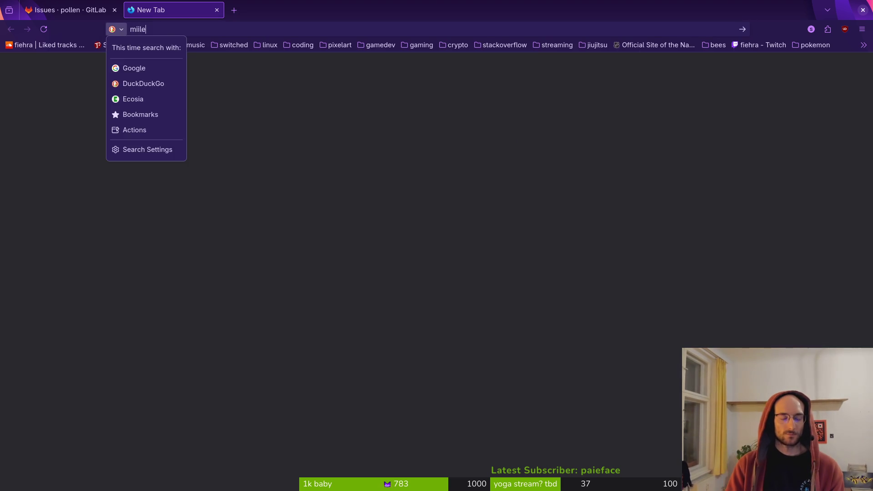
{"action": "key", "text": "Up"}
{"action": "key", "text": "Up"}
{"action": "key", "text": "Return"}
{"action": "type", "text": "mi"}
{"action": "key", "text": "BackSpace"}
{"action": "key", "text": "BackSpace"}
{"action": "key", "text": "BackSpace"}
{"action": "key", "text": "ctrl+t"}
{"action": "type", "text": "mil"}
{"action": "key", "text": "Down"}
{"action": "key", "text": "Return"}
{"action": "key", "text": "ctrl+shift+Tab"}
{"action": "key", "text": "ctrl+w"}
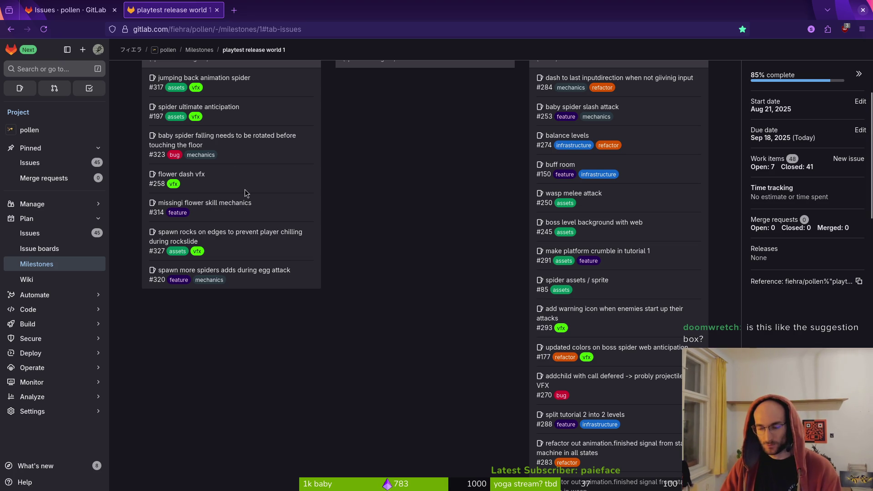
Step: Review the milestone's issues, including the baby spider falling issue
{"action": "scroll", "coordinate": [271, 242], "scroll_direction": "up", "scroll_amount": 4}
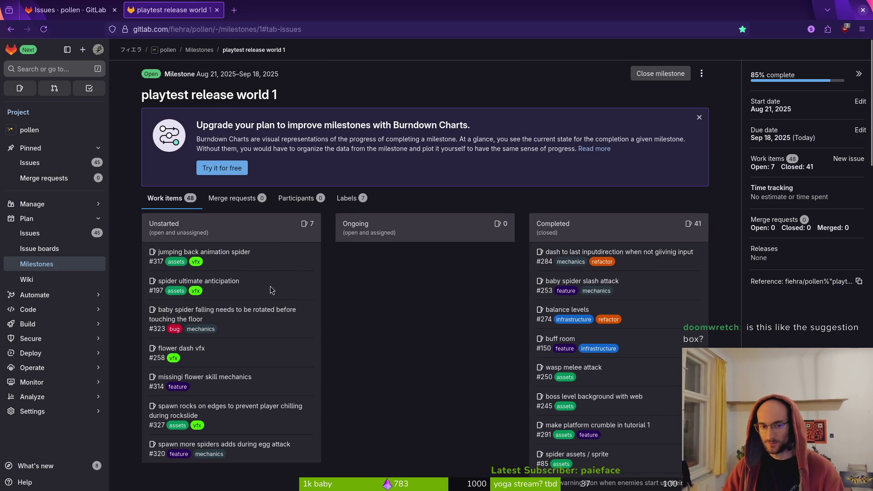
{"action": "scroll", "coordinate": [285, 283], "scroll_direction": "down", "scroll_amount": 1}
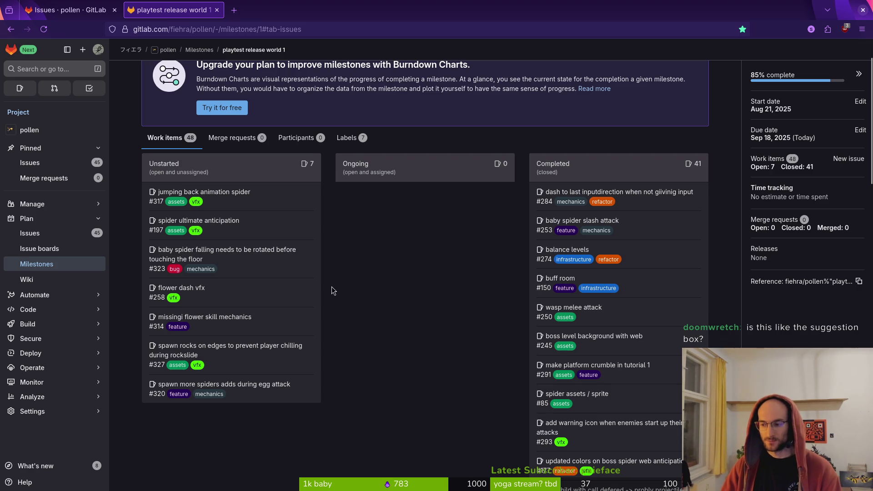
{"action": "scroll", "coordinate": [331, 295], "scroll_direction": "up", "scroll_amount": 1}
{"action": "scroll", "coordinate": [304, 294], "scroll_direction": "down", "scroll_amount": 2}
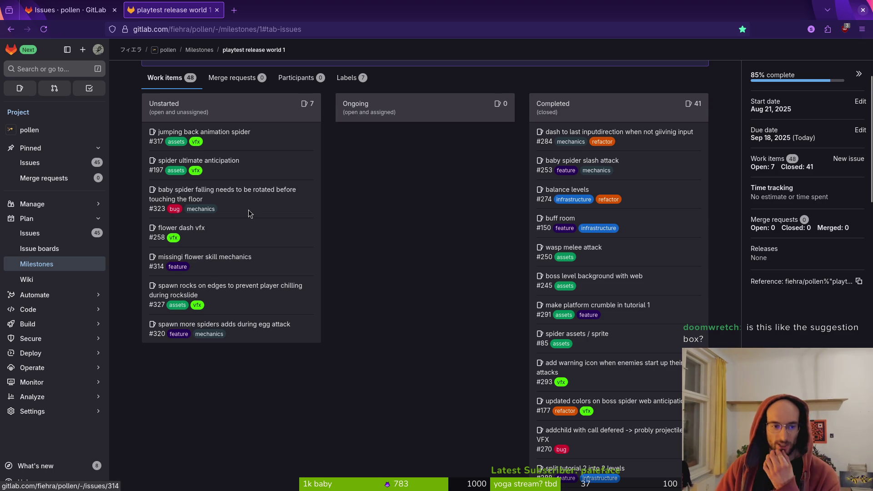
{"action": "triple_click", "coordinate": [204, 203]}
{"action": "left_click", "coordinate": [218, 202]}
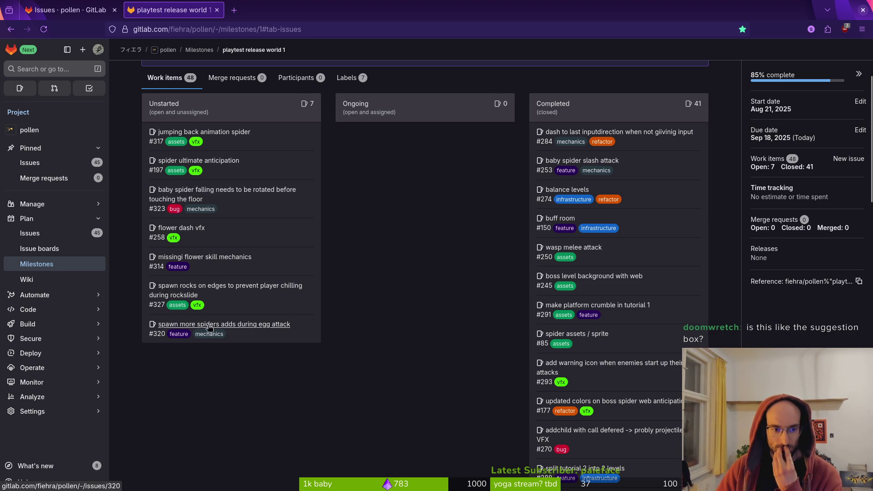
{"action": "scroll", "coordinate": [347, 223], "scroll_direction": "up", "scroll_amount": 3}
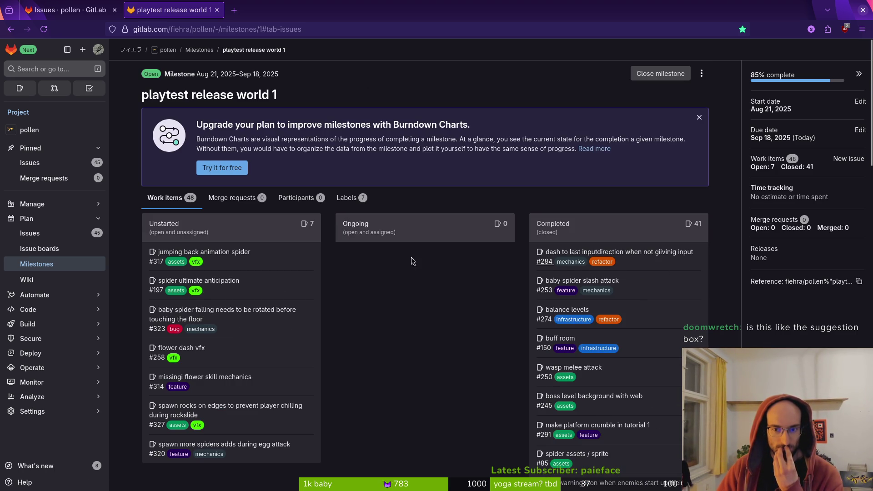
Step: Return to the issues list, dismiss a new issue form, and switch back to Godot
{"action": "left_click", "coordinate": [46, 162]}
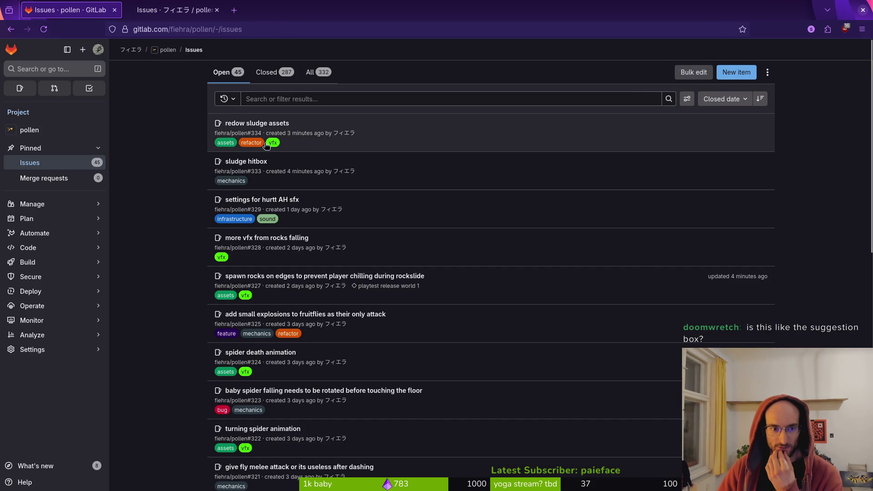
{"action": "scroll", "coordinate": [246, 152], "scroll_direction": "down", "scroll_amount": 3}
{"action": "scroll", "coordinate": [489, 172], "scroll_direction": "up", "scroll_amount": 3}
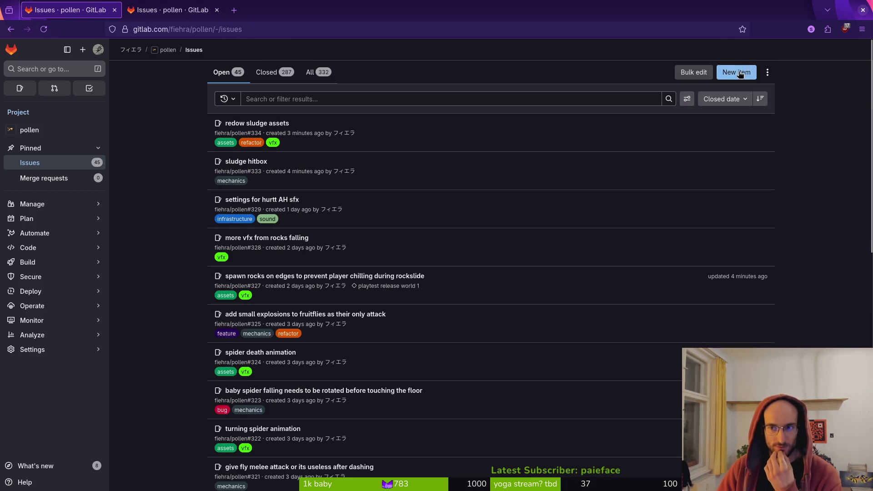
{"action": "left_click", "coordinate": [737, 72]}
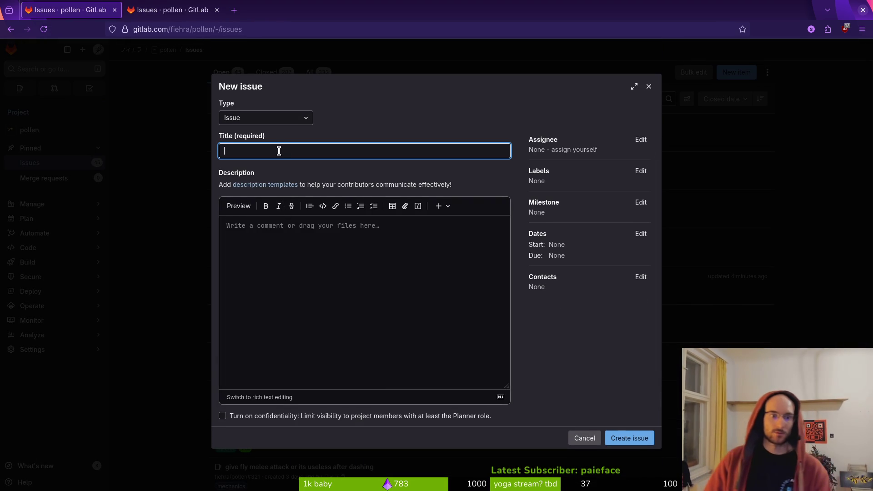
{"action": "key", "text": "Escape"}
{"action": "left_click", "coordinate": [170, 9]}
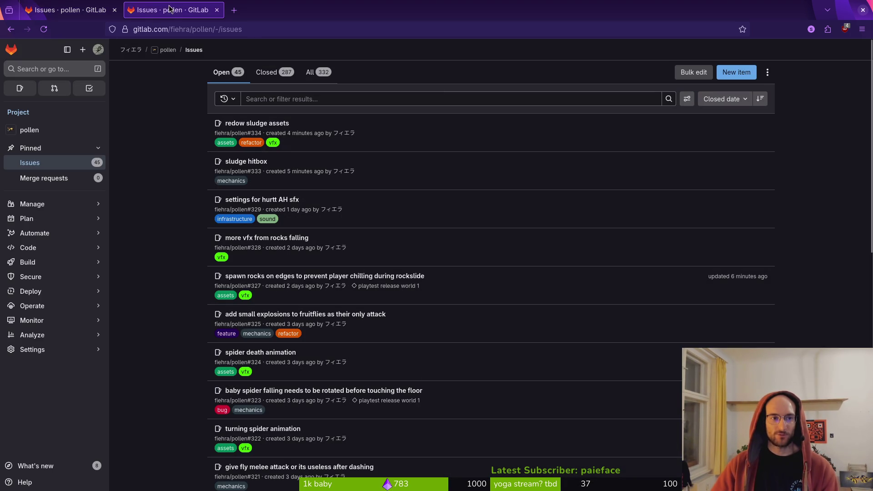
{"action": "key", "text": "alt+Tab"}
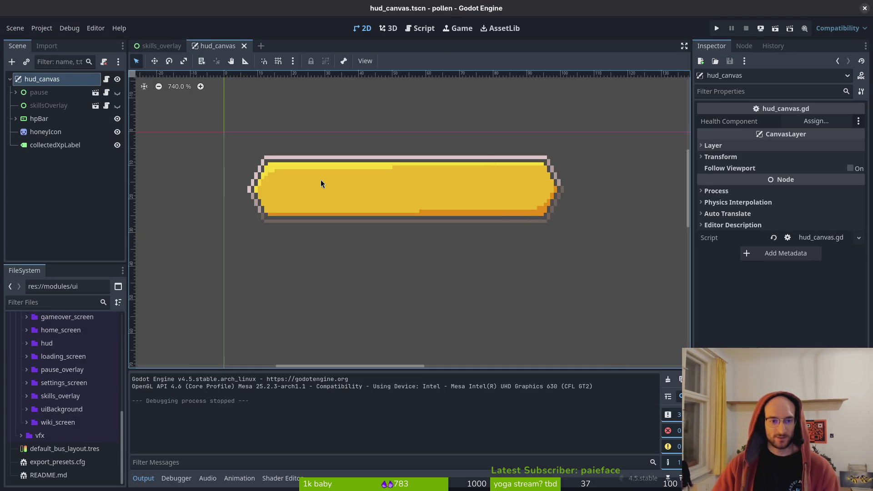
Step: Select the dandellionBuff node in flower_level and focus the view on the dandelion
{"action": "key", "text": "alt+shift+o"}
{"action": "type", "text": "heal"}
{"action": "key", "text": "Escape"}
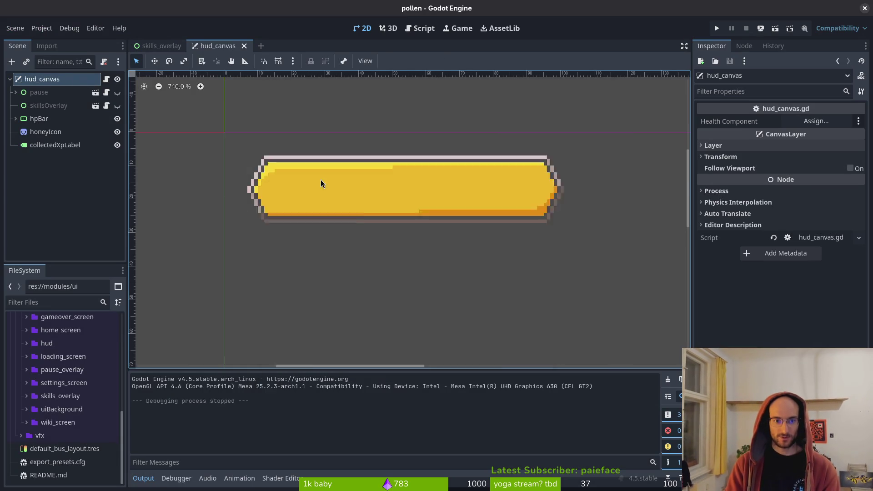
{"action": "scroll", "coordinate": [390, 246], "scroll_direction": "down", "scroll_amount": 3}
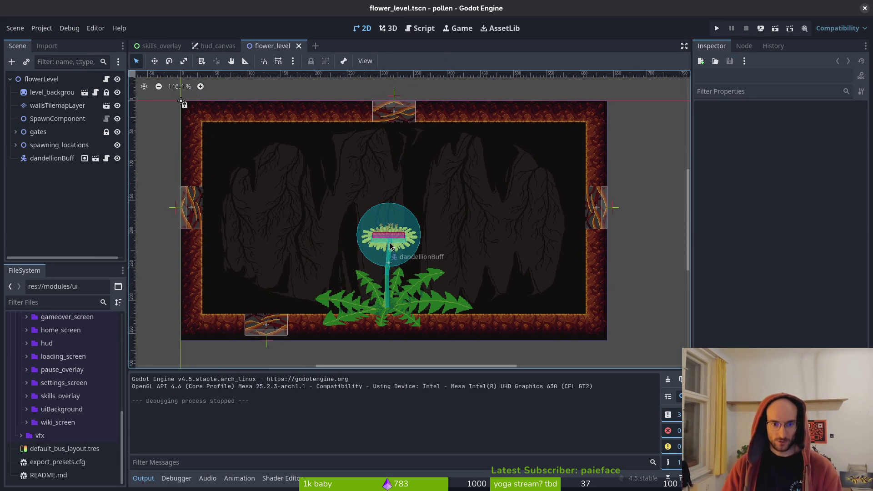
{"action": "scroll", "coordinate": [136, 166], "scroll_direction": "up", "scroll_amount": 1}
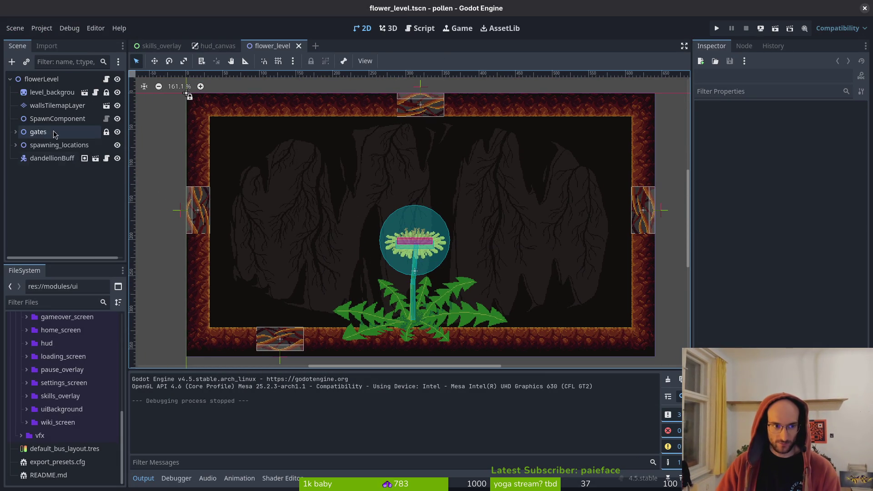
{"action": "left_click", "coordinate": [15, 145]}
{"action": "left_click", "coordinate": [15, 145]}
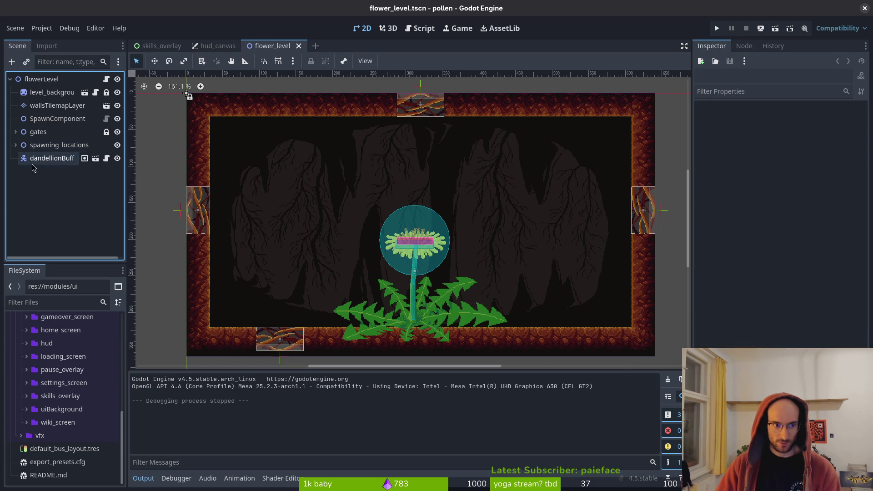
{"action": "left_click", "coordinate": [50, 162]}
{"action": "left_click", "coordinate": [418, 238]}
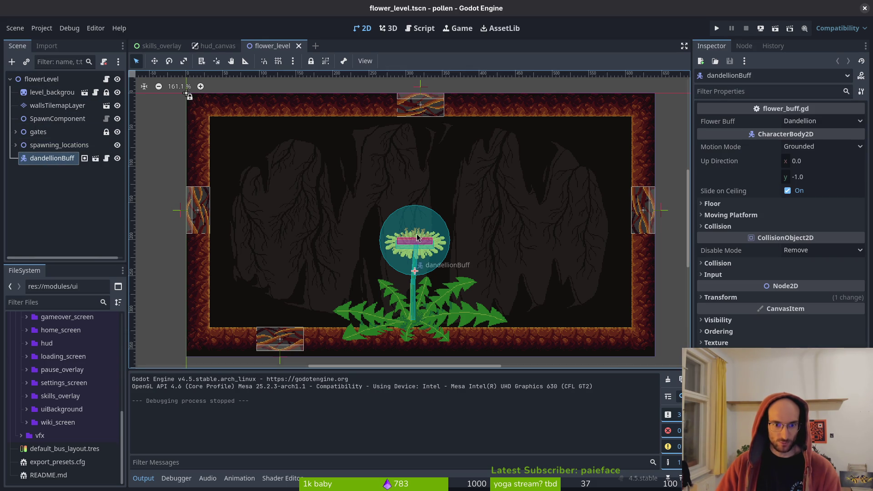
Step: Run the project and enter the flower level via the middle hexagon in level select
{"action": "left_click", "coordinate": [716, 28]}
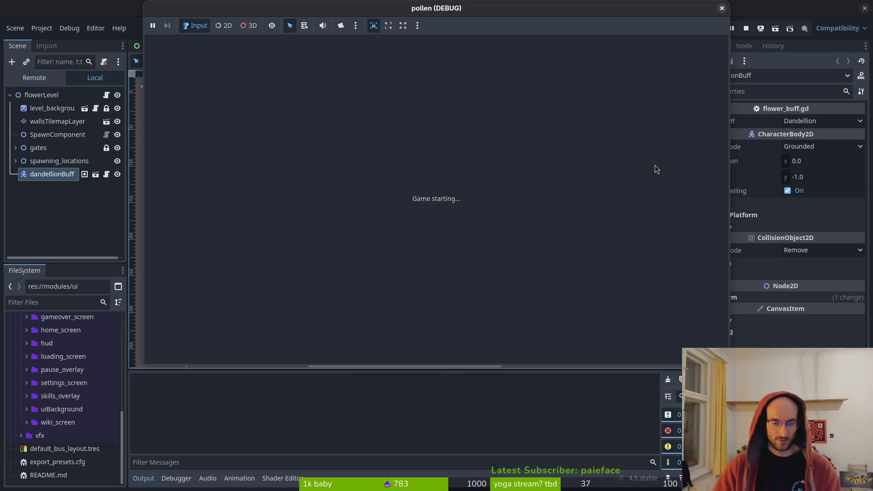
{"action": "key", "text": "Return"}
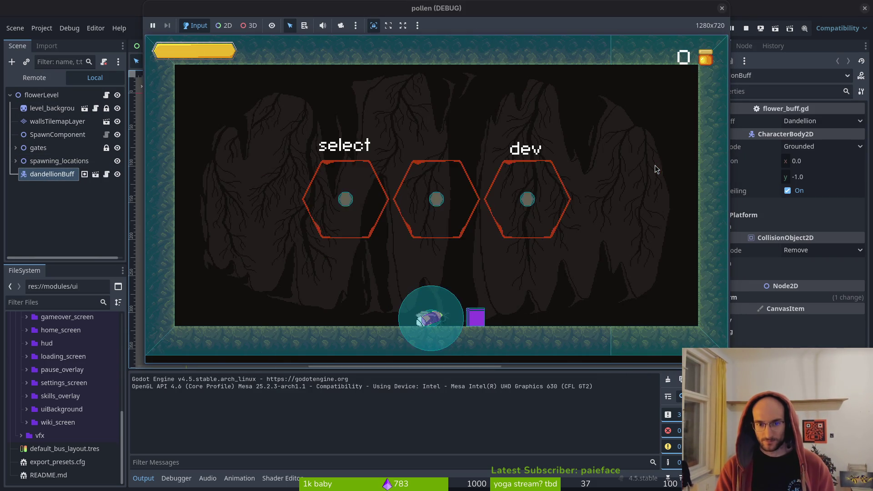
{"action": "key", "text": "Right"}
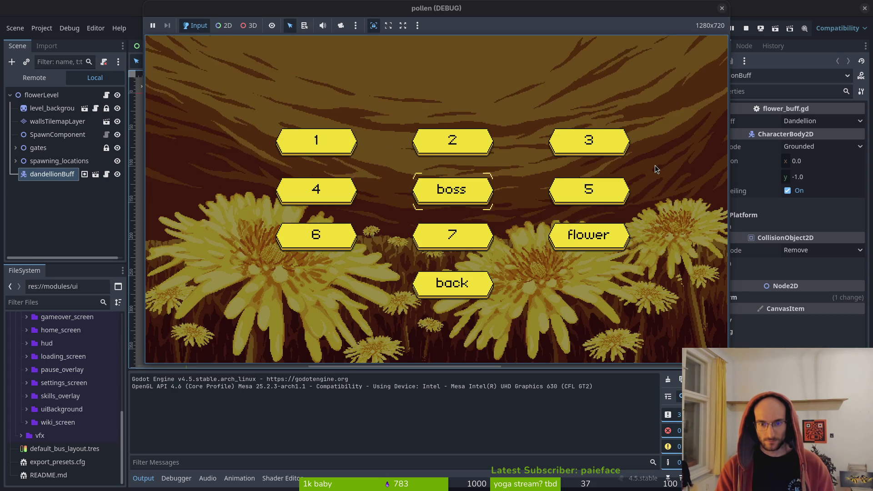
{"action": "key", "text": "Return"}
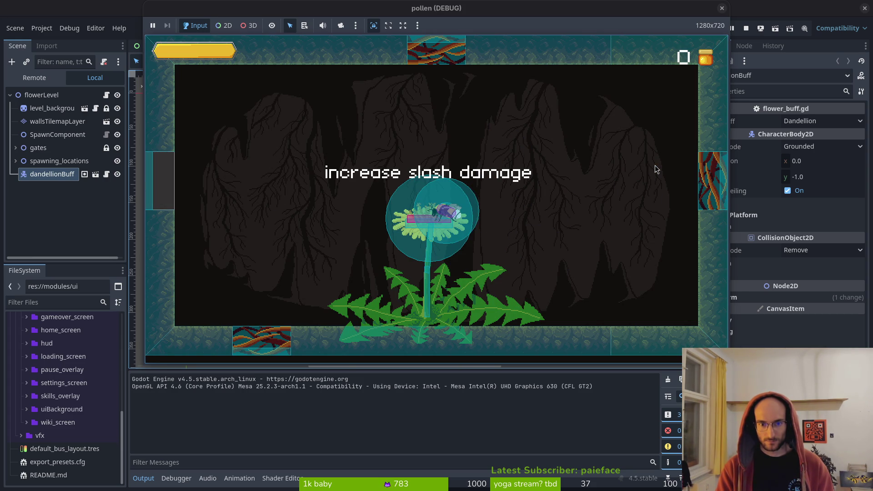
{"action": "left_click", "coordinate": [48, 209]}
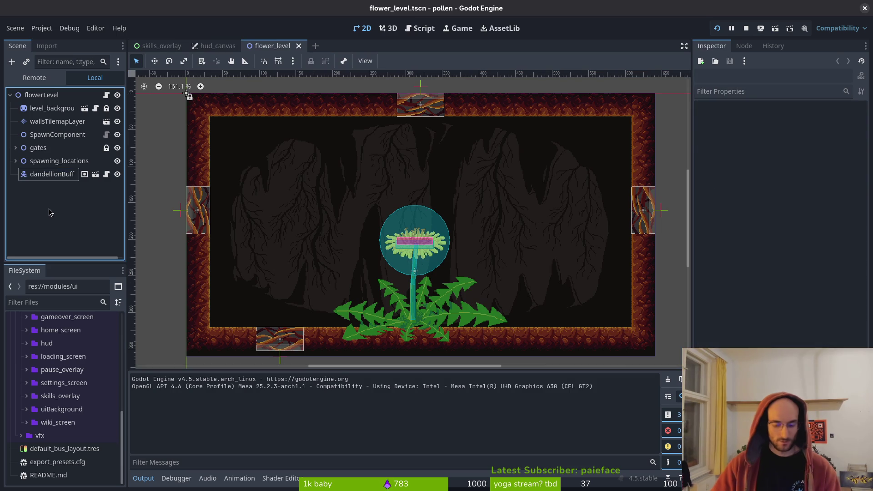
Step: Open dandellion_buff.tscn through the quick resource search for 'flowebu'
{"action": "key", "text": "shift+alt+o"}
{"action": "type", "text": "flowre"}
{"action": "key", "text": "BackSpace"}
{"action": "key", "text": "BackSpace"}
{"action": "key", "text": "BackSpace"}
{"action": "type", "text": "flowebu"}
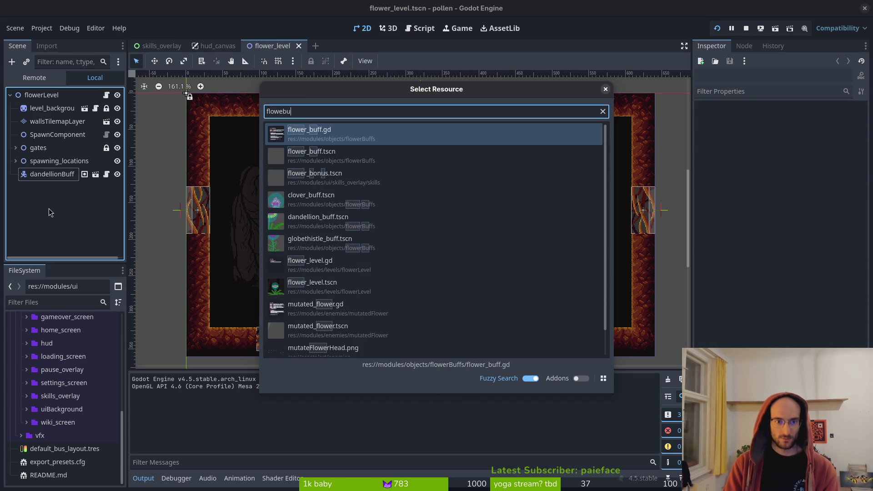
{"action": "key", "text": "Down"}
{"action": "key", "text": "Down"}
{"action": "key", "text": "Down"}
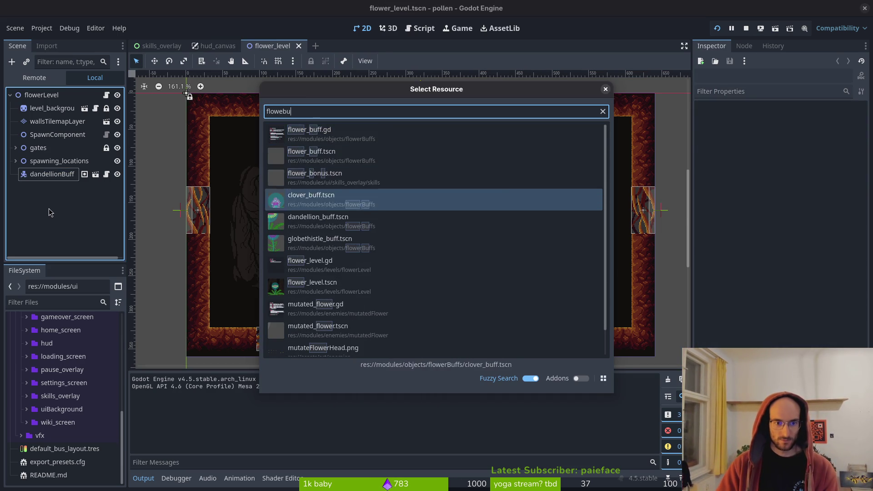
{"action": "key", "text": "Return"}
Step: Compare tooltipTrigger's Label shown and hidden, save it hidden, then search resources for 'flowerbuff'
{"action": "left_click", "coordinate": [34, 178]}
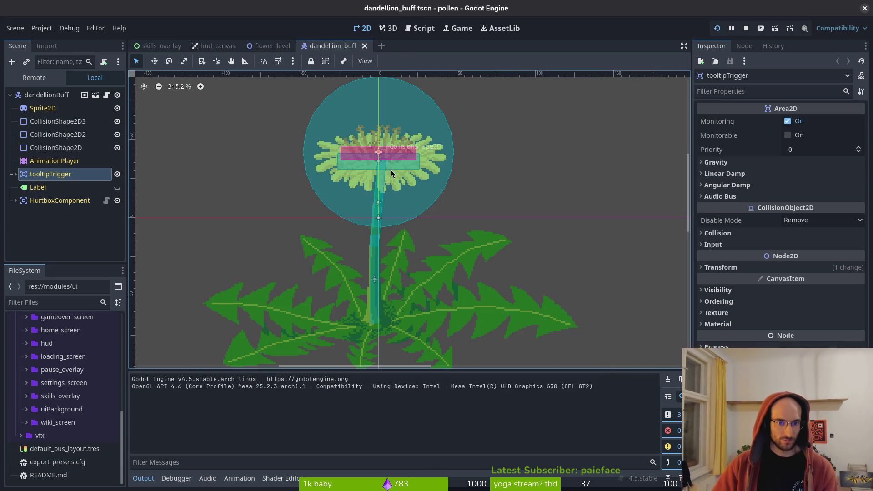
{"action": "scroll", "coordinate": [396, 193], "scroll_direction": "down", "scroll_amount": 5}
{"action": "left_click", "coordinate": [249, 176]}
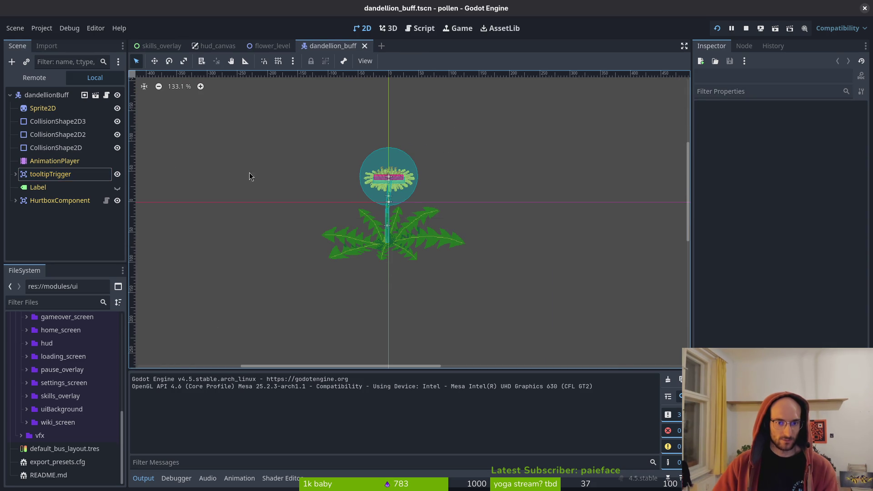
{"action": "left_click", "coordinate": [42, 175]}
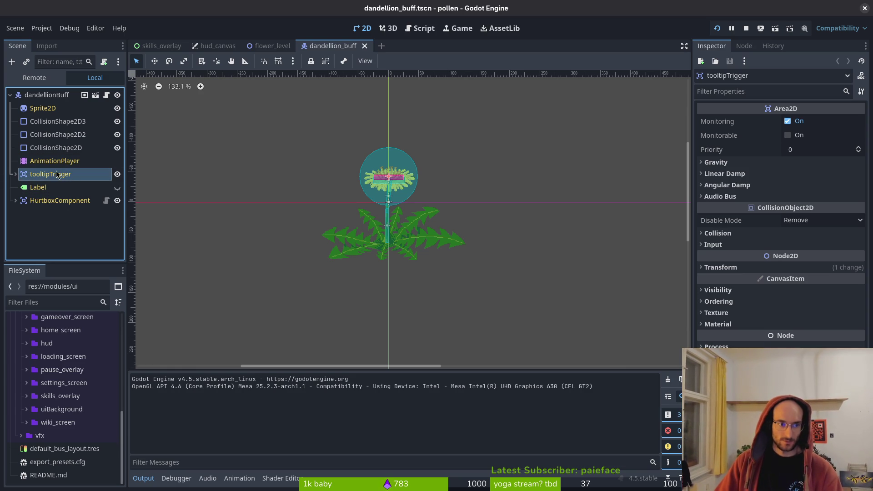
{"action": "left_click", "coordinate": [117, 188]}
{"action": "double_click", "coordinate": [118, 188]}
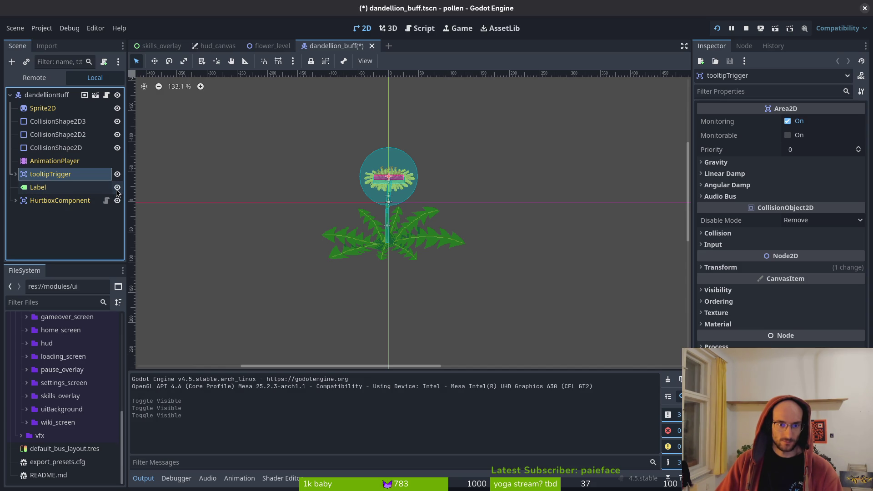
{"action": "scroll", "coordinate": [414, 225], "scroll_direction": "down", "scroll_amount": 6}
{"action": "left_click", "coordinate": [118, 188]}
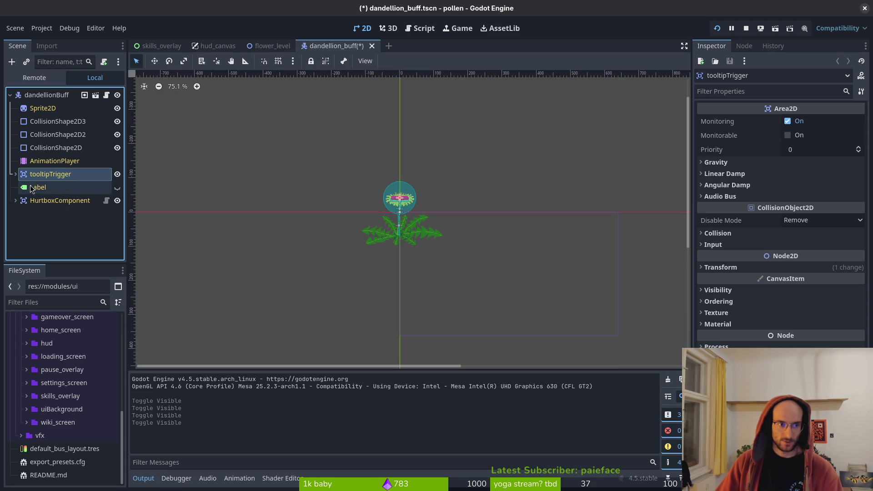
{"action": "scroll", "coordinate": [487, 214], "scroll_direction": "left", "scroll_amount": 5}
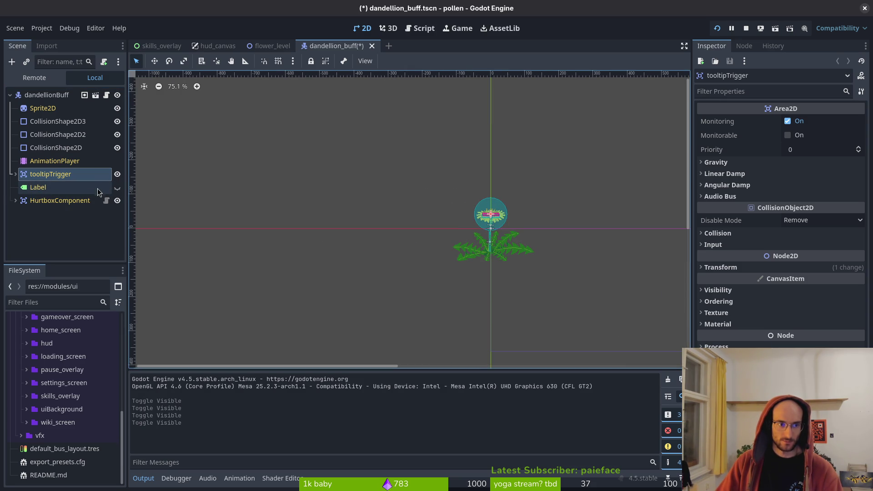
{"action": "double_click", "coordinate": [117, 188]}
{"action": "key", "text": "ctrl+s"}
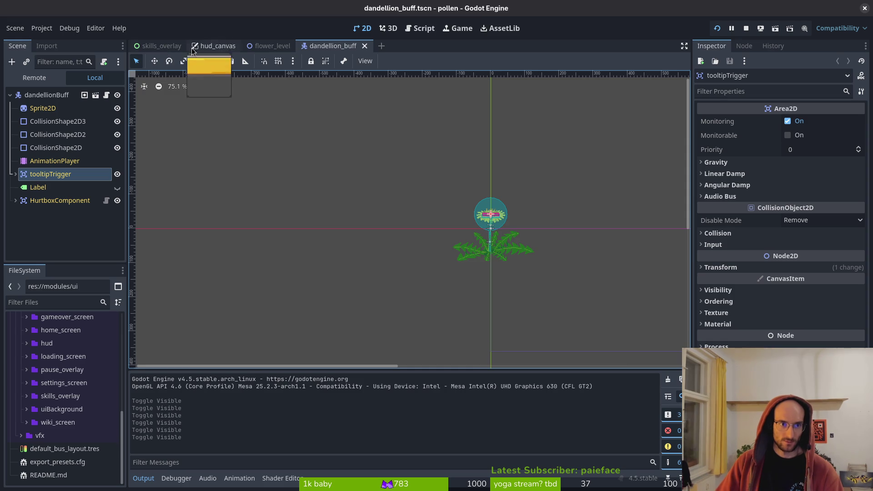
{"action": "key", "text": "shift+alt+o"}
{"action": "type", "text": "flowerbuff"}
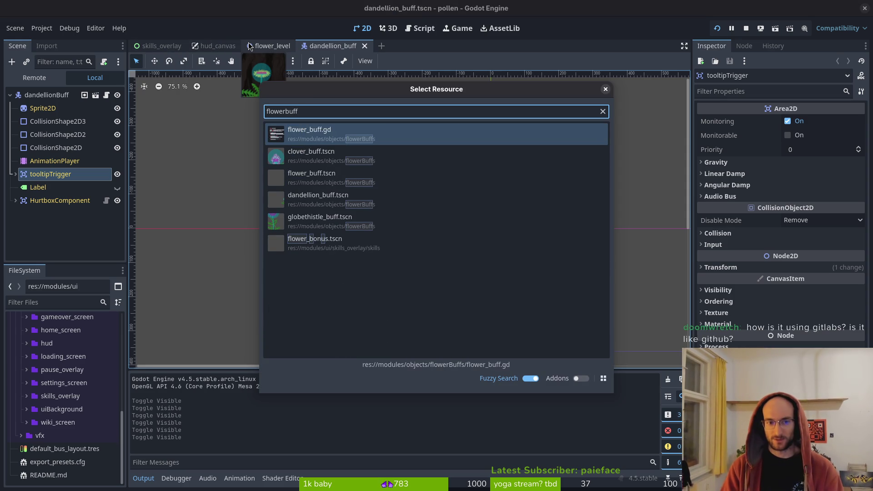
Step: Open flower_buff.gd and flower_buff.tscn from resource searches, then search for 'hivets'
{"action": "key", "text": "Return"}
{"action": "key", "text": "shift+alt+o"}
{"action": "type", "text": "flowerbu"}
{"action": "key", "text": "Down"}
{"action": "key", "text": "Down"}
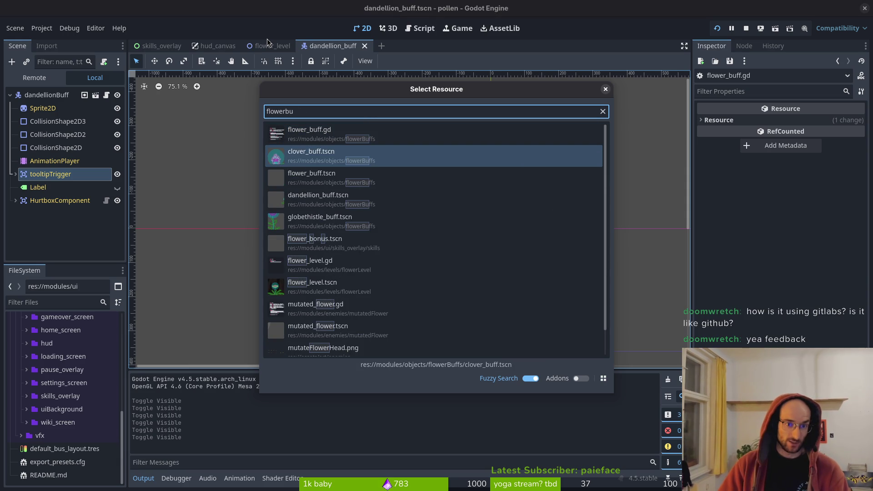
{"action": "key", "text": "Return"}
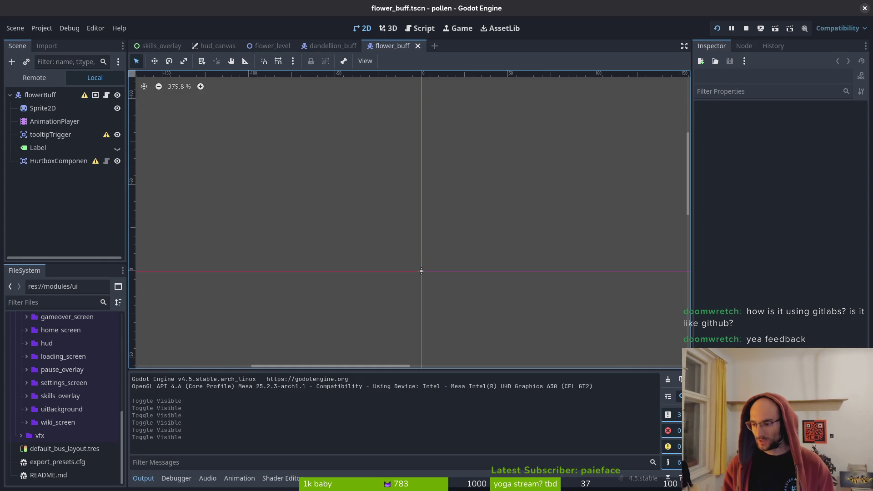
{"action": "key", "text": "super"}
{"action": "key", "text": "super"}
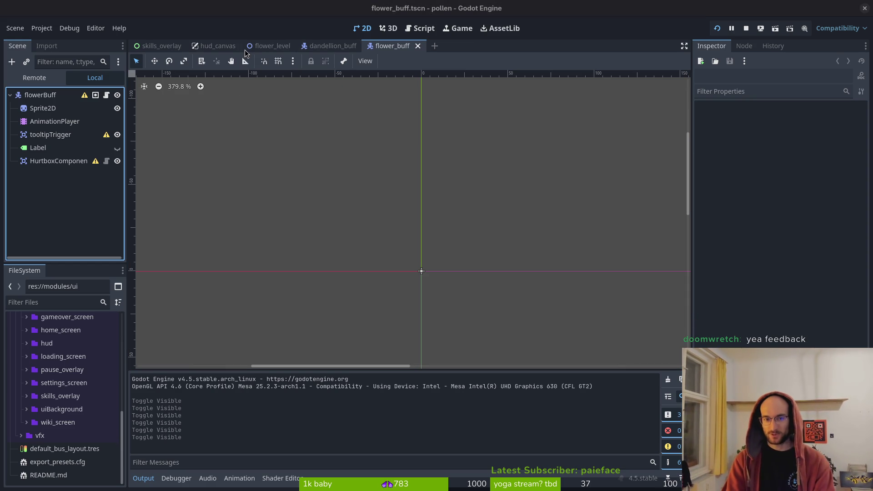
{"action": "key", "text": "ctrl+shift+o"}
{"action": "type", "text": "hivets"}
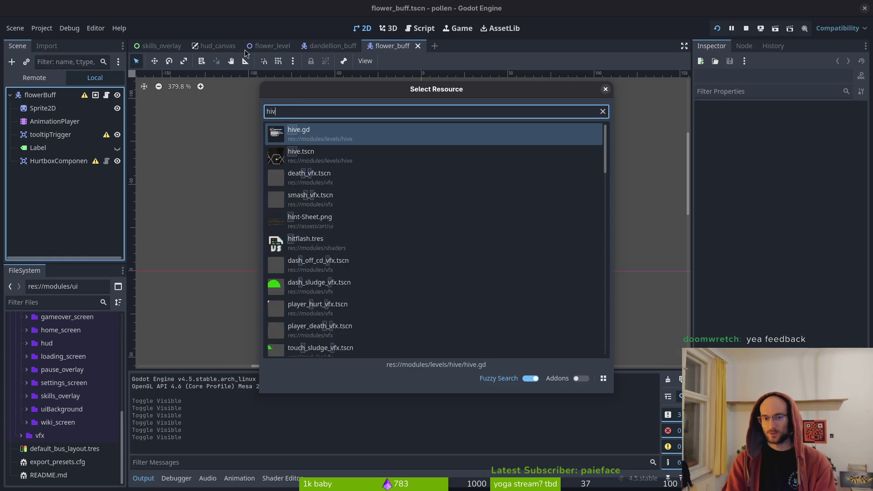
{"action": "key", "text": "Return"}
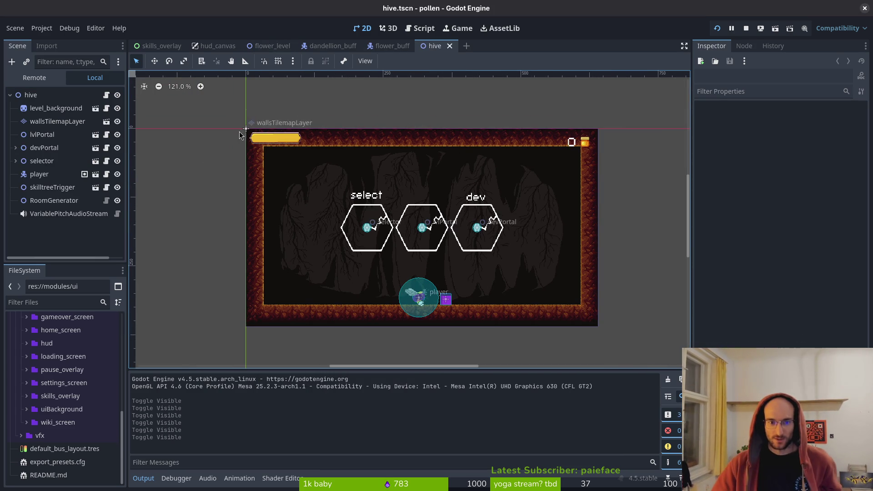
{"action": "scroll", "coordinate": [541, 234], "scroll_direction": "up", "scroll_amount": 2}
{"action": "scroll", "coordinate": [420, 175], "scroll_direction": "down", "scroll_amount": 2}
{"action": "left_click_drag", "start_coordinate": [258, 201], "coordinate": [298, 204]}
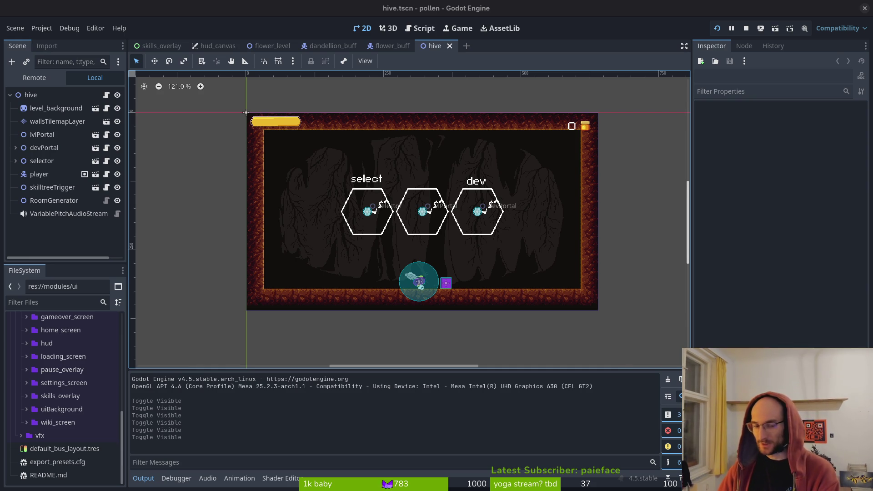
{"action": "scroll", "coordinate": [422, 245], "scroll_direction": "up", "scroll_amount": 1}
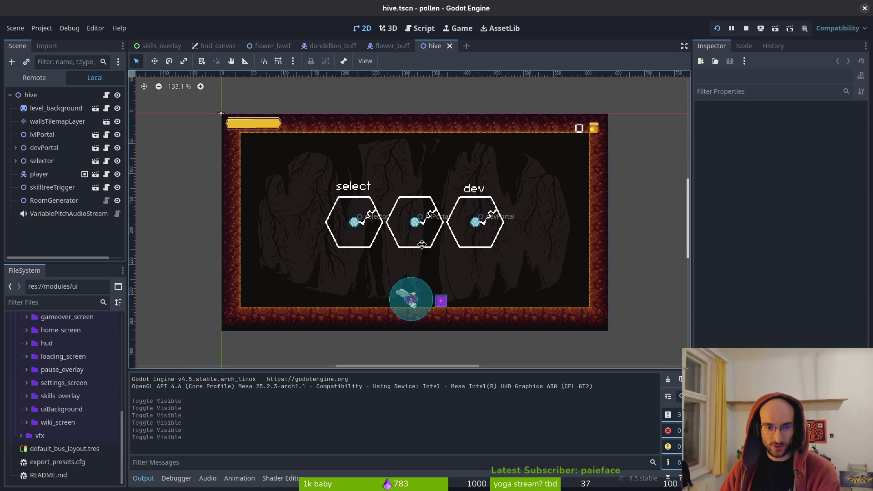
{"action": "scroll", "coordinate": [421, 246], "scroll_direction": "down", "scroll_amount": 1}
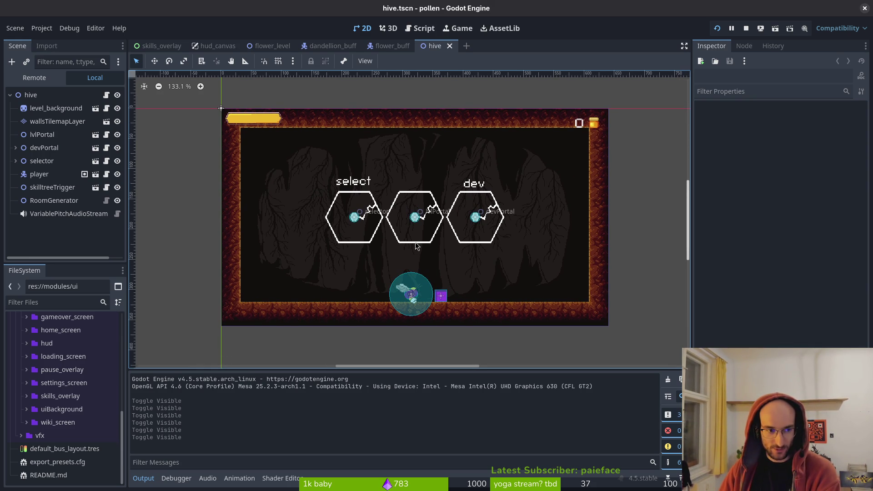
{"action": "scroll", "coordinate": [416, 246], "scroll_direction": "up", "scroll_amount": 2}
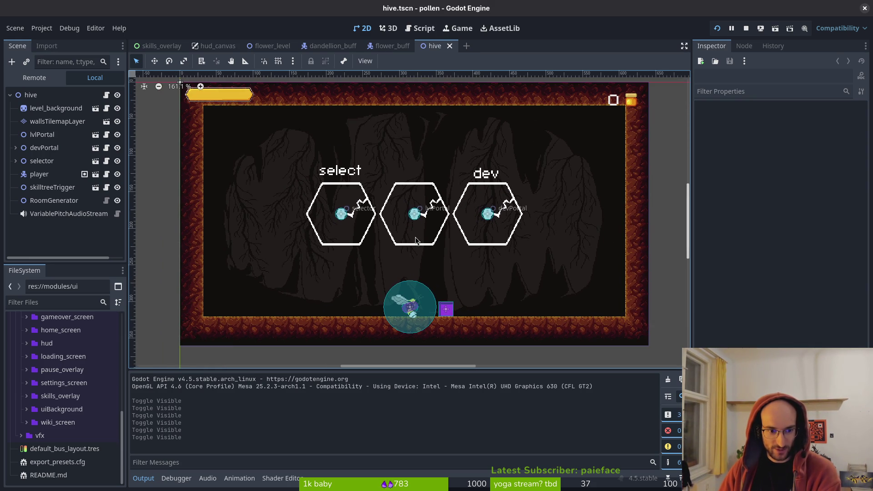
{"action": "scroll", "coordinate": [416, 240], "scroll_direction": "down", "scroll_amount": 1}
{"action": "scroll", "coordinate": [411, 241], "scroll_direction": "up", "scroll_amount": 2}
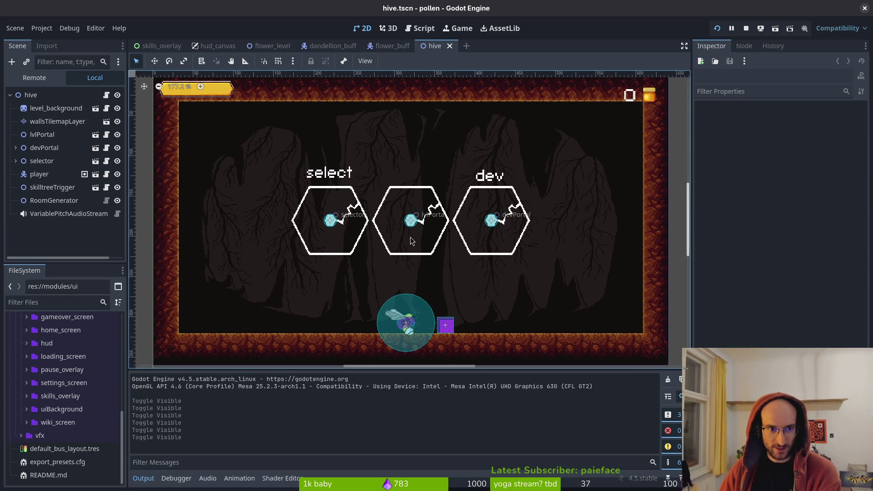
{"action": "scroll", "coordinate": [409, 241], "scroll_direction": "down", "scroll_amount": 2}
{"action": "scroll", "coordinate": [409, 241], "scroll_direction": "left", "scroll_amount": 1}
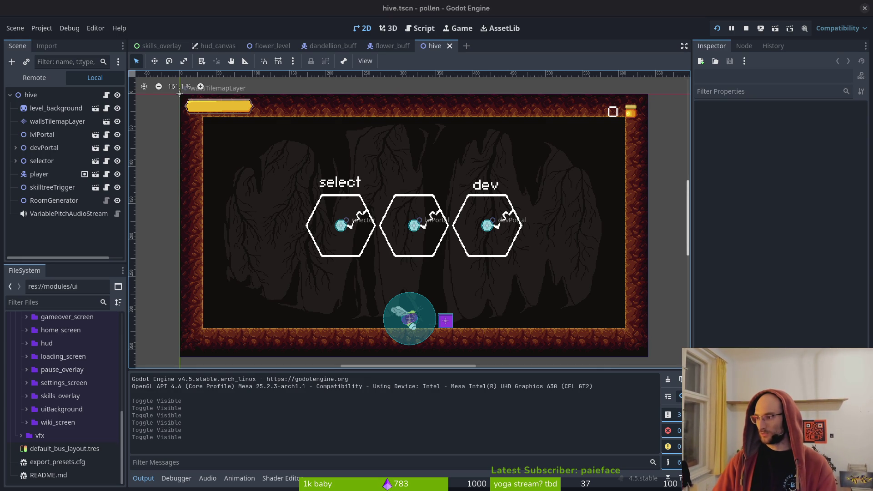
{"action": "key", "text": "alt+Tab"}
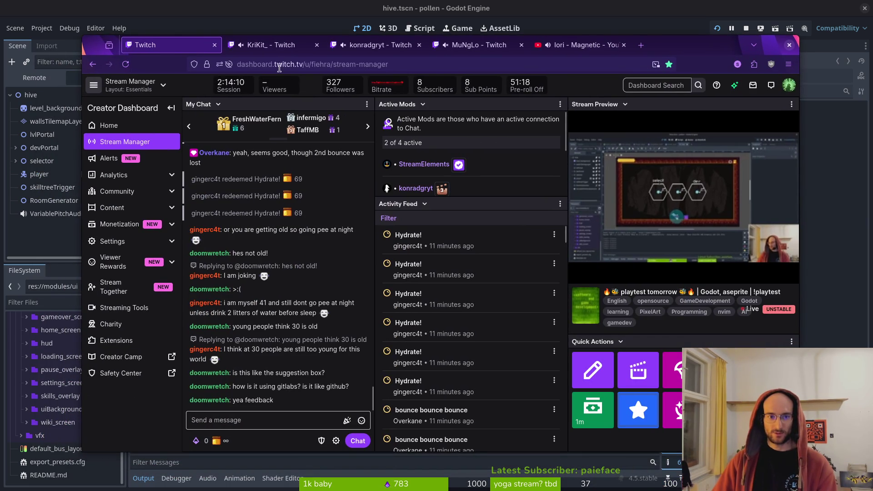
{"action": "left_click_drag", "start_coordinate": [563, 33], "coordinate": [872, 33]}
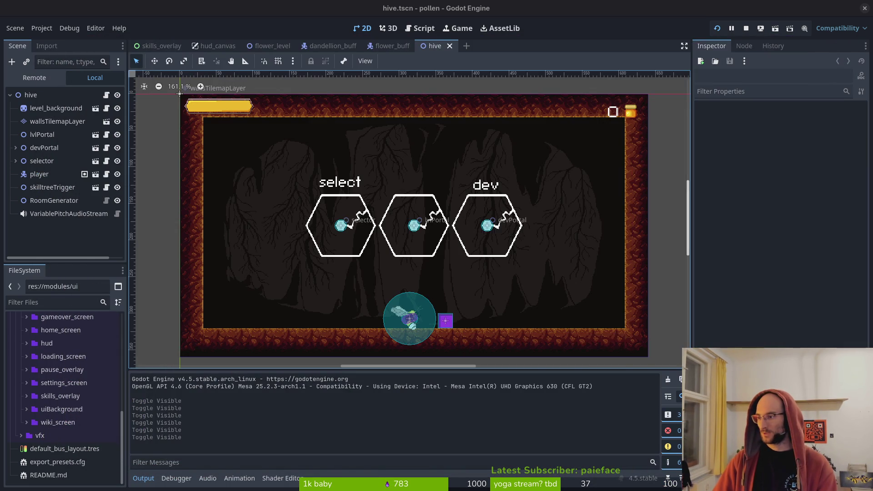
{"action": "key", "text": "alt+Tab"}
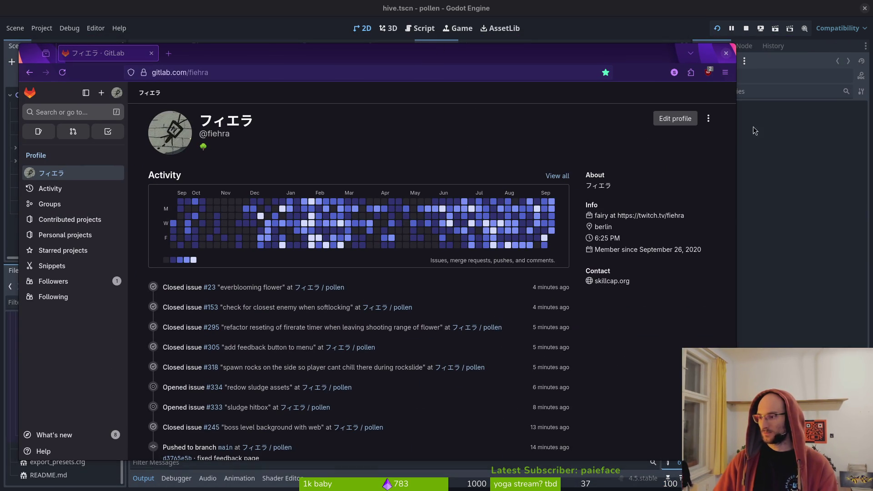
Step: Start a new pollen issue titled 'update skilltree trigger sprites'
{"action": "left_click", "coordinate": [305, 287]}
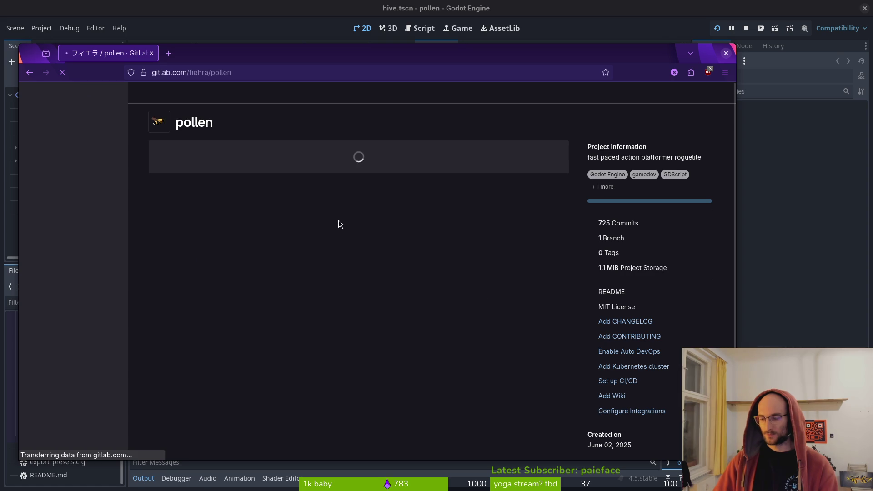
{"action": "middle_click", "coordinate": [49, 206]}
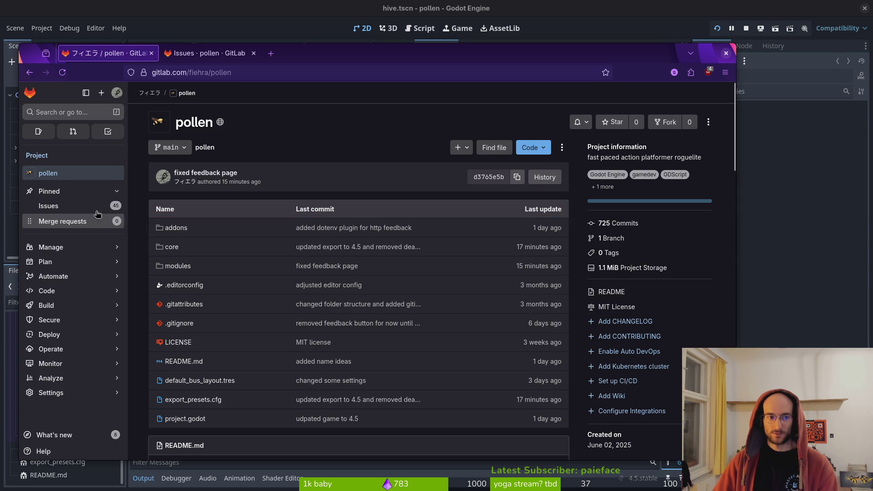
{"action": "left_click", "coordinate": [176, 227]}
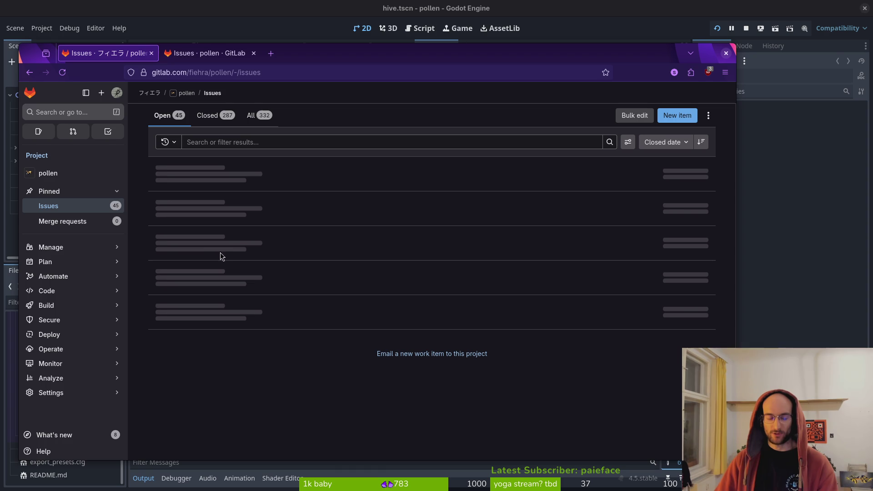
{"action": "left_click", "coordinate": [678, 116]}
{"action": "left_click", "coordinate": [211, 170]}
{"action": "type", "text": "update skilltree trigger sp"}
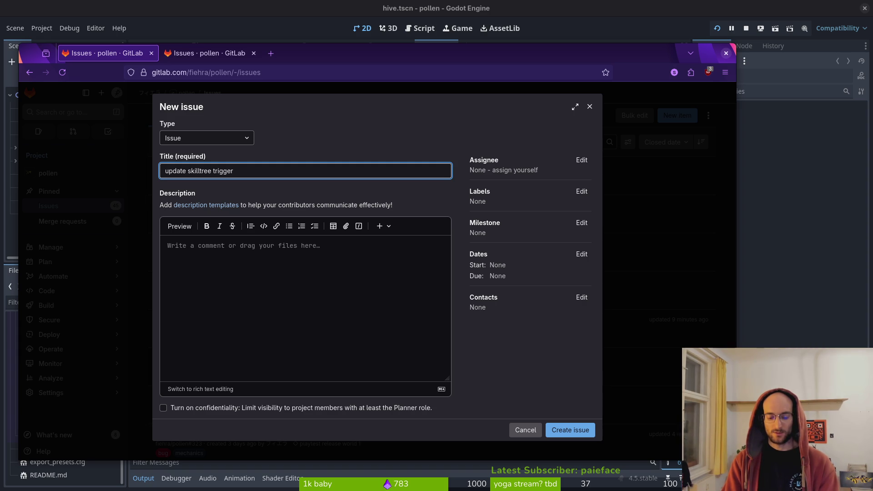
{"action": "type", "text": "rites"}
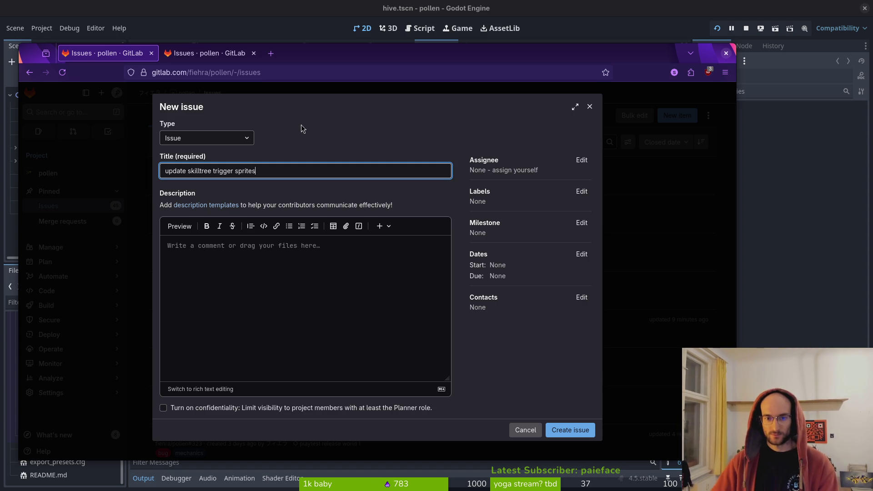
Step: Label the issue assets and vfx, create it, and close the browser
{"action": "left_click", "coordinate": [582, 191]}
{"action": "left_click", "coordinate": [523, 262]}
{"action": "scroll", "coordinate": [521, 282], "scroll_direction": "down", "scroll_amount": 3}
{"action": "left_click", "coordinate": [505, 313]}
{"action": "left_click", "coordinate": [567, 424]}
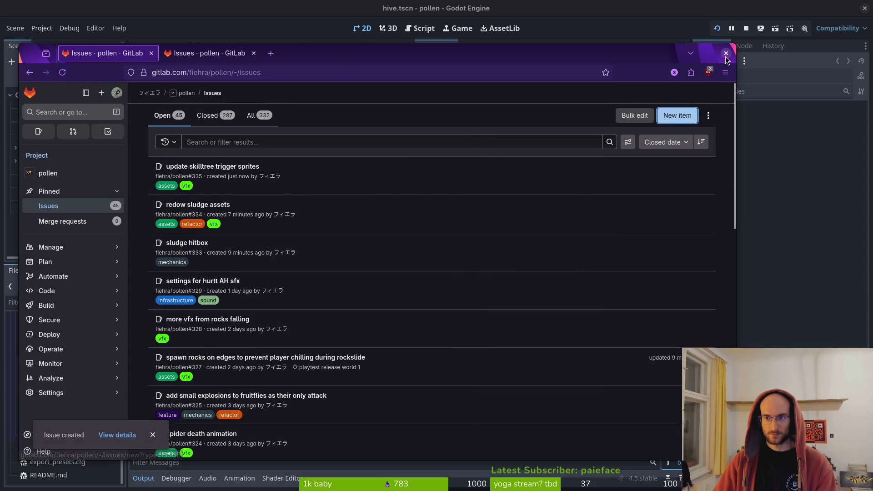
{"action": "left_click", "coordinate": [725, 53]}
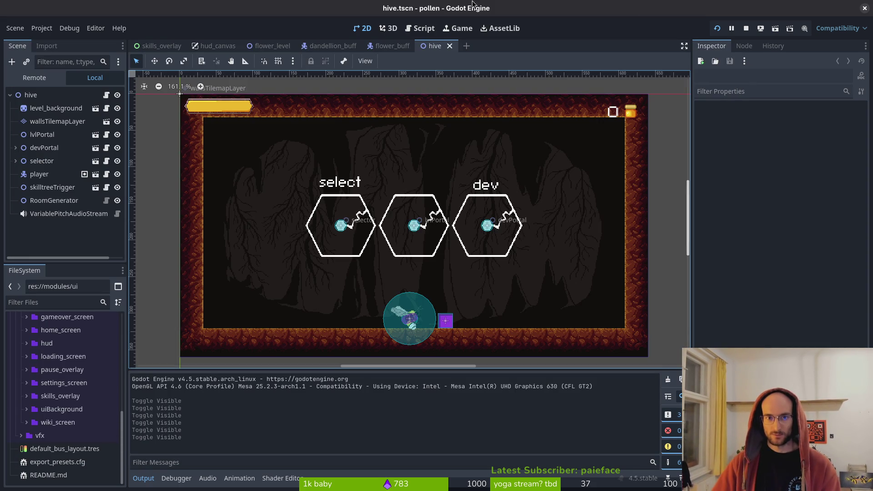
{"action": "key", "text": "alt+shift+o"}
Step: Open the skilltree_trigger scene and select its CollisionShape2D node
{"action": "type", "text": "skilltree"}
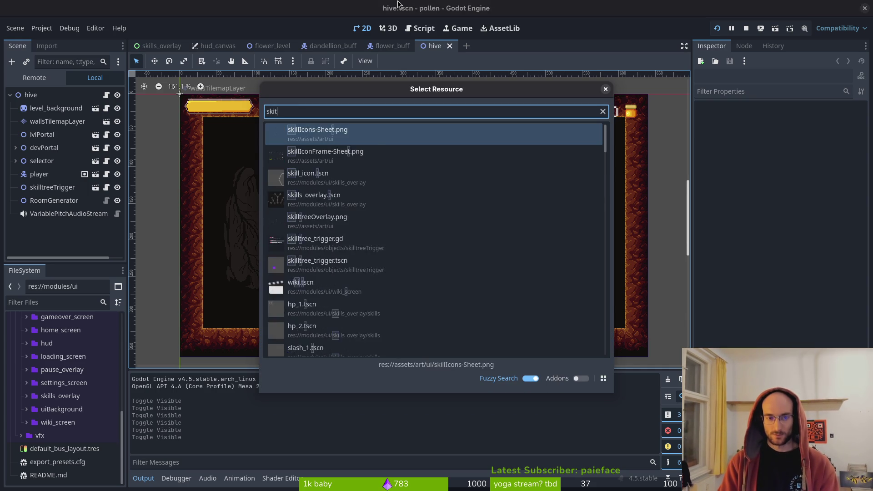
{"action": "key", "text": "Return"}
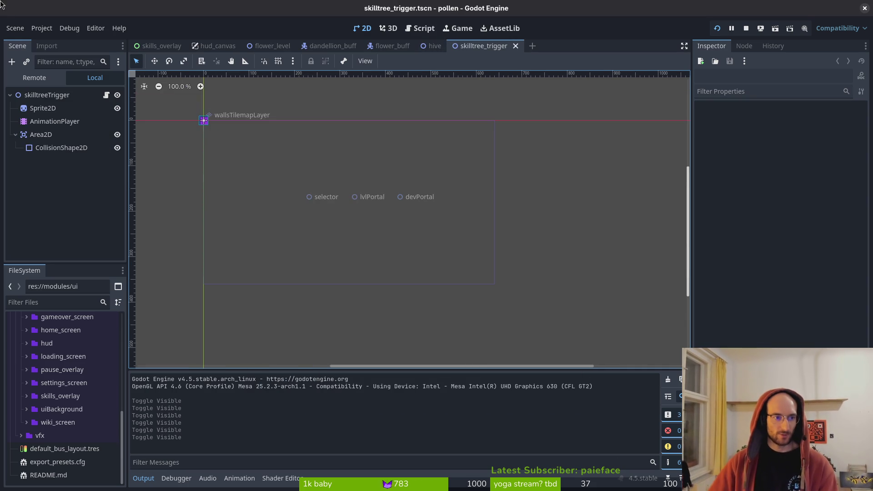
{"action": "left_click", "coordinate": [41, 135]}
{"action": "scroll", "coordinate": [213, 128], "scroll_direction": "up", "scroll_amount": 4}
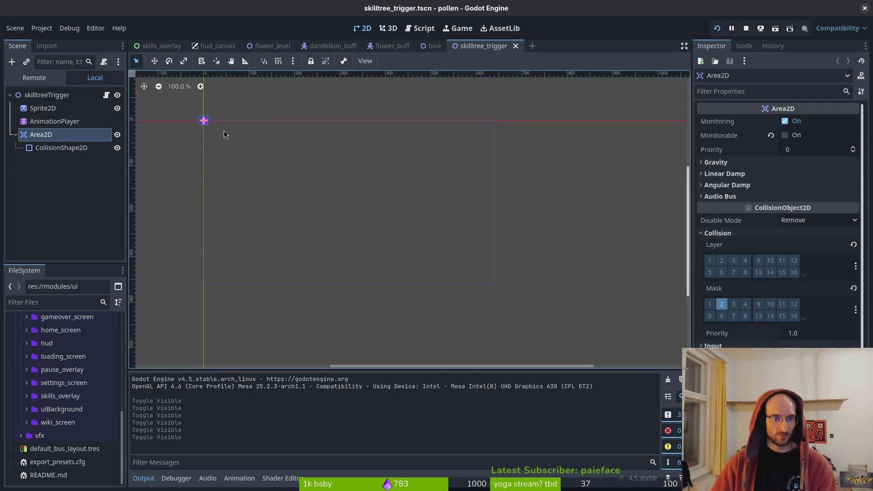
{"action": "left_click", "coordinate": [440, 174]}
{"action": "scroll", "coordinate": [421, 269], "scroll_direction": "up", "scroll_amount": 2}
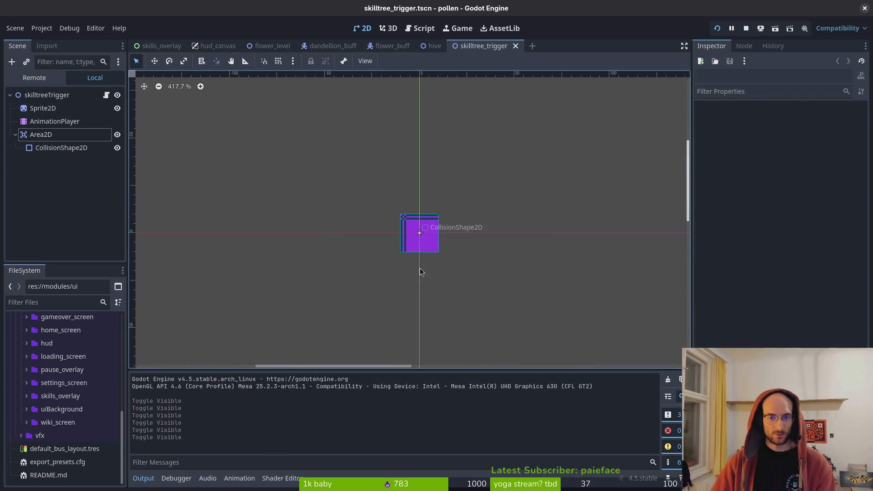
{"action": "left_click", "coordinate": [34, 148]}
{"action": "left_click", "coordinate": [41, 134]}
{"action": "left_click", "coordinate": [46, 148]}
Step: Replace the rectangle collision shape with a circle of radius 32 and save
{"action": "left_click", "coordinate": [818, 121]}
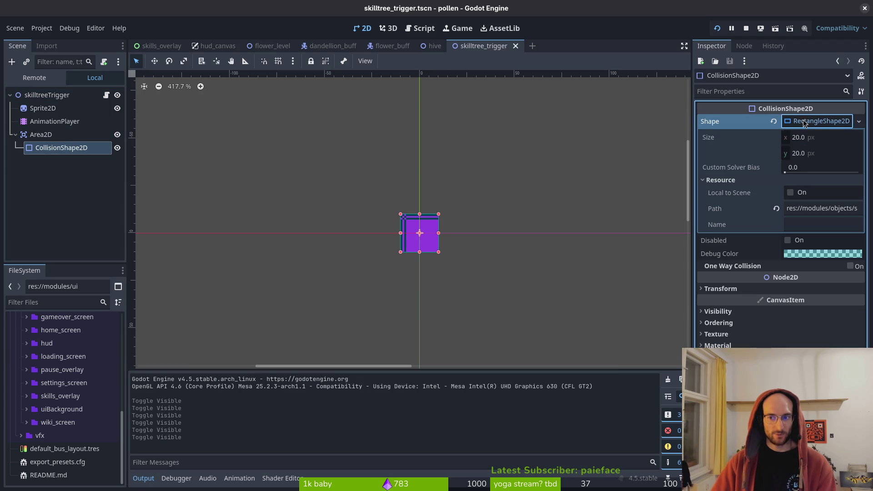
{"action": "left_click", "coordinate": [773, 122]}
{"action": "left_click", "coordinate": [787, 121]}
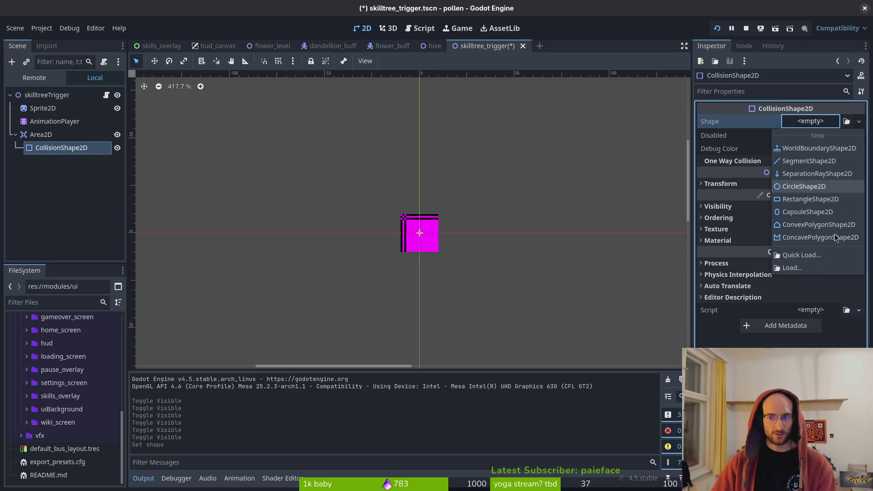
{"action": "left_click", "coordinate": [791, 186]}
{"action": "left_click", "coordinate": [814, 139]}
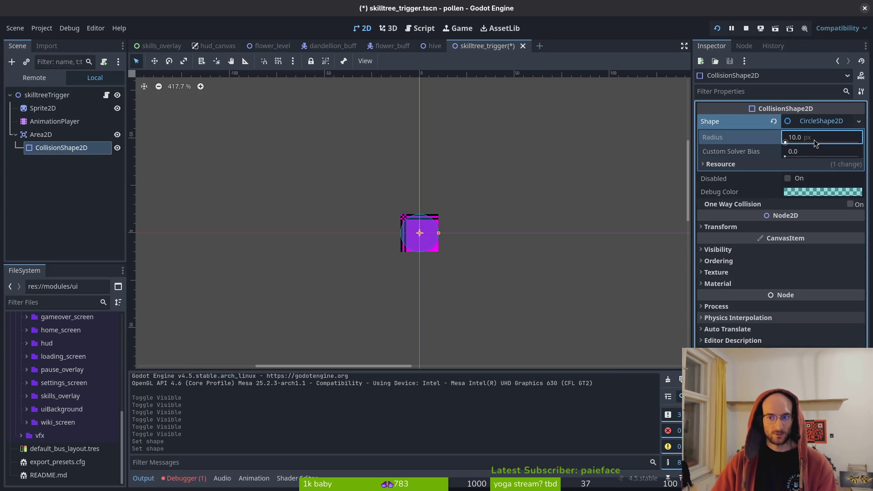
{"action": "type", "text": "32"}
{"action": "key", "text": "Return"}
{"action": "key", "text": "ctrl+s"}
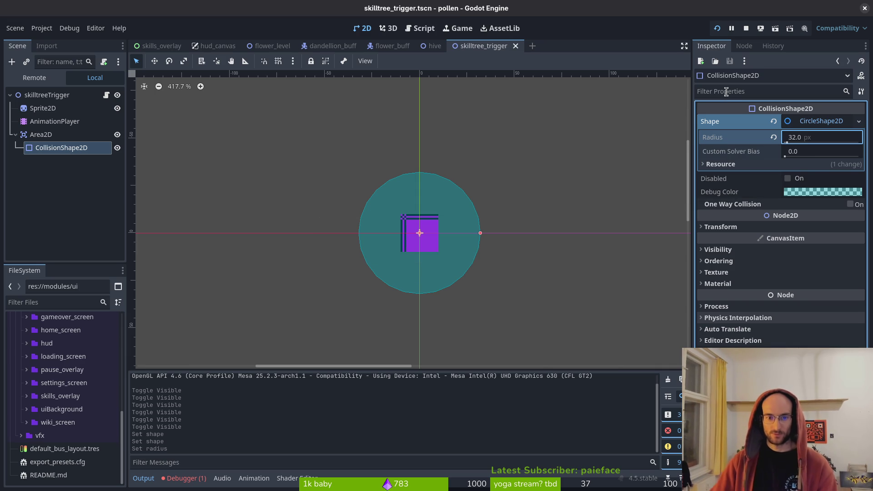
Step: Try circle radii 24 and 12, settle on 16, and save the scene
{"action": "left_click", "coordinate": [819, 136]}
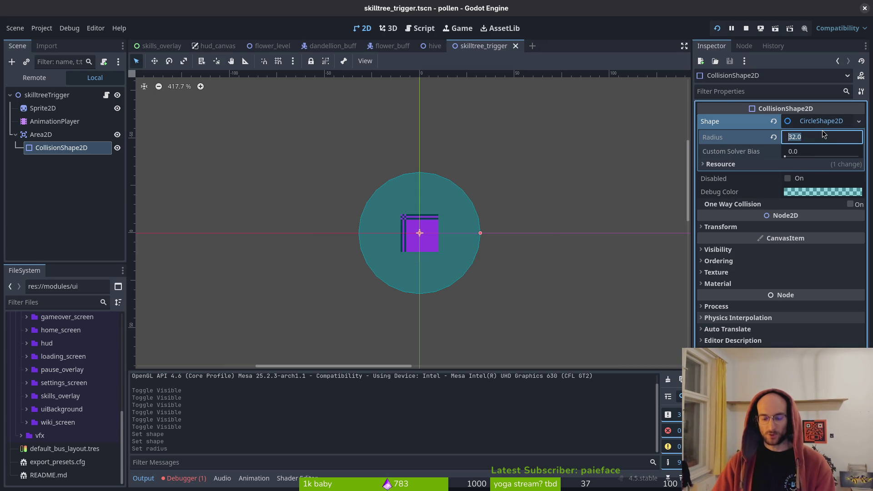
{"action": "type", "text": "24"}
{"action": "key", "text": "Return"}
{"action": "key", "text": "ctrl+s"}
{"action": "left_click", "coordinate": [819, 137]}
{"action": "type", "text": "12"}
{"action": "key", "text": "Return"}
{"action": "key", "text": "ctrl+s"}
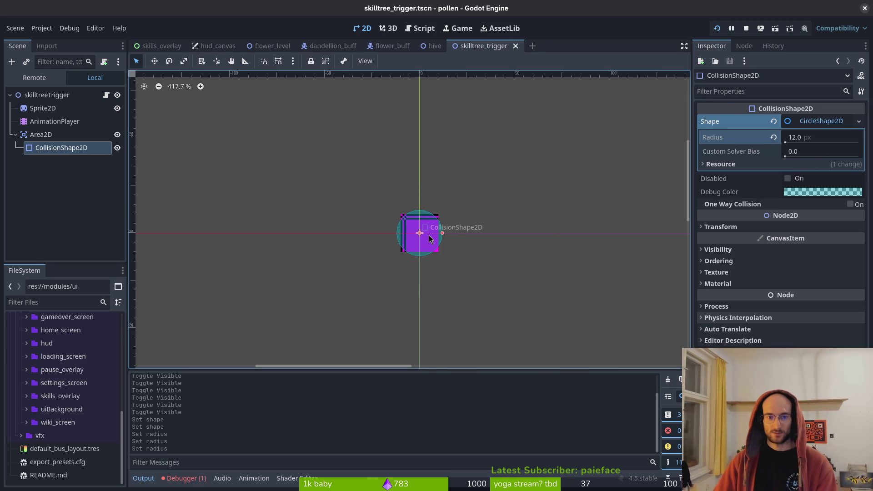
{"action": "left_click", "coordinate": [825, 140]}
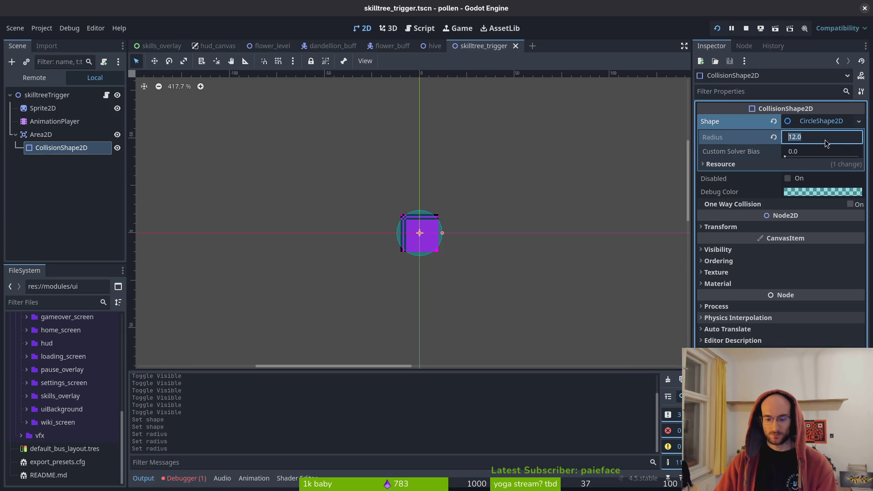
{"action": "type", "text": "16"}
{"action": "key", "text": "Return"}
{"action": "key", "text": "ctrl+s"}
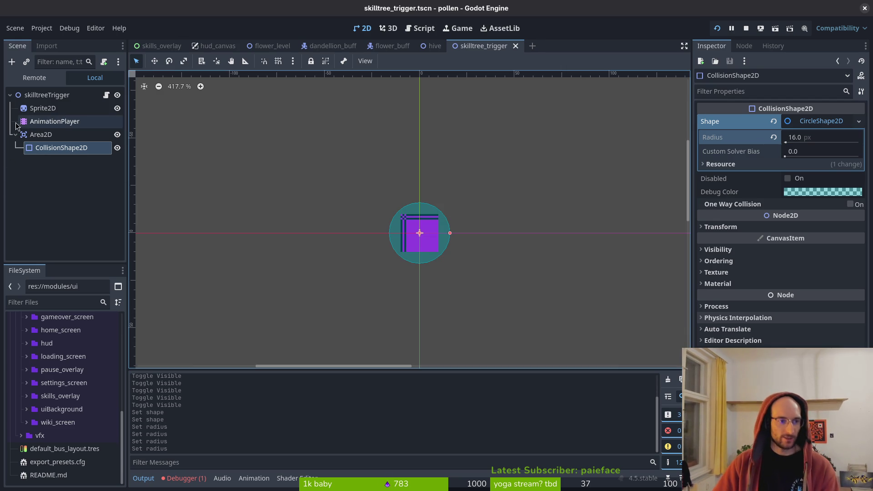
{"action": "left_click", "coordinate": [16, 135]}
{"action": "key", "text": "ctrl+s"}
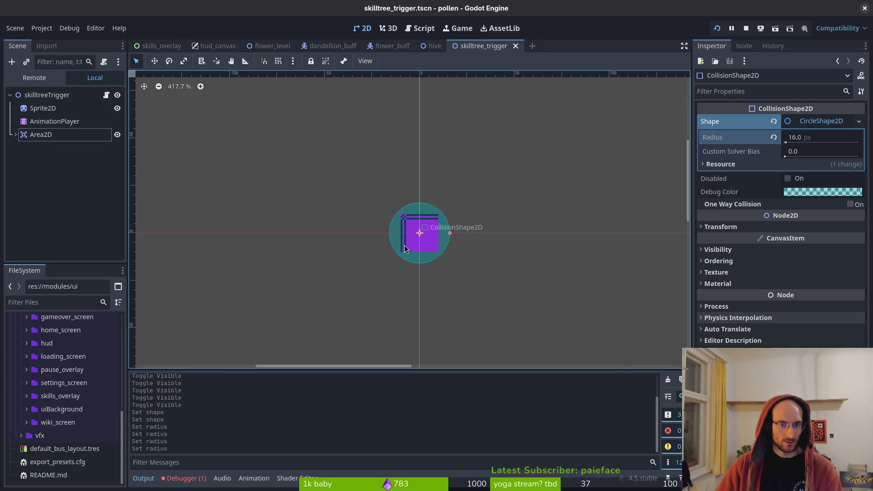
Step: Clear the resource-not-found error from the debugger's Errors list
{"action": "left_click", "coordinate": [201, 365]}
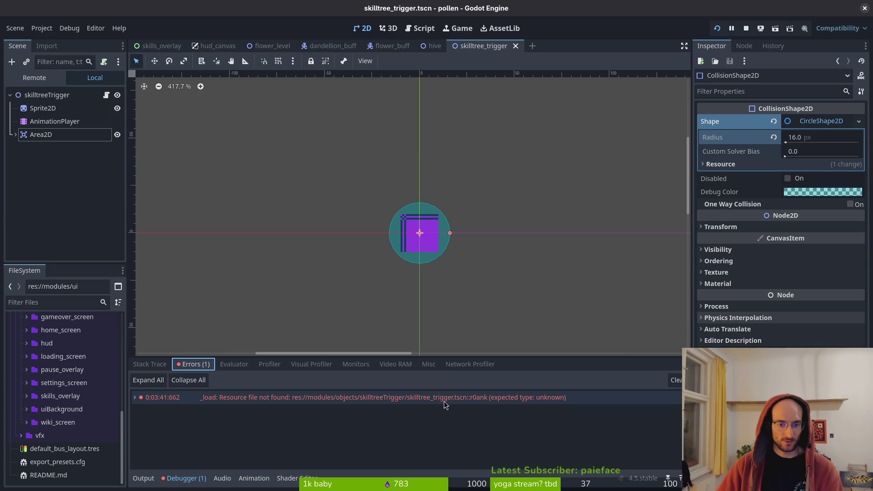
{"action": "mouse_move", "coordinate": [367, 401]}
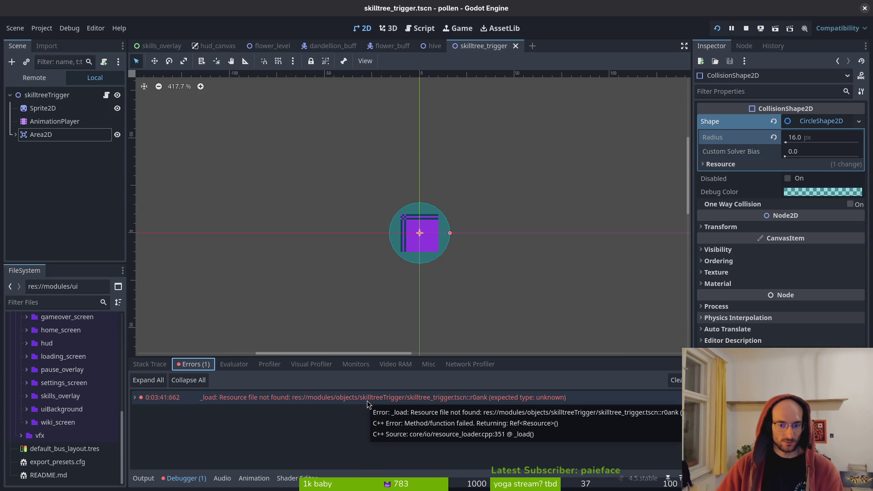
{"action": "left_click", "coordinate": [676, 380]}
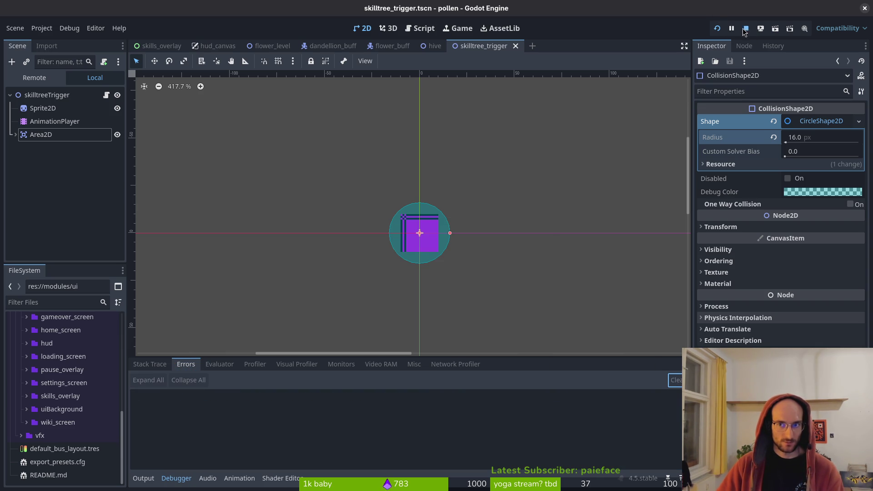
{"action": "left_click", "coordinate": [719, 29]}
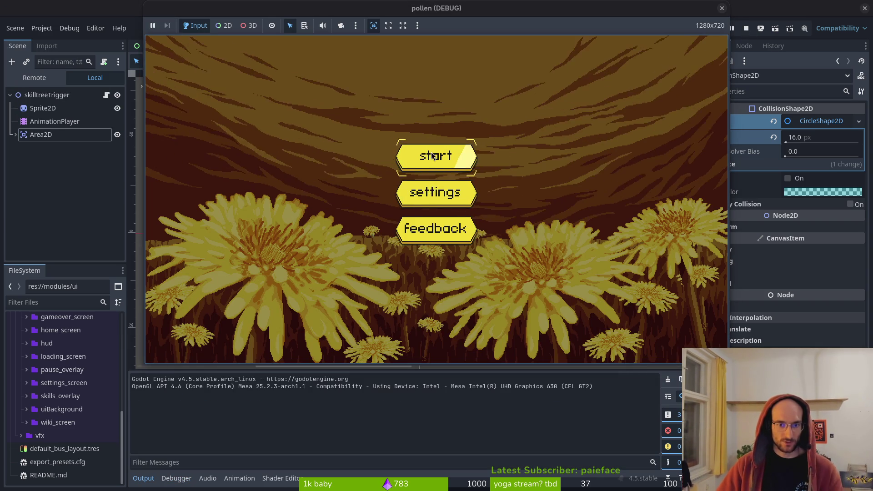
{"action": "left_click", "coordinate": [432, 155]}
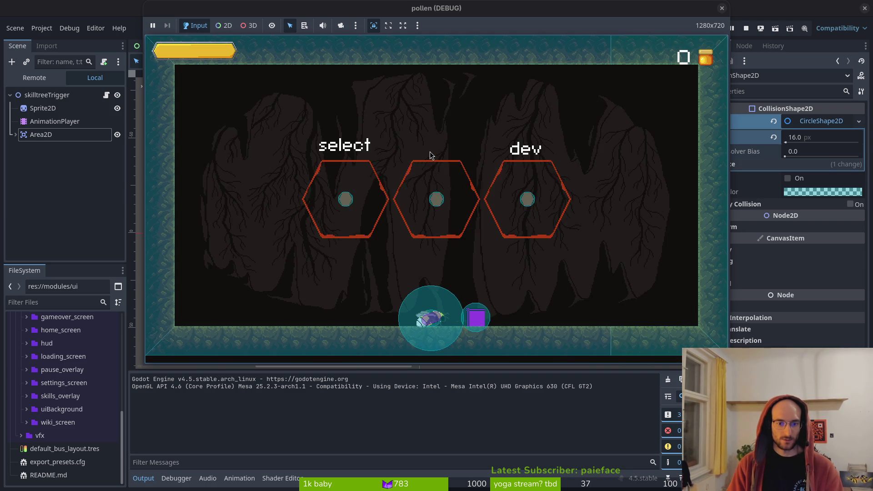
{"action": "key", "text": "Escape"}
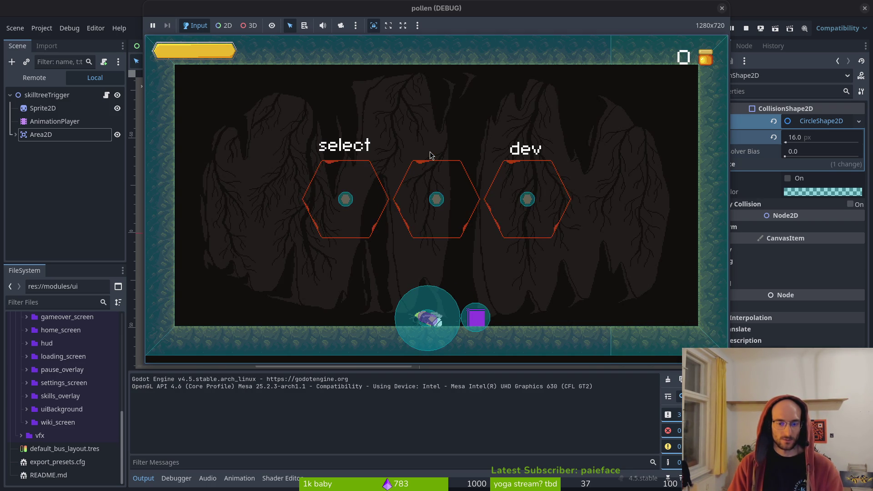
{"action": "left_click", "coordinate": [744, 28]}
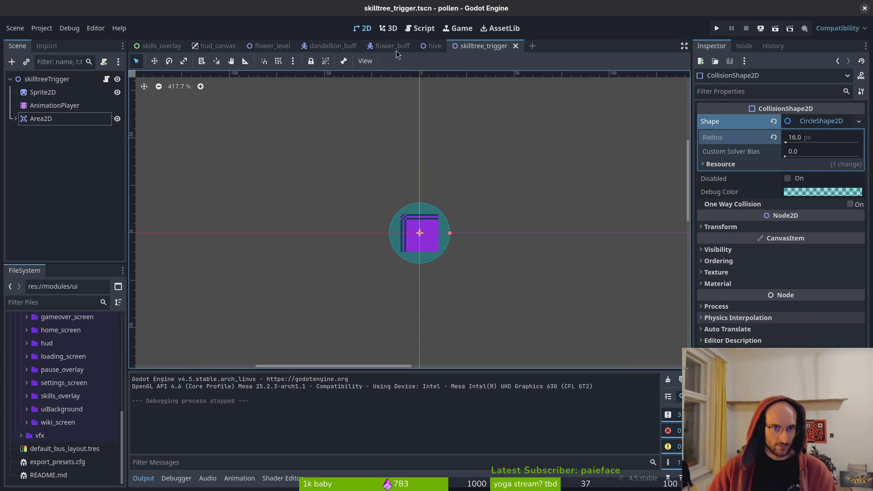
Step: Open tutorial_1.tscn and paste the copied jump hint node into skilltree_trigger
{"action": "key", "text": "ctrl+shift+o"}
{"action": "type", "text": "tut1tsc"}
{"action": "key", "text": "Return"}
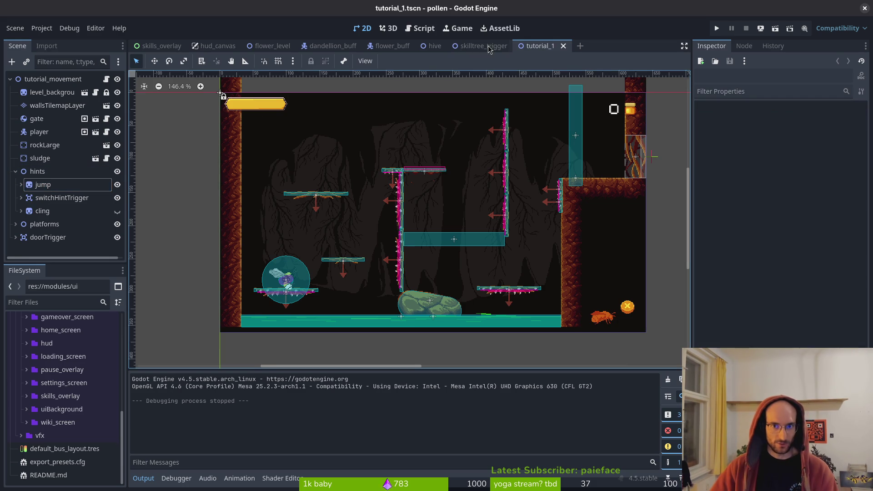
{"action": "key", "text": "ctrl+shift+Tab"}
{"action": "key", "text": "ctrl+v"}
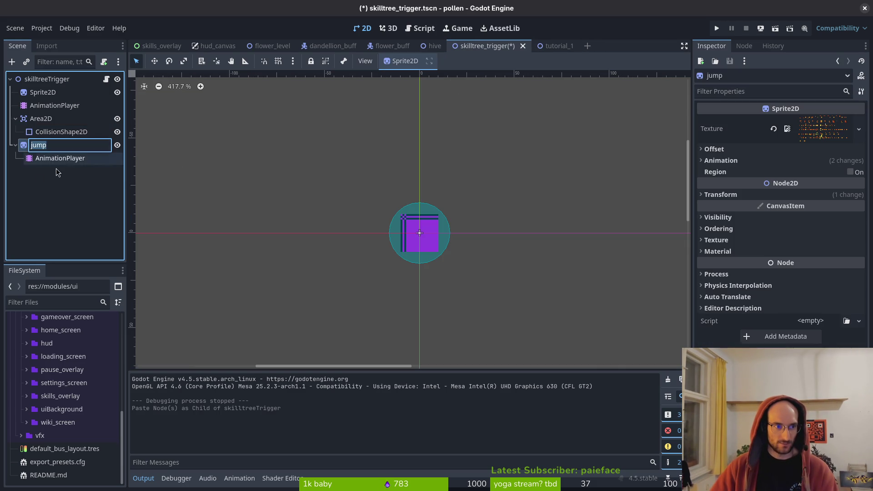
Step: Replace the jump node's copied AnimationPlayer child with a new AnimationPlayer
{"action": "left_click", "coordinate": [64, 166]}
{"action": "key", "text": "Delete"}
{"action": "key", "text": "Return"}
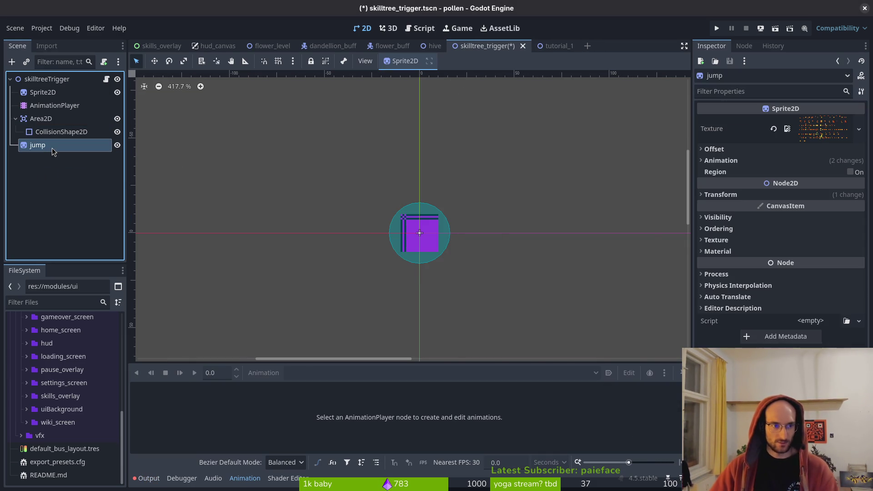
{"action": "key", "text": "ctrl+a"}
{"action": "type", "text": "animpl"}
{"action": "key", "text": "Return"}
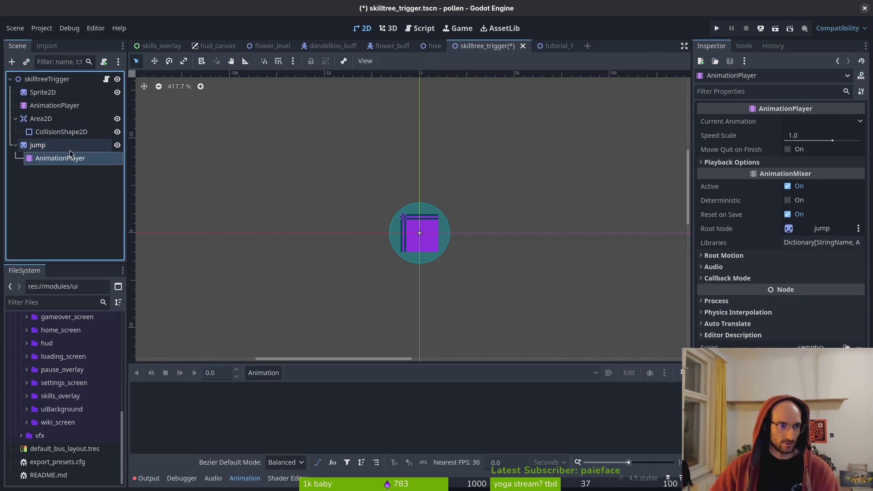
Step: Rename the pasted jump node to 'press'
{"action": "left_click", "coordinate": [58, 145]}
{"action": "left_click", "coordinate": [59, 145]}
{"action": "type", "text": "press"}
{"action": "key", "text": "Return"}
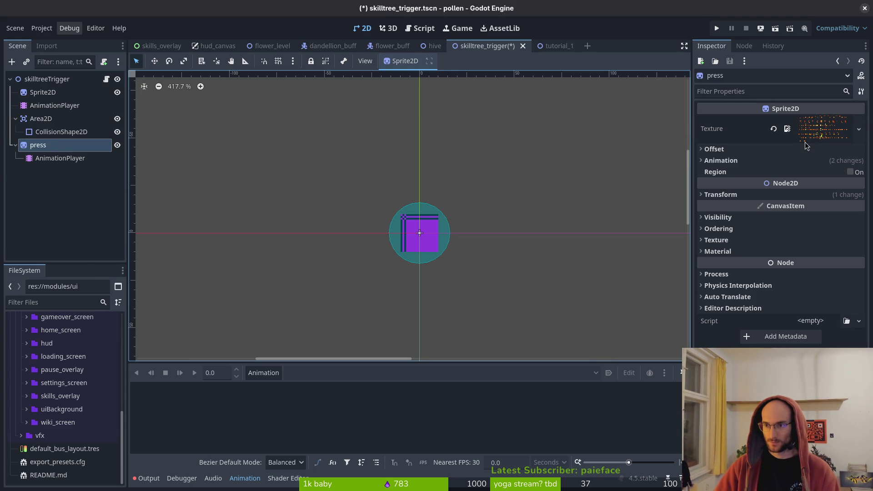
{"action": "key", "text": "super"}
{"action": "key", "text": "super"}
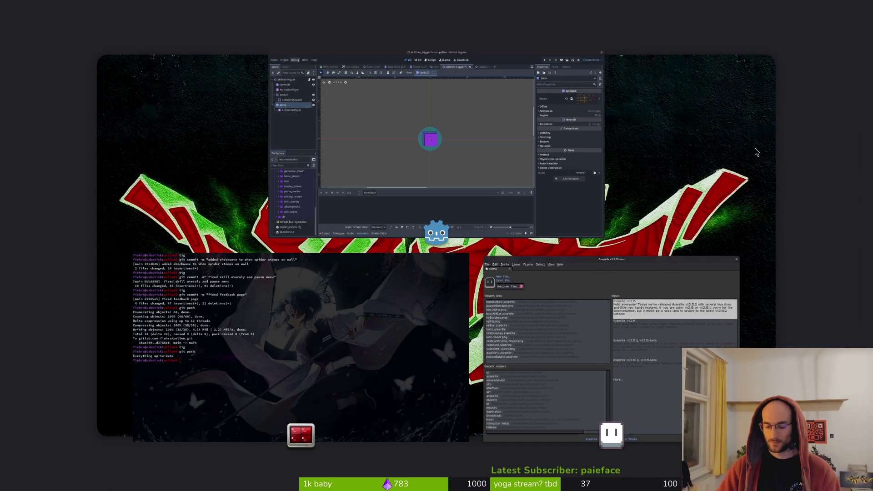
{"action": "key", "text": "super"}
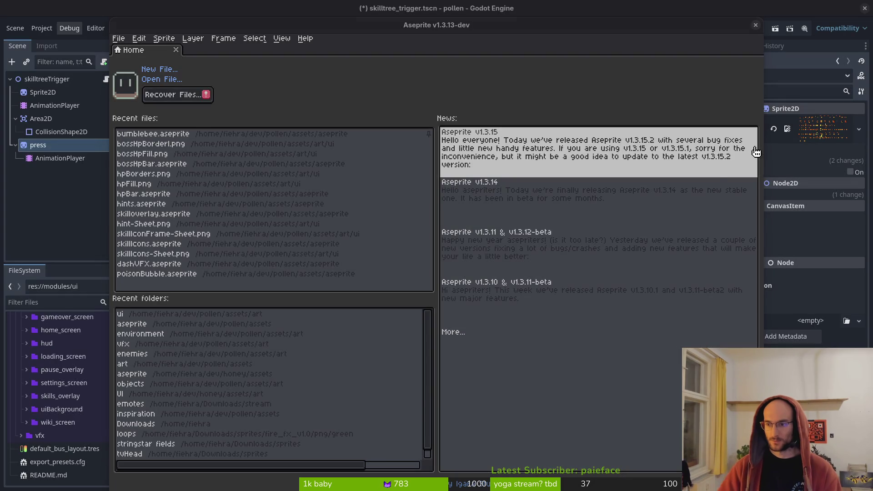
Step: Browse to dev/pollen/assets/art/ui in Aseprite's Open File dialog
{"action": "key", "text": "ctrl+o"}
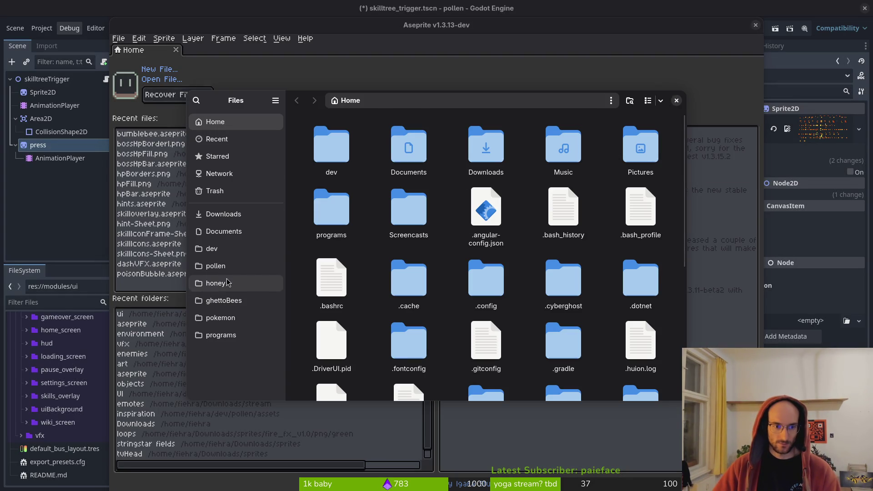
{"action": "left_click", "coordinate": [212, 248]}
{"action": "left_click", "coordinate": [218, 266]}
{"action": "double_click", "coordinate": [496, 230]}
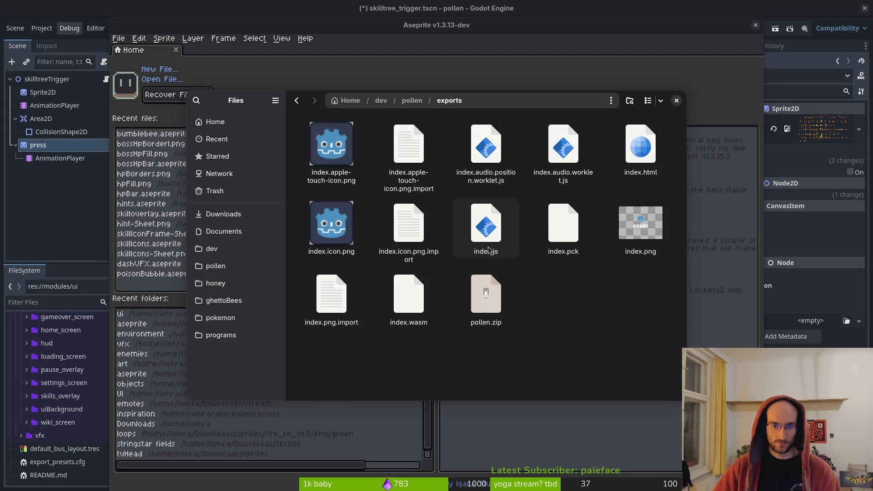
{"action": "key", "text": "alt+Left"}
{"action": "left_click", "coordinate": [405, 143]}
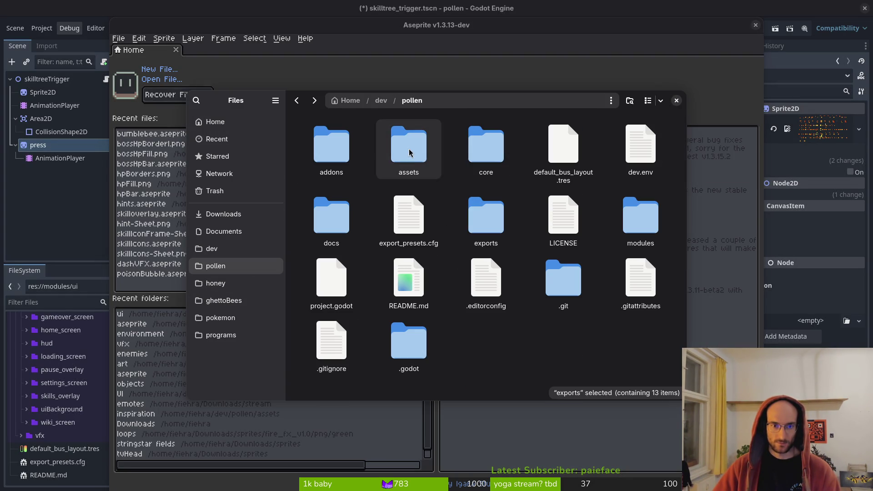
{"action": "double_click", "coordinate": [406, 142]}
{"action": "double_click", "coordinate": [333, 146]}
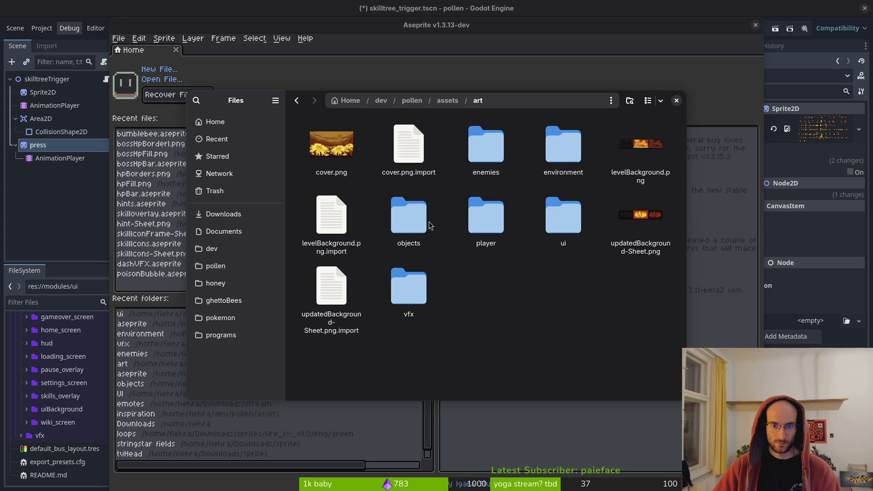
{"action": "double_click", "coordinate": [564, 216]}
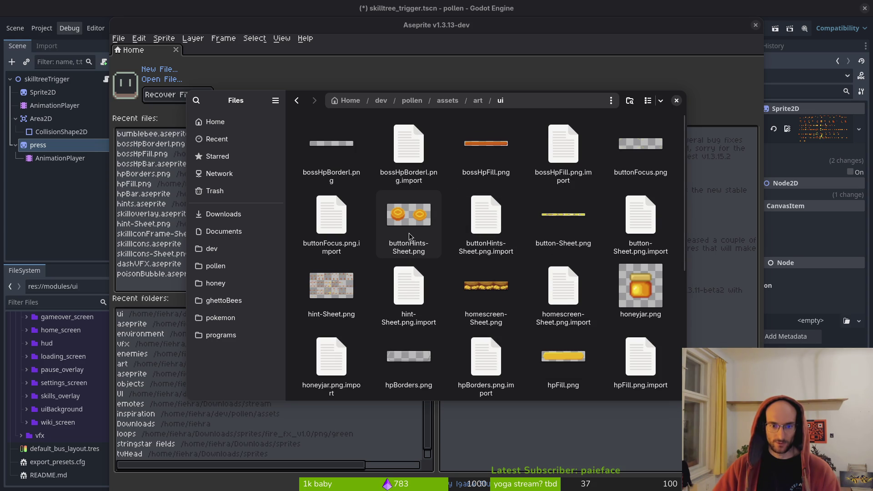
Step: Delete buttonHints-Sheet.png and its .import file, then close the dialog and Aseprite
{"action": "scroll", "coordinate": [644, 310], "scroll_direction": "down", "scroll_amount": 5}
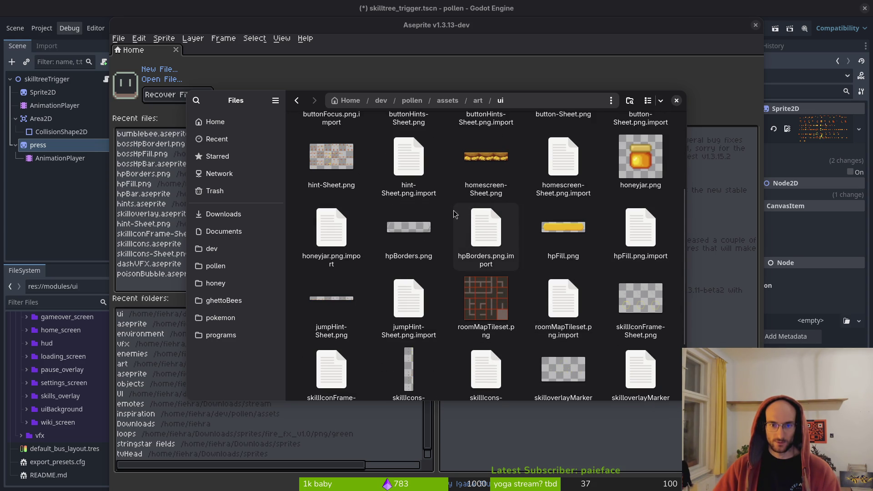
{"action": "left_click", "coordinate": [327, 160]}
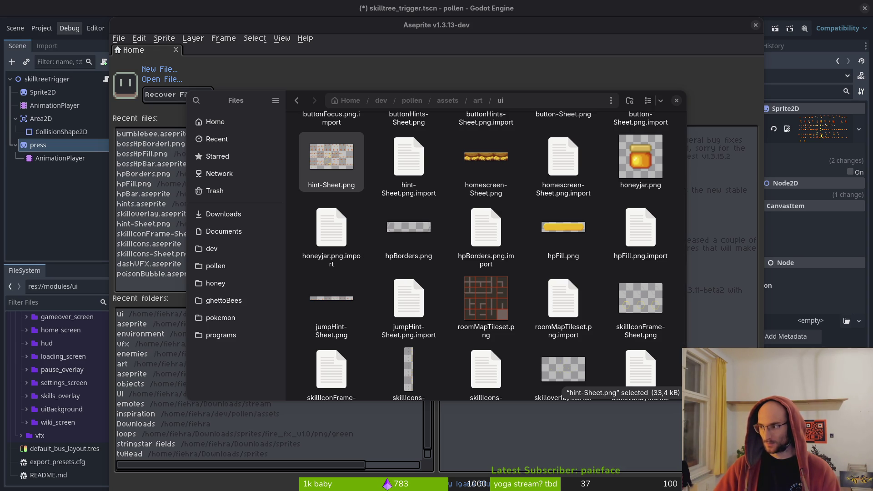
{"action": "scroll", "coordinate": [592, 167], "scroll_direction": "up", "scroll_amount": 5}
{"action": "left_click", "coordinate": [406, 233]}
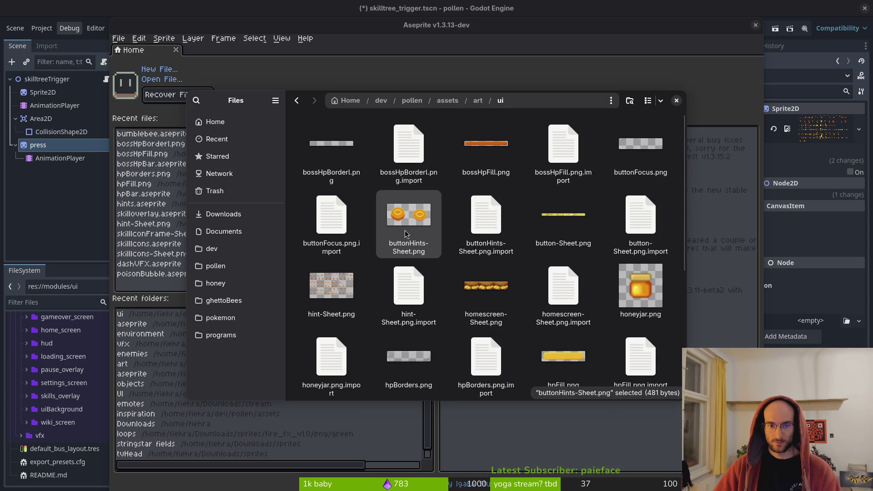
{"action": "left_click", "coordinate": [486, 221], "text": "ctrl"}
{"action": "key", "text": "Delete"}
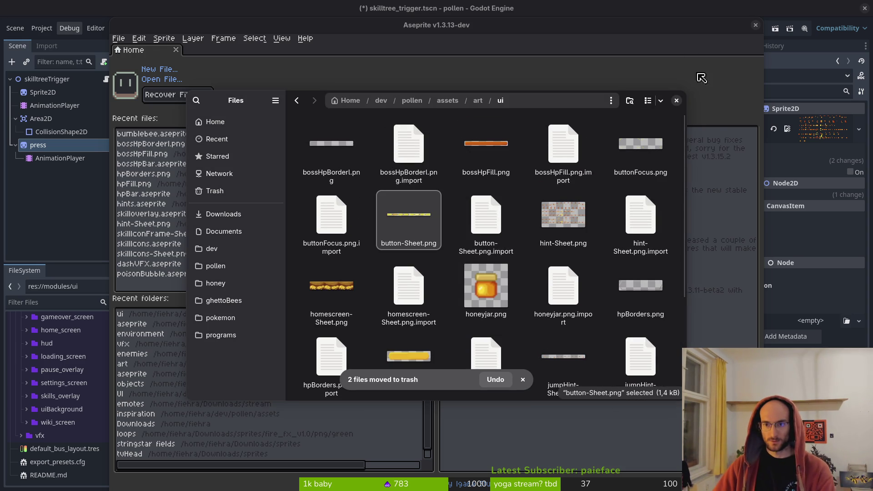
{"action": "left_click", "coordinate": [676, 101]}
{"action": "left_click", "coordinate": [755, 25]}
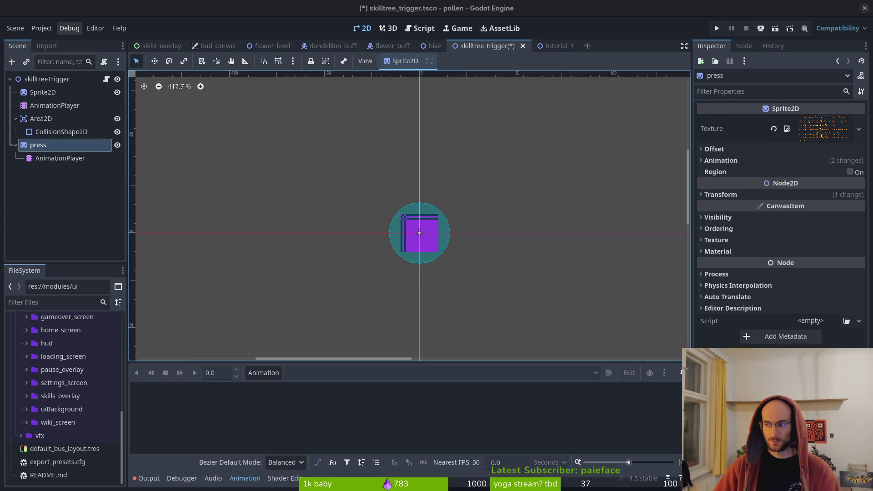
Step: Save the skilltree_trigger scene and launch vim in the project terminal
{"action": "left_click", "coordinate": [440, 195]}
{"action": "key", "text": "ctrl+s"}
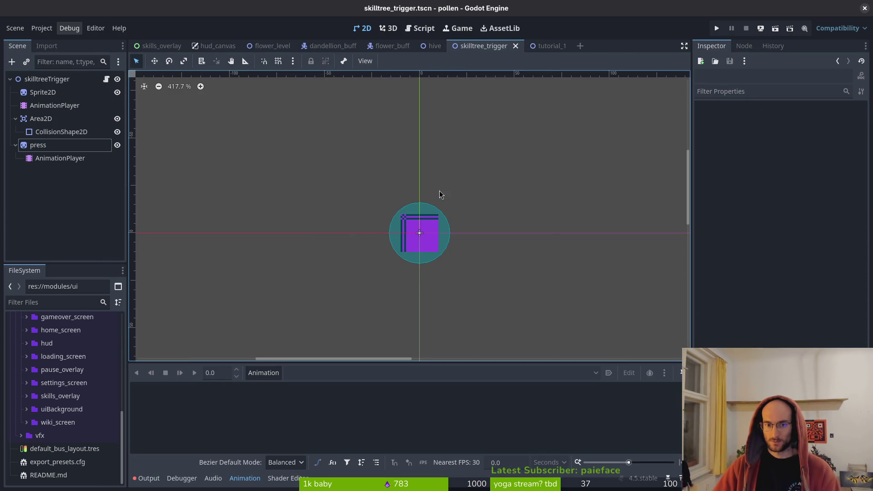
{"action": "key", "text": "alt+Tab"}
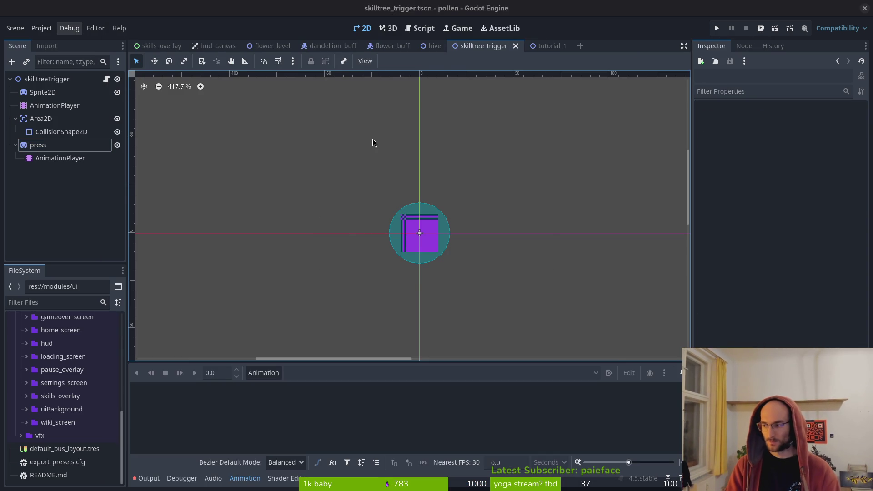
{"action": "type", "text": "vimi"}
{"action": "key", "text": "Return"}
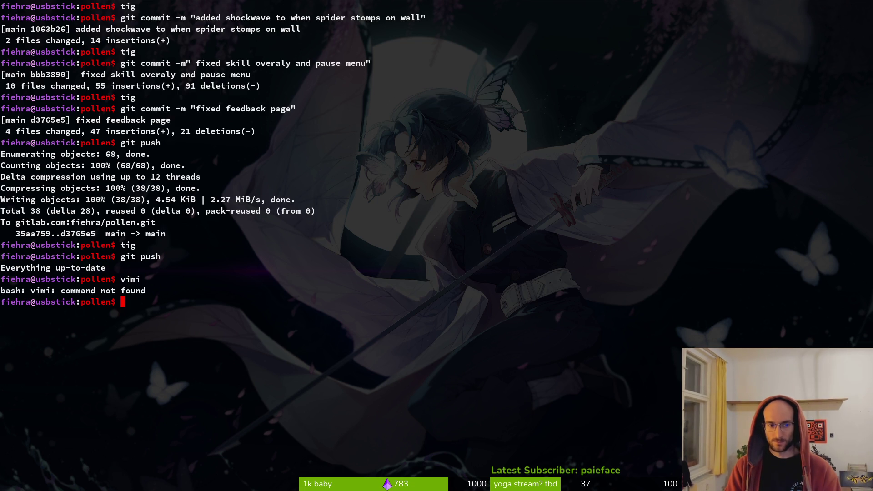
{"action": "type", "text": "vim"}
{"action": "key", "text": "Return"}
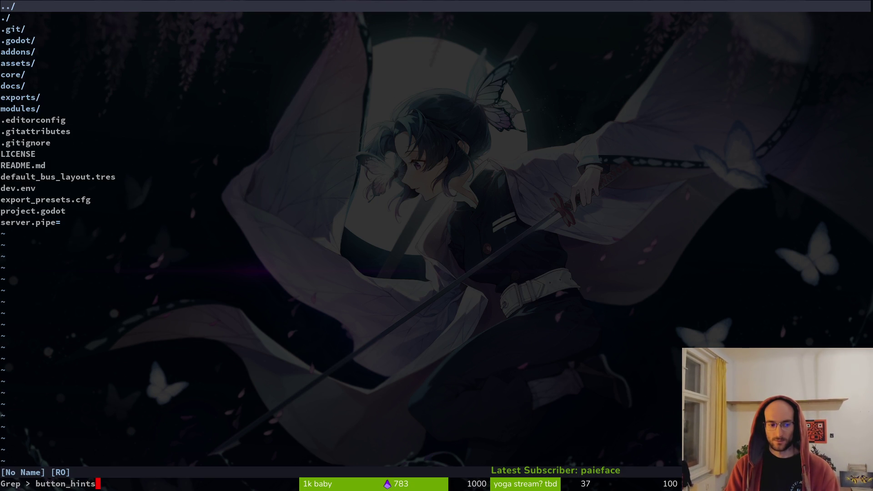
Step: Confirm a button_hints search finds nothing, quit vim, save the scene, and launch Aseprite
{"action": "key", "text": "Return"}
{"action": "key", "text": "Escape"}
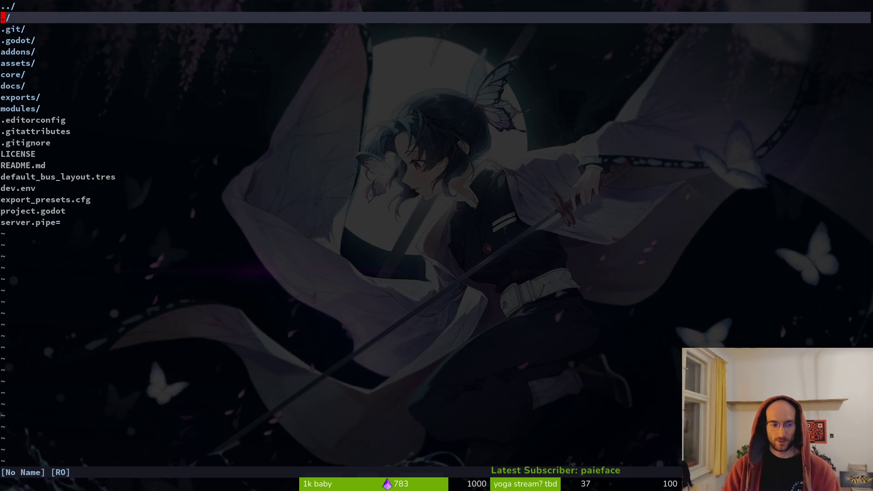
{"action": "key", "text": "q"}
{"action": "key", "text": "colon"}
{"action": "key", "text": "Return"}
{"action": "key", "text": "alt+Tab"}
{"action": "key", "text": "ctrl+s"}
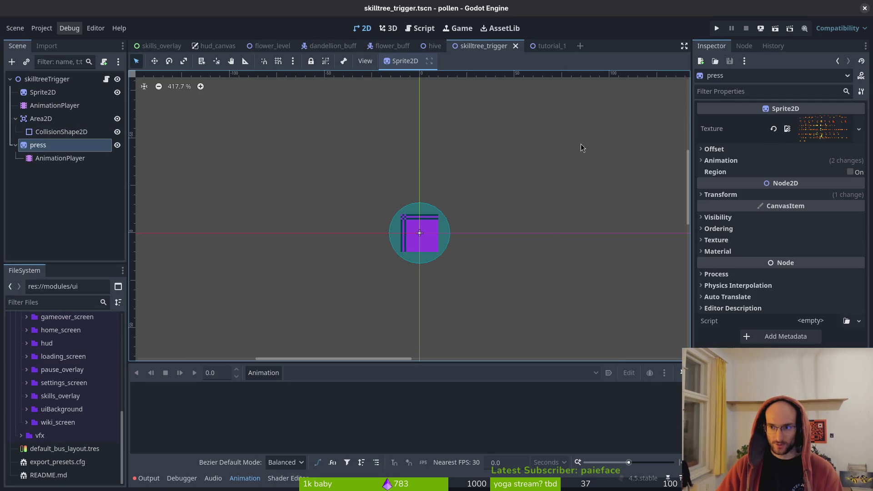
{"action": "key", "text": "super+a"}
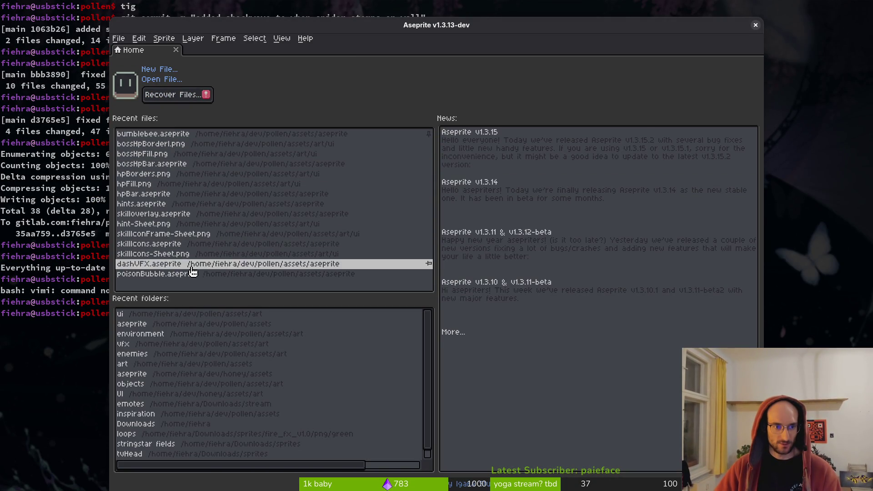
Step: Open hints.aseprite and rename the back tag to 0
{"action": "left_click", "coordinate": [153, 204]}
{"action": "double_click", "coordinate": [359, 27]}
{"action": "scroll", "coordinate": [424, 435], "scroll_direction": "right", "scroll_amount": 3}
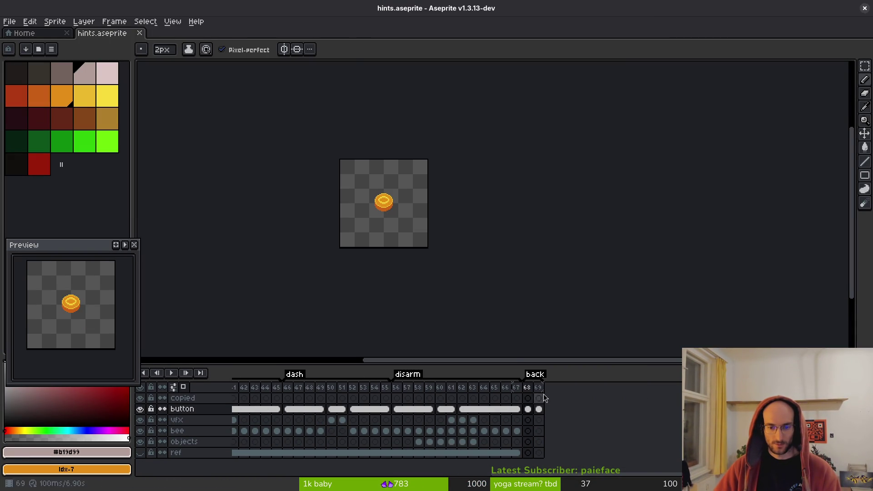
{"action": "double_click", "coordinate": [534, 376]}
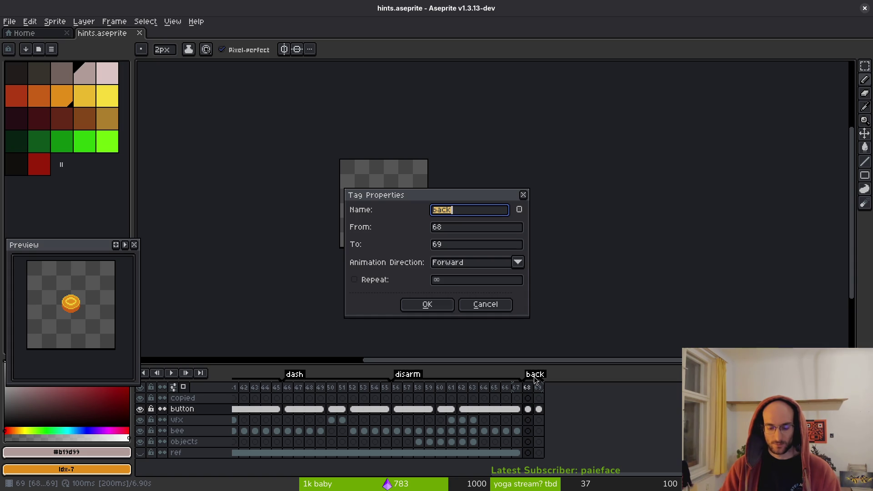
{"action": "type", "text": "0"}
{"action": "key", "text": "Return"}
Step: Add two empty frames (70–71) after frame 69 and review earlier hint frames
{"action": "left_click", "coordinate": [528, 388]}
{"action": "left_click", "coordinate": [539, 388]}
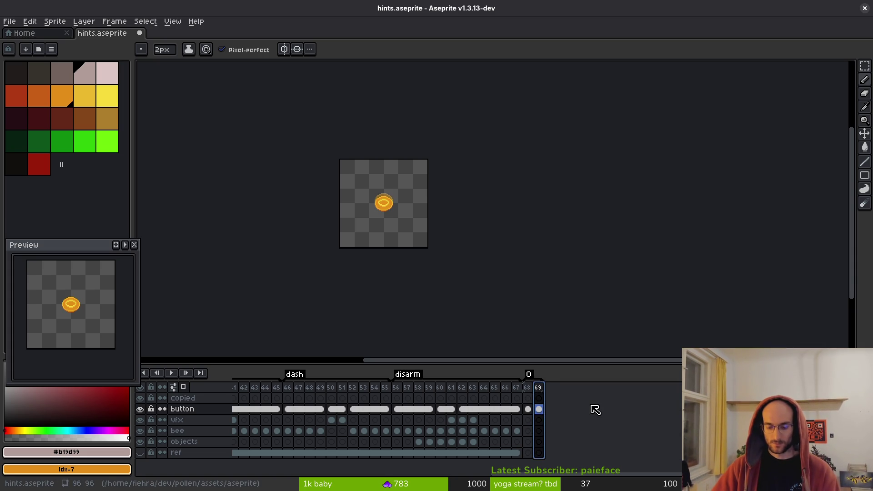
{"action": "key", "text": "alt+b"}
{"action": "key", "text": "alt+b"}
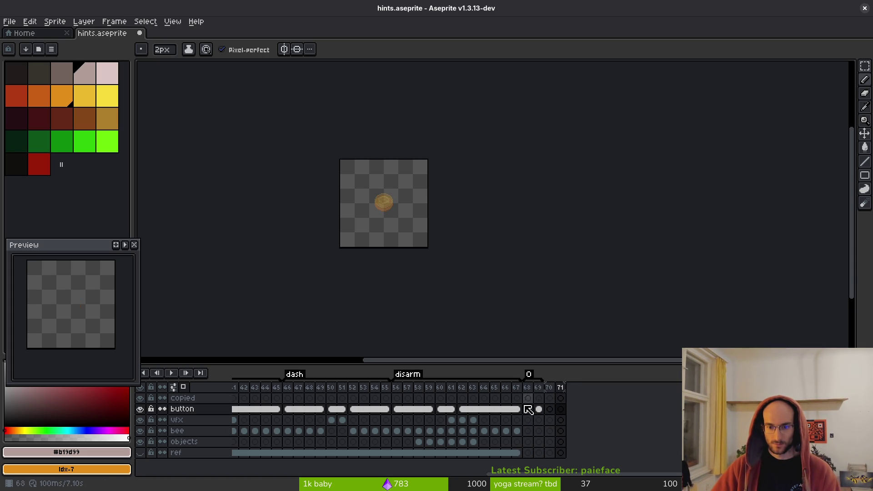
{"action": "left_click", "coordinate": [334, 410]}
{"action": "left_click", "coordinate": [288, 410]}
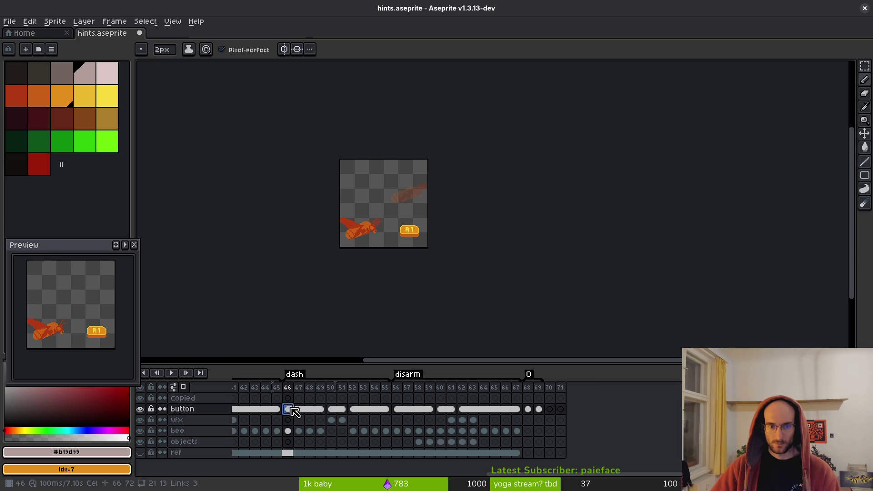
{"action": "scroll", "coordinate": [318, 410], "scroll_direction": "left", "scroll_amount": 5}
{"action": "left_click", "coordinate": [371, 410]}
{"action": "left_click", "coordinate": [326, 409]}
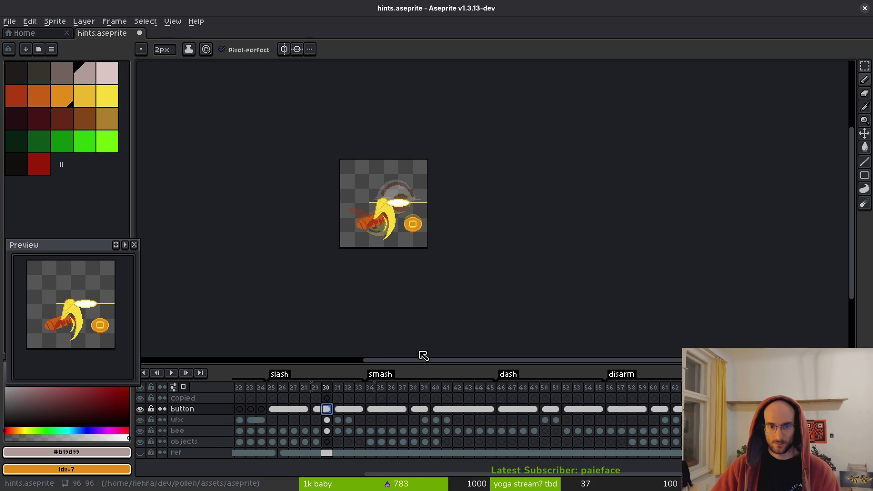
{"action": "left_click", "coordinate": [294, 409]}
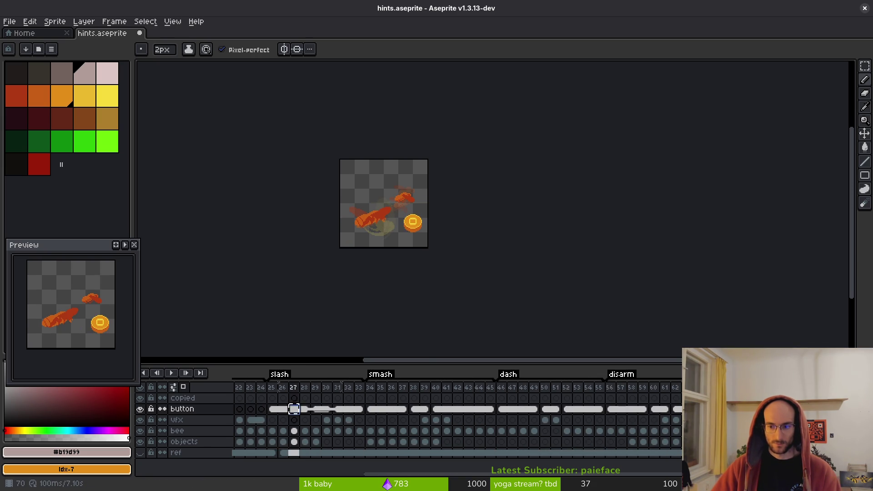
{"action": "left_click", "coordinate": [349, 410]}
{"action": "left_click", "coordinate": [317, 409]}
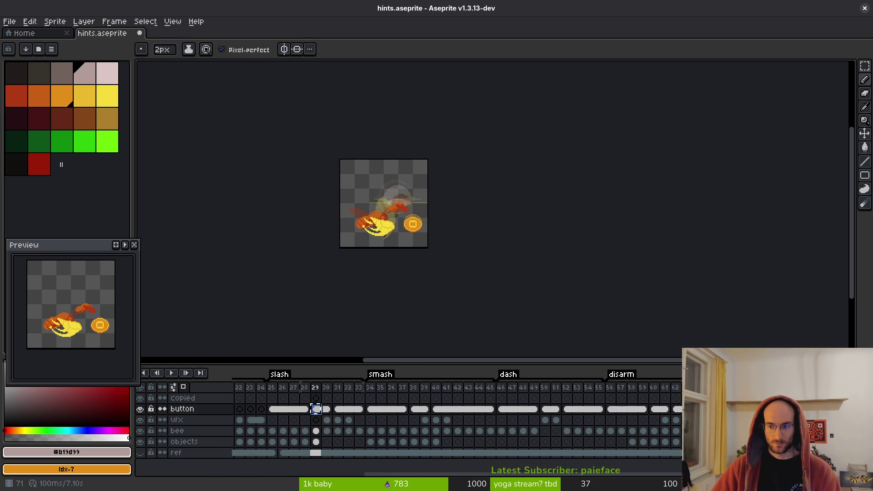
Step: On frame 70, move the coin to the centre onto the ghost and save
{"action": "key", "text": "Home"}
{"action": "scroll", "coordinate": [550, 306], "scroll_direction": "right", "scroll_amount": 3}
{"action": "key", "text": "period"}
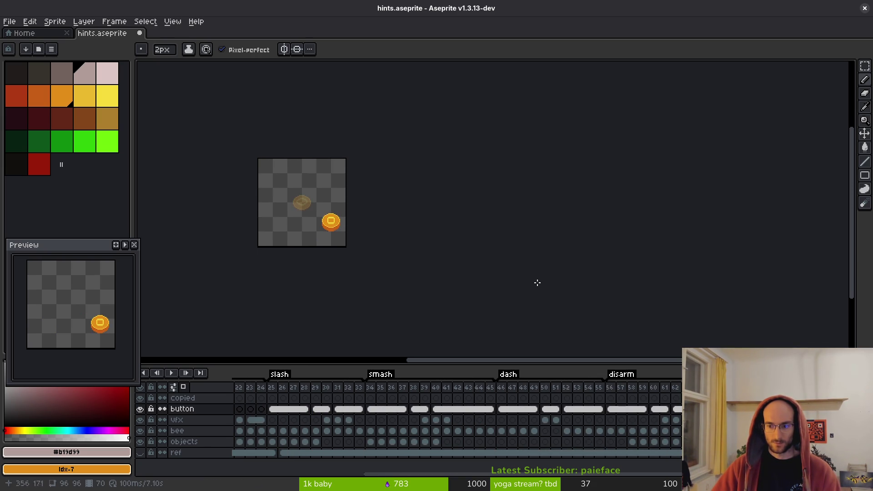
{"action": "scroll", "coordinate": [586, 291], "scroll_direction": "left", "scroll_amount": 5}
{"action": "scroll", "coordinate": [541, 244], "scroll_direction": "up", "scroll_amount": 6}
{"action": "left_click_drag", "start_coordinate": [532, 277], "coordinate": [567, 325]}
{"action": "key", "text": "q"}
{"action": "left_click_drag", "start_coordinate": [560, 180], "coordinate": [592, 195]}
{"action": "mouse_move", "coordinate": [552, 268]}
{"action": "left_mouse_down"}
{"action": "mouse_move", "coordinate": [439, 166]}
{"action": "mouse_move", "coordinate": [402, 166]}
{"action": "mouse_move", "coordinate": [411, 166]}
{"action": "left_mouse_up"}
{"action": "key", "text": "Escape"}
{"action": "left_click_drag", "start_coordinate": [574, 196], "coordinate": [545, 161]}
{"action": "mouse_move", "coordinate": [538, 255]}
{"action": "left_mouse_down"}
{"action": "mouse_move", "coordinate": [416, 143]}
{"action": "mouse_move", "coordinate": [404, 148]}
{"action": "left_mouse_up"}
{"action": "key", "text": "Return"}
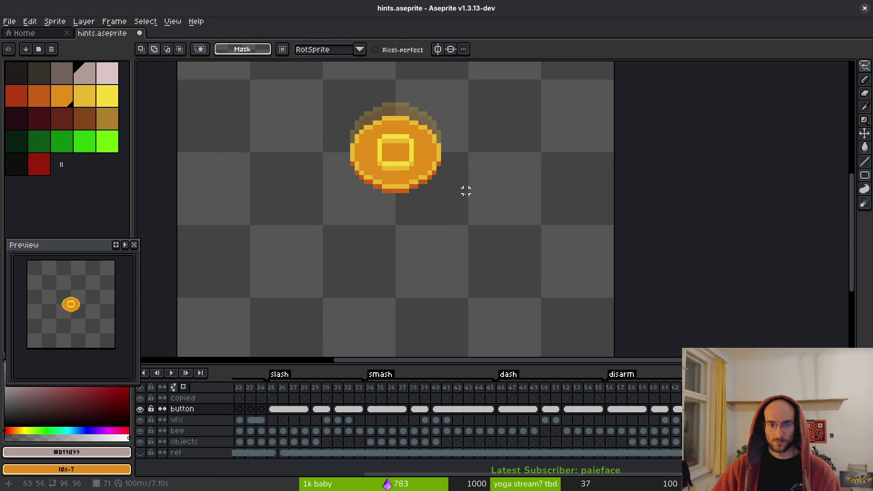
{"action": "key", "text": "ctrl+s"}
Step: Tag frames 70–71 as 'square' and start the sprite sheet export
{"action": "scroll", "coordinate": [432, 204], "scroll_direction": "down", "scroll_amount": 7}
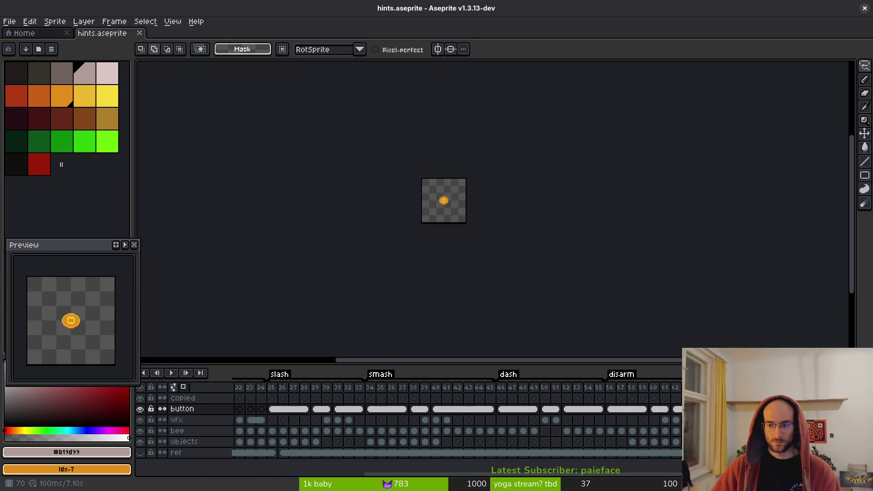
{"action": "key", "text": "ctrl+z"}
{"action": "key", "text": "F2"}
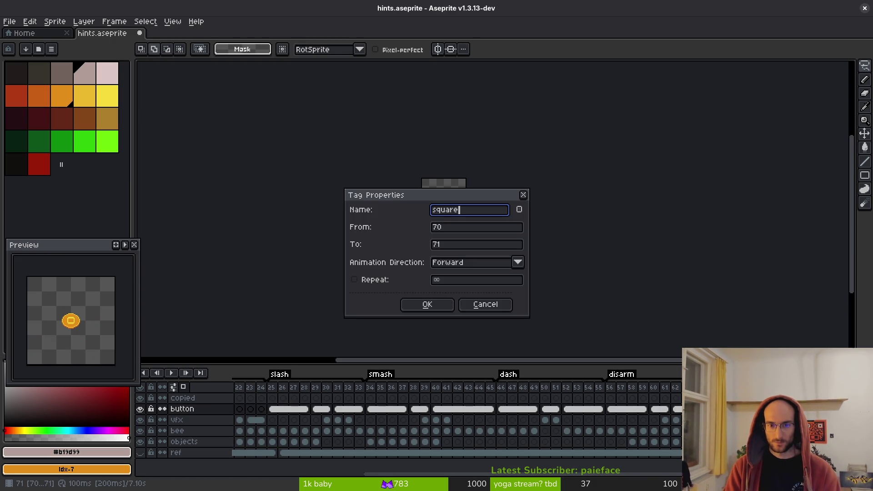
{"action": "key", "text": "Return"}
{"action": "key", "text": "ctrl+e"}
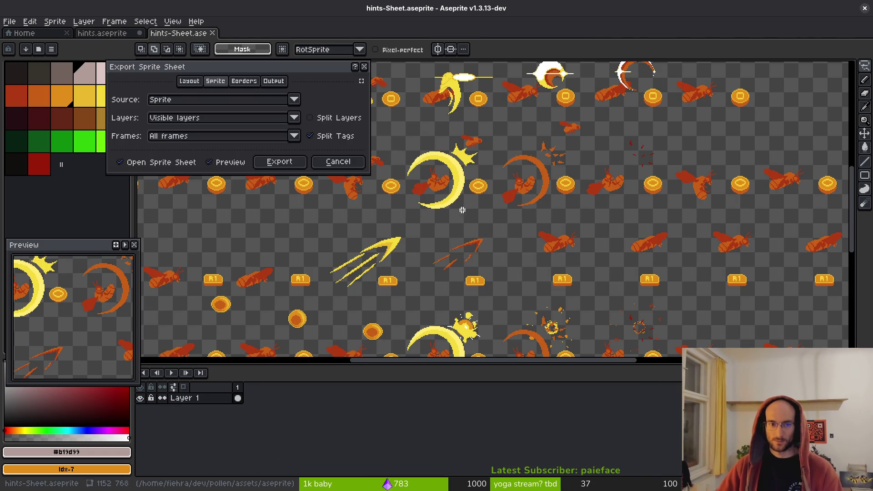
Step: Start the sprite sheet export, cancel it, and reopen the export sprite sheet settings
{"action": "left_click", "coordinate": [281, 162]}
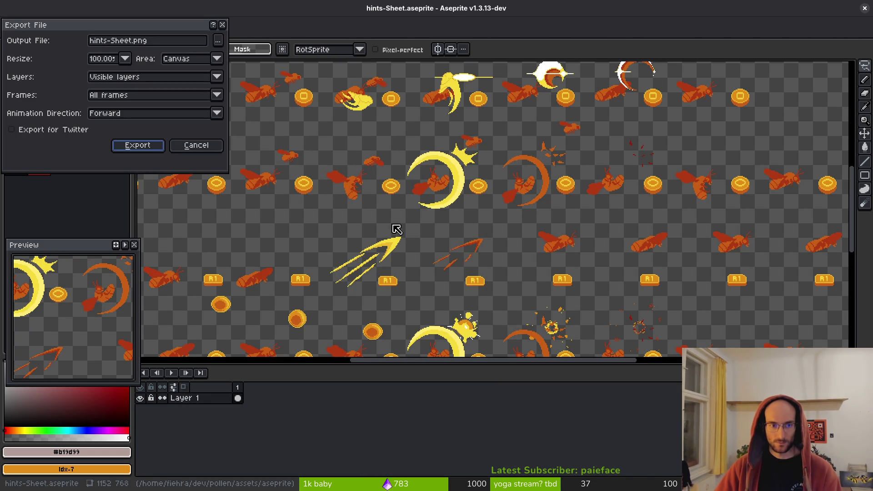
{"action": "left_click", "coordinate": [197, 146]}
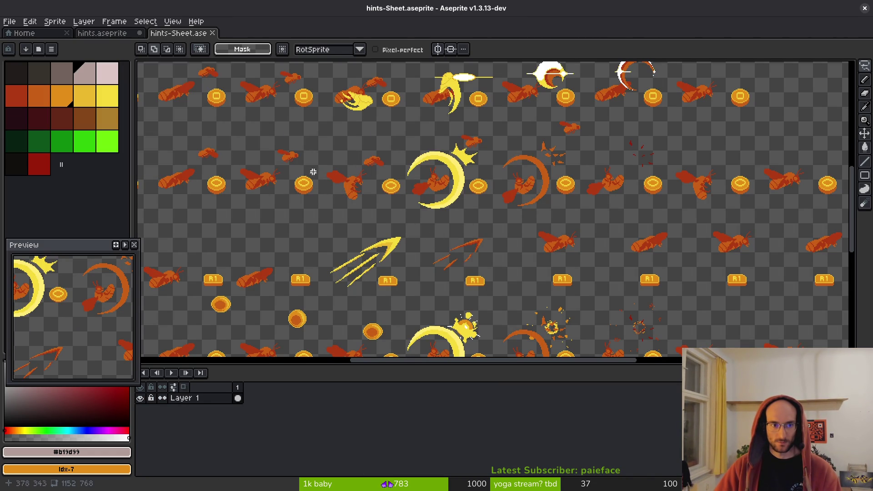
{"action": "scroll", "coordinate": [413, 235], "scroll_direction": "down", "scroll_amount": 4}
{"action": "scroll", "coordinate": [412, 235], "scroll_direction": "up", "scroll_amount": 2}
{"action": "key", "text": "ctrl+alt+shift+s"}
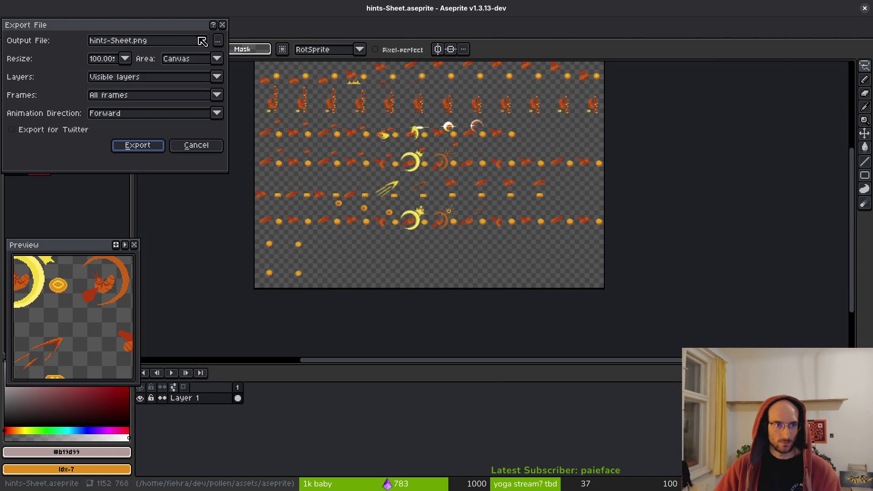
Step: Export the sprite sheet over assets/art/ui/hint-Sheet.png, confirming the overwrite
{"action": "left_click", "coordinate": [218, 41]}
{"action": "left_click", "coordinate": [43, 49]}
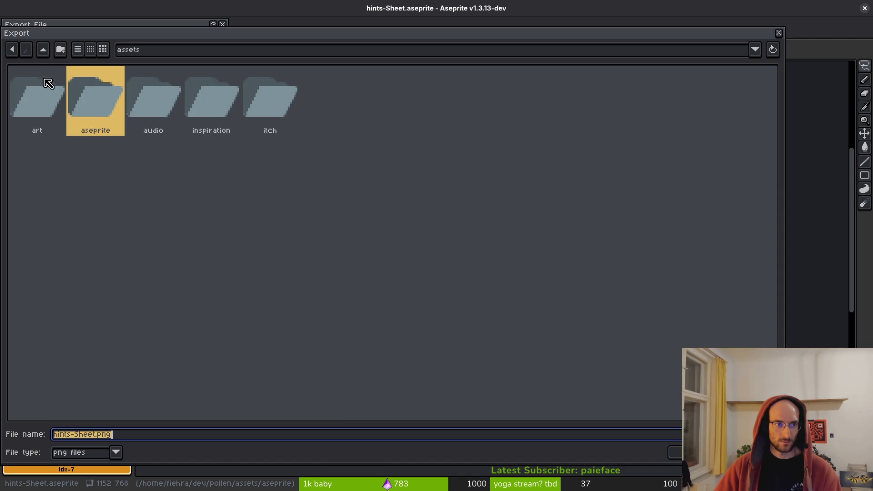
{"action": "double_click", "coordinate": [41, 88]}
{"action": "double_click", "coordinate": [595, 92]}
{"action": "left_click", "coordinate": [528, 118]}
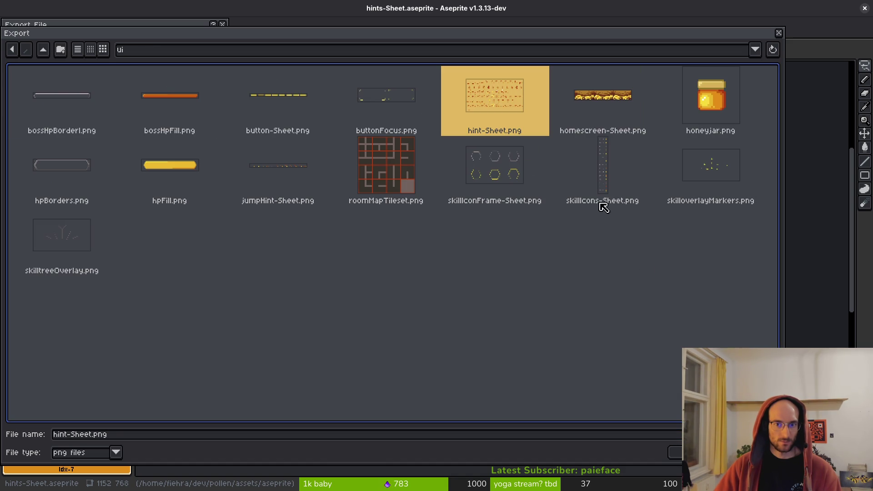
{"action": "key", "text": "Return"}
{"action": "left_click", "coordinate": [384, 284]}
{"action": "key", "text": "Return"}
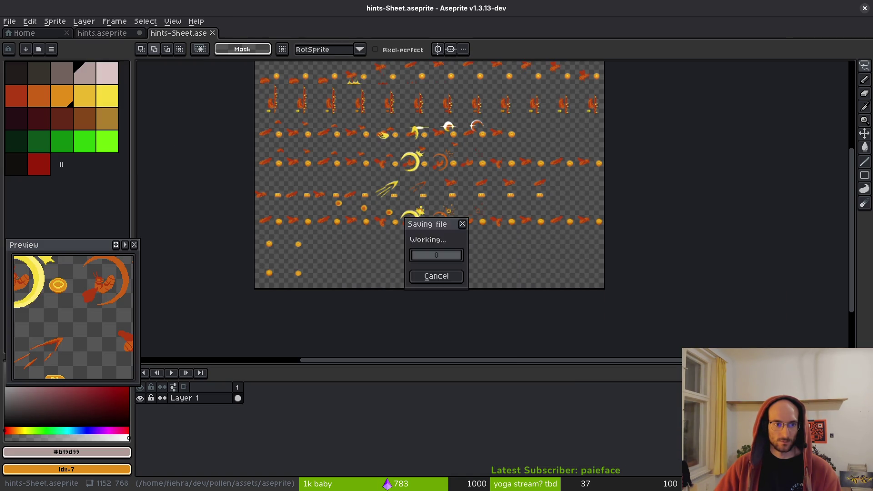
Step: Dismiss the Open dialog in Aseprite and return to Godot Engine
{"action": "key", "text": "ctrl+o"}
{"action": "key", "text": "Escape"}
{"action": "key", "text": "alt+Tab"}
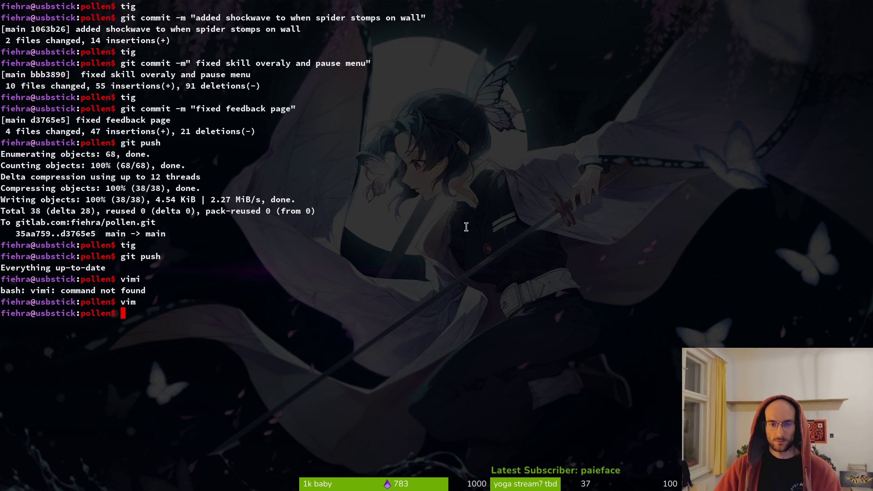
{"action": "key", "text": "alt+Tab"}
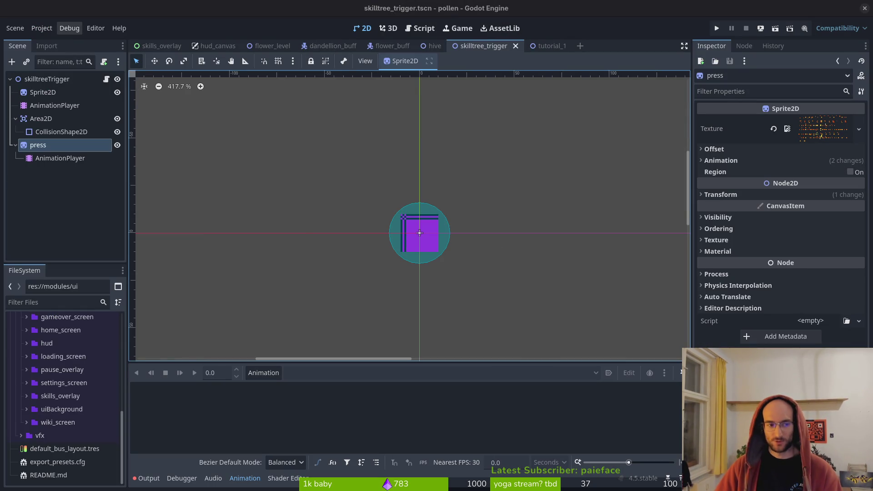
Step: Go to the tutorial_1 scene and select its jump hint node
{"action": "left_click", "coordinate": [15, 145]}
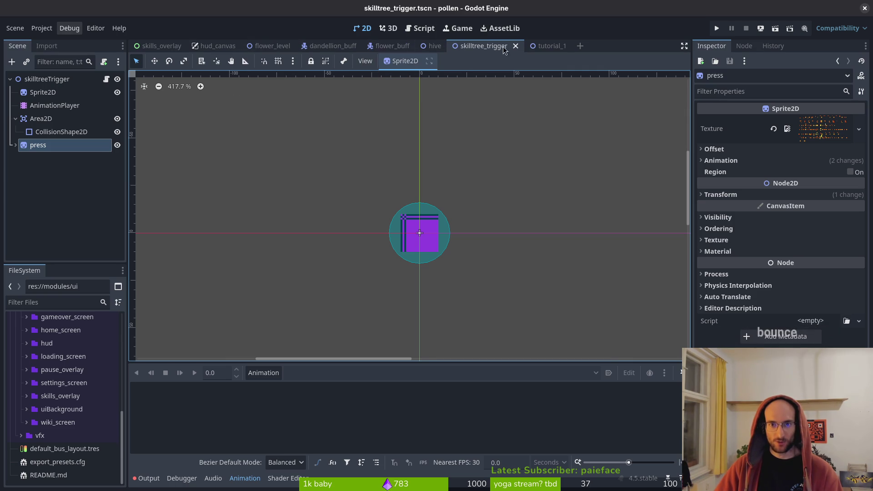
{"action": "left_click", "coordinate": [551, 46]}
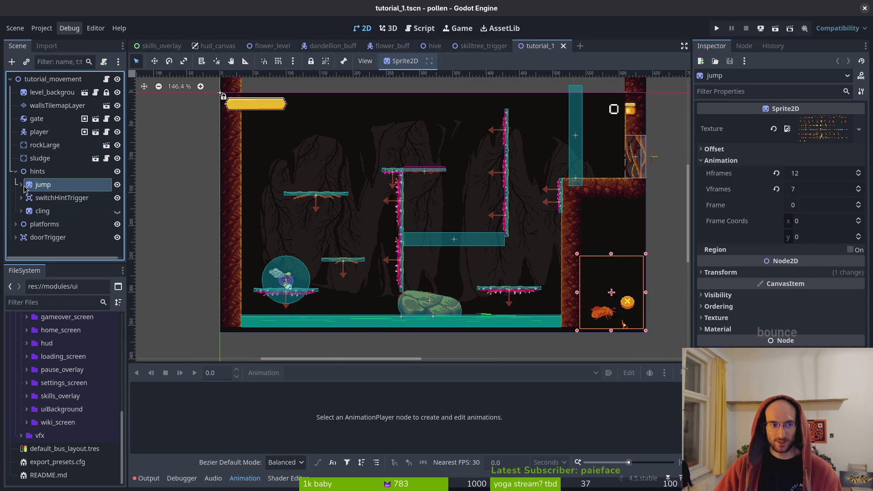
{"action": "left_click", "coordinate": [22, 186]}
{"action": "left_click", "coordinate": [23, 186]}
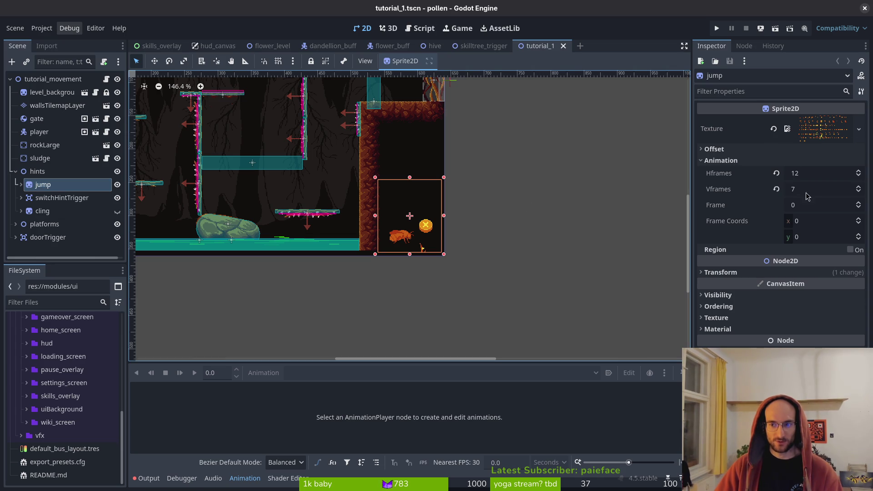
Step: Set the jump sprite's Vframes to 8 and save tutorial_1.tscn
{"action": "left_click", "coordinate": [818, 190]}
{"action": "type", "text": "8"}
{"action": "key", "text": "Return"}
{"action": "key", "text": "ctrl+s"}
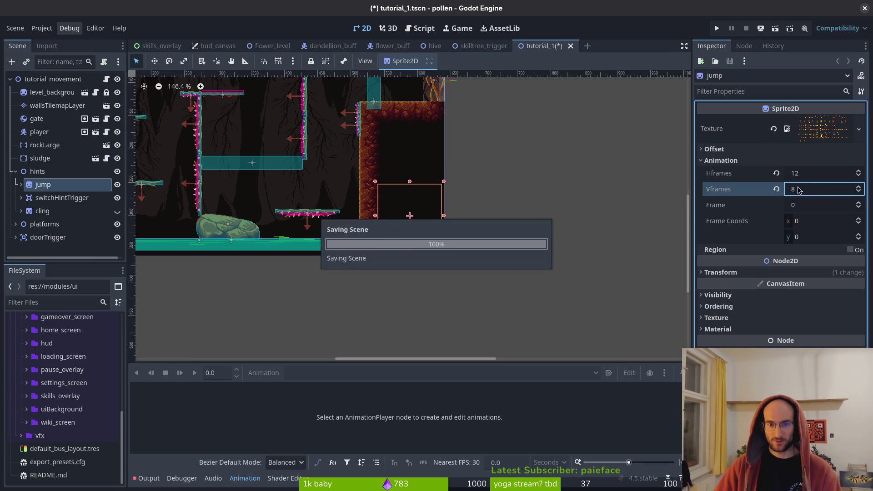
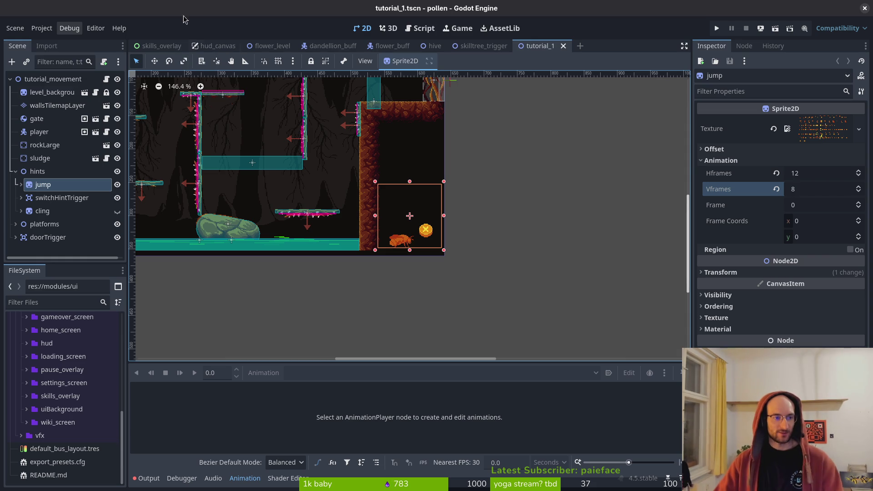
Step: Inspect the jump hint's AnimationPlayer and sprite settings in the Scene tree
{"action": "left_click", "coordinate": [21, 185]}
{"action": "key", "text": "Down"}
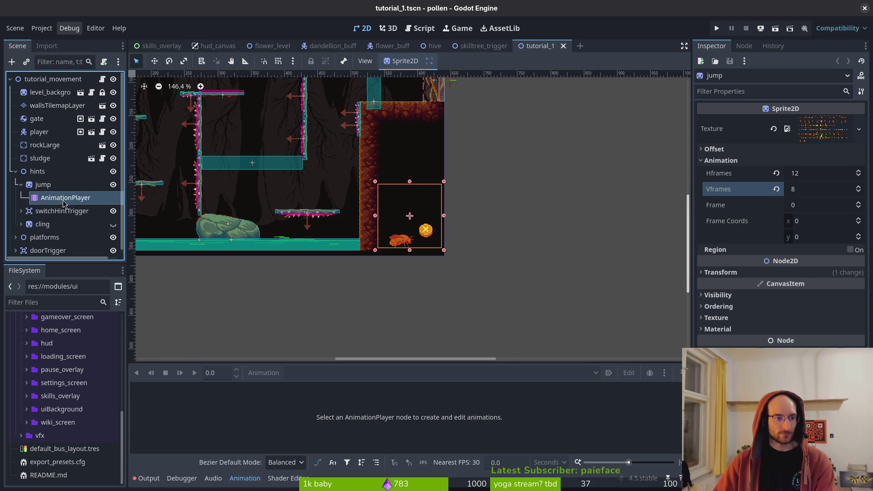
{"action": "left_click", "coordinate": [22, 186]}
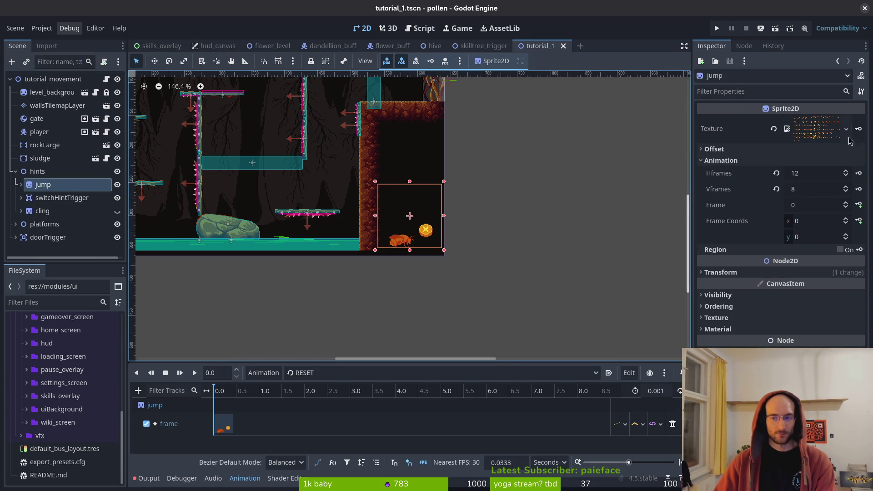
Step: Set the cling sprite's Vframes to 8, save, and start a new empty scene
{"action": "key", "text": "Down"}
{"action": "key", "text": "Down"}
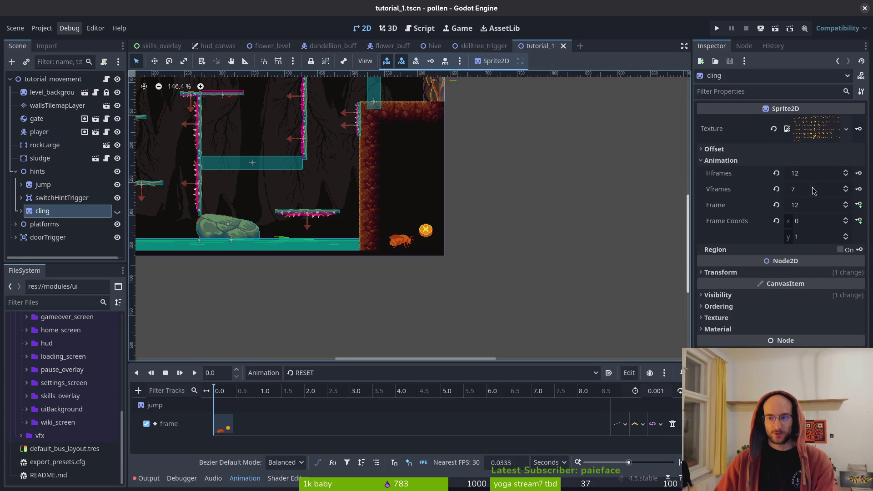
{"action": "left_click", "coordinate": [814, 191]}
{"action": "type", "text": "8"}
{"action": "key", "text": "Return"}
{"action": "key", "text": "ctrl+s"}
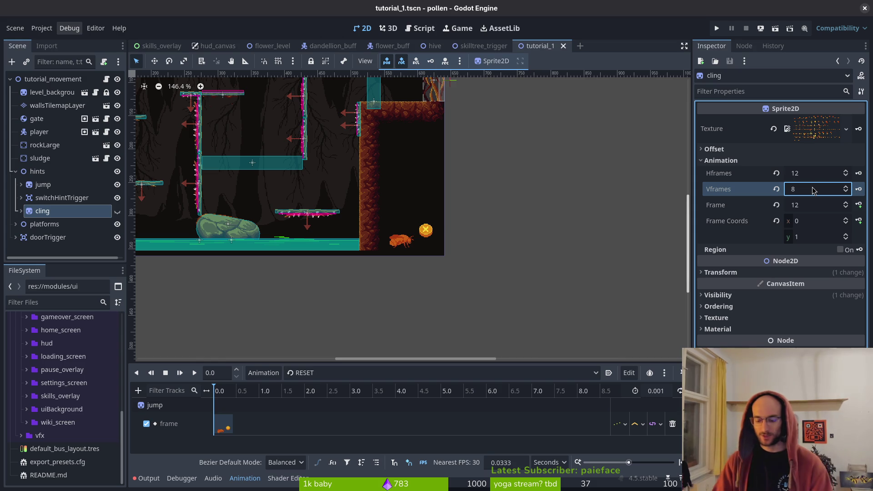
{"action": "left_click", "coordinate": [15, 27]}
{"action": "left_click", "coordinate": [27, 41]}
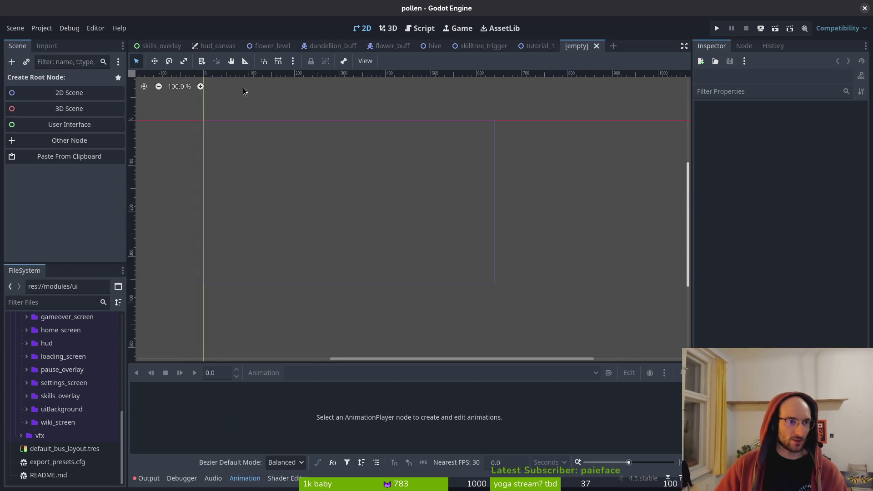
Step: Create a Node2D root, change its type to Sprite2D, and rename it hint
{"action": "left_click", "coordinate": [47, 99]}
{"action": "right_click", "coordinate": [40, 76]}
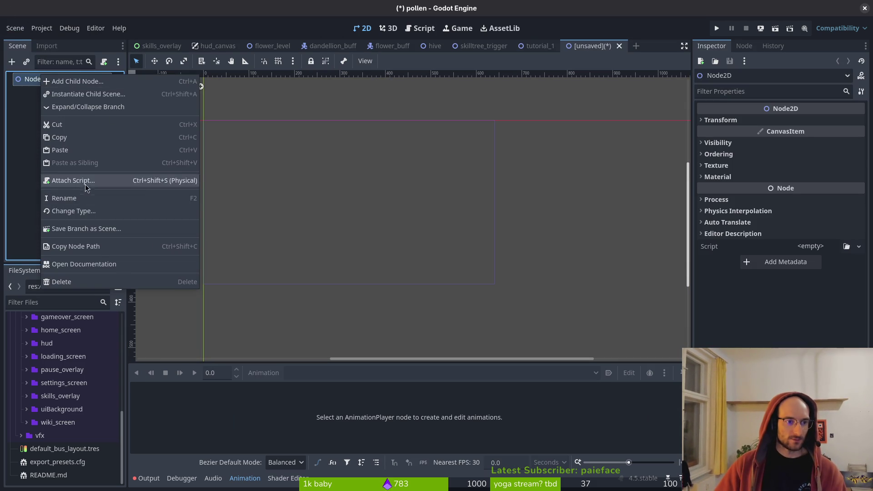
{"action": "left_click", "coordinate": [71, 214]}
{"action": "type", "text": "sprite"}
{"action": "key", "text": "Return"}
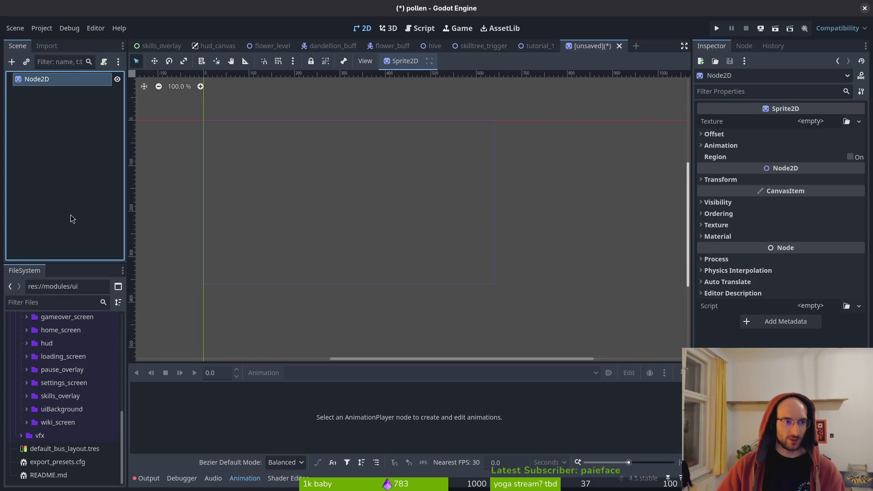
{"action": "double_click", "coordinate": [47, 82]}
{"action": "type", "text": "hint"}
{"action": "key", "text": "Return"}
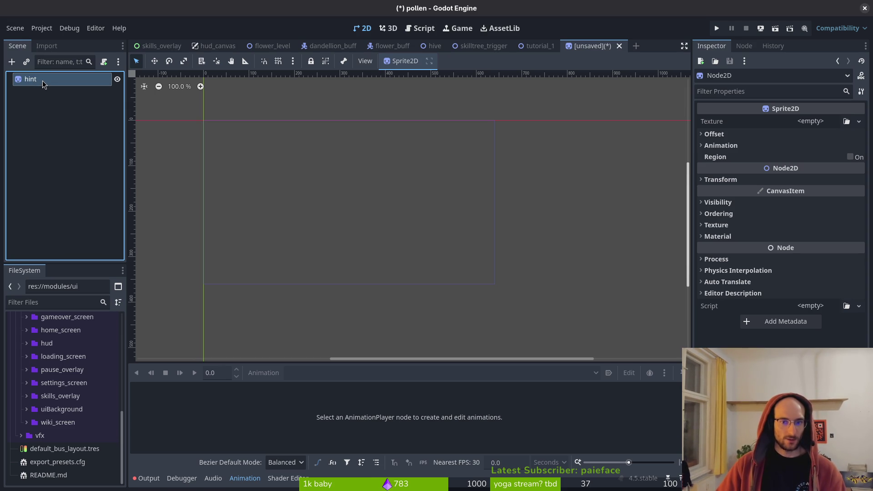
Step: Load hint-Sheet.png as the sprite texture with Hframes 12 and Vframes 8
{"action": "left_click", "coordinate": [813, 125]}
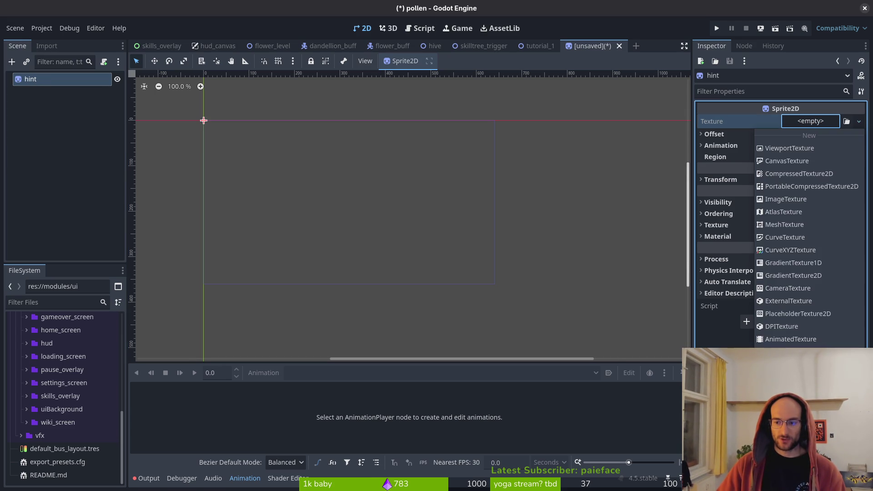
{"action": "left_click", "coordinate": [771, 264]}
{"action": "type", "text": "hint"}
{"action": "key", "text": "Return"}
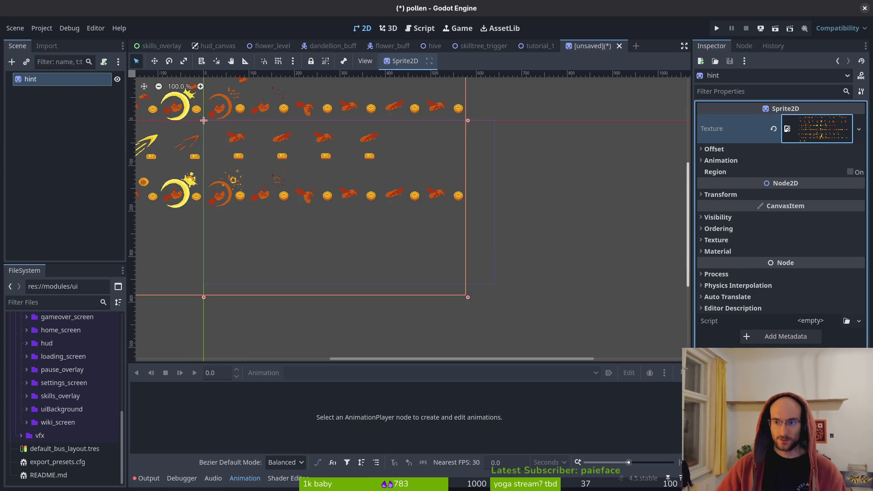
{"action": "left_click", "coordinate": [809, 160]}
{"action": "left_click", "coordinate": [827, 175]}
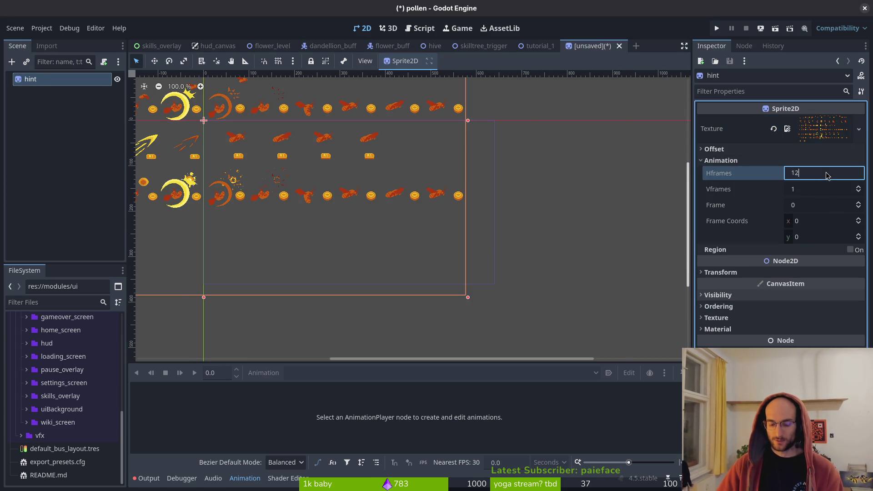
{"action": "type", "text": "2"}
{"action": "key", "text": "Return"}
{"action": "left_click", "coordinate": [814, 191]}
{"action": "type", "text": "8"}
{"action": "key", "text": "Return"}
Step: Begin saving the scene and navigate into the res://modules/ui folder
{"action": "key", "text": "ctrl+s"}
{"action": "key", "text": "Escape"}
{"action": "key", "text": "ctrl+s"}
{"action": "double_click", "coordinate": [529, 144]}
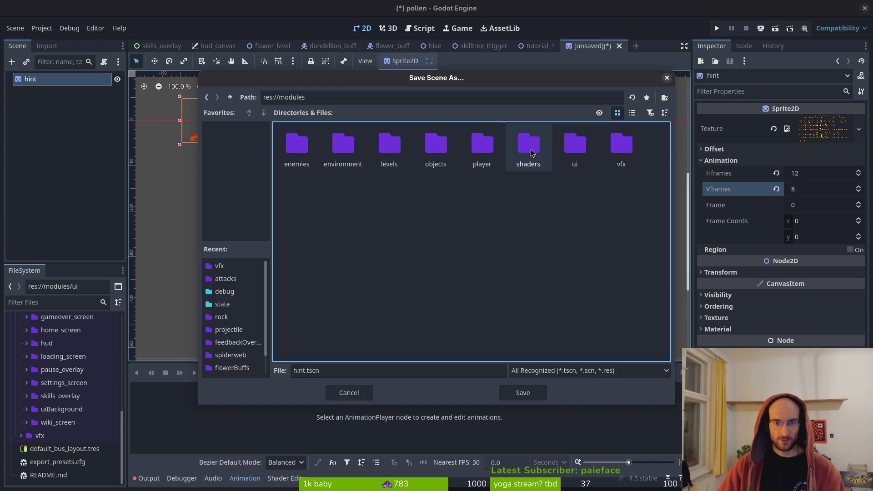
{"action": "double_click", "coordinate": [575, 145]}
Step: Create a new hints folder, save the scene there as hint.tscn, and close it
{"action": "right_click", "coordinate": [495, 211]}
{"action": "left_click", "coordinate": [537, 221]}
{"action": "type", "text": "hints"}
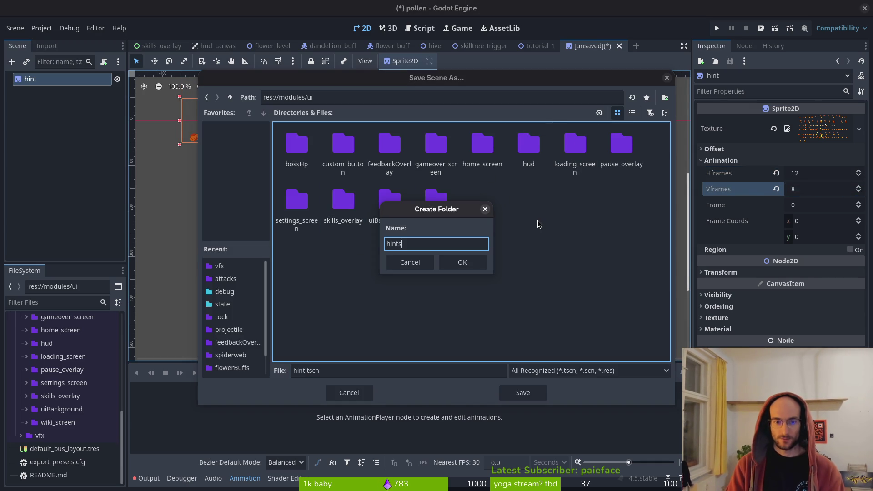
{"action": "key", "text": "BackSpace"}
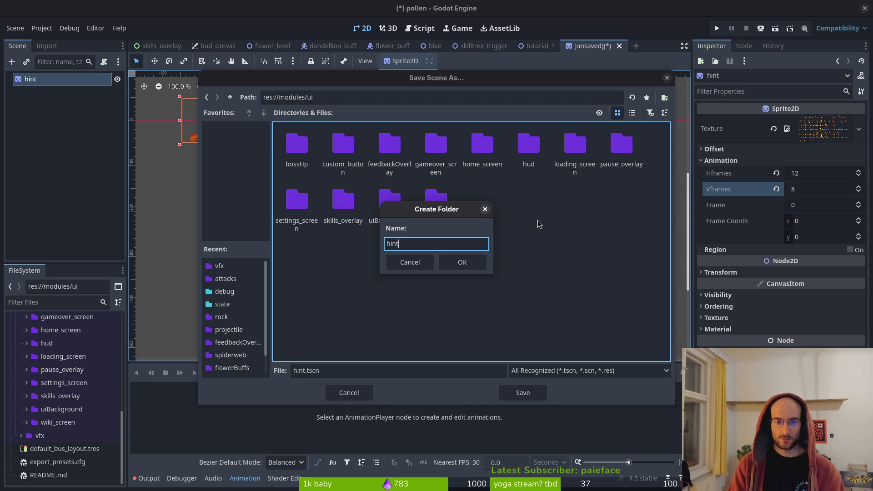
{"action": "type", "text": "s"}
{"action": "key", "text": "Return"}
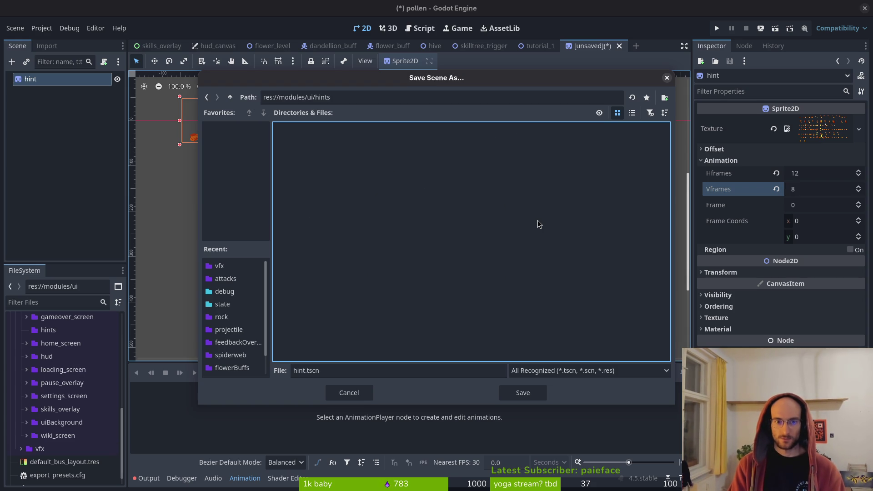
{"action": "left_click", "coordinate": [522, 394]}
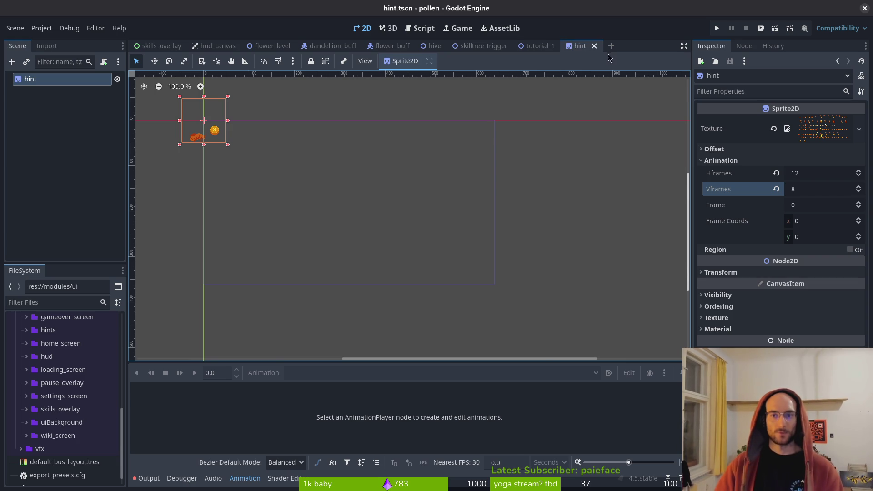
{"action": "left_click", "coordinate": [594, 46]}
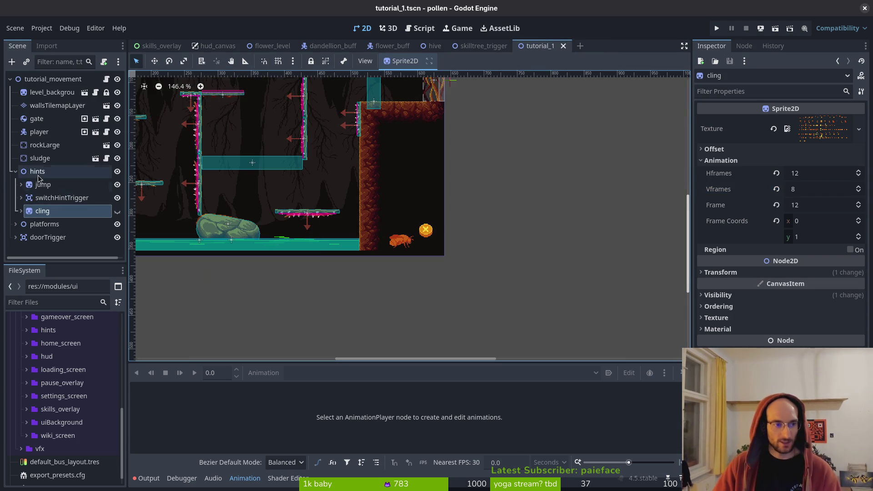
Step: Back in tutorial_1, drop a hint.tscn instance into the level
{"action": "left_click", "coordinate": [37, 171]}
{"action": "mouse_move", "coordinate": [268, 173]}
{"action": "left_mouse_down"}
{"action": "mouse_move", "coordinate": [401, 255]}
{"action": "mouse_move", "coordinate": [270, 206]}
{"action": "left_mouse_up"}
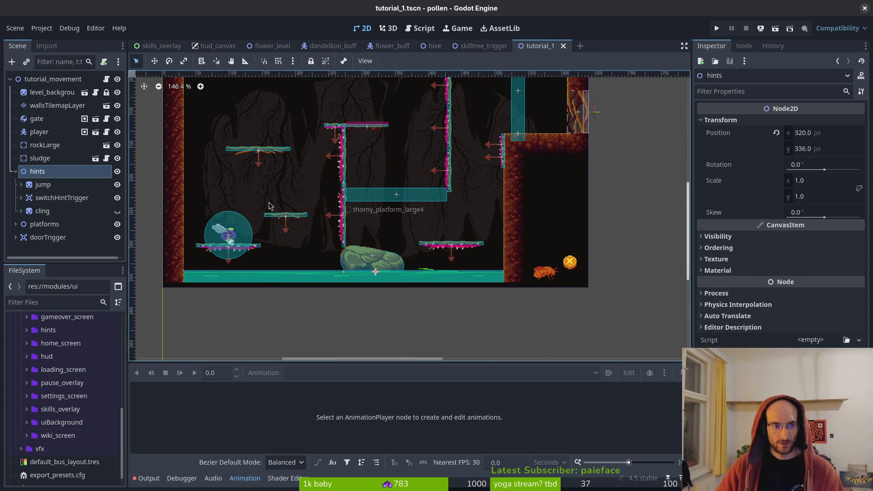
{"action": "left_click", "coordinate": [46, 184]}
{"action": "left_click", "coordinate": [38, 171]}
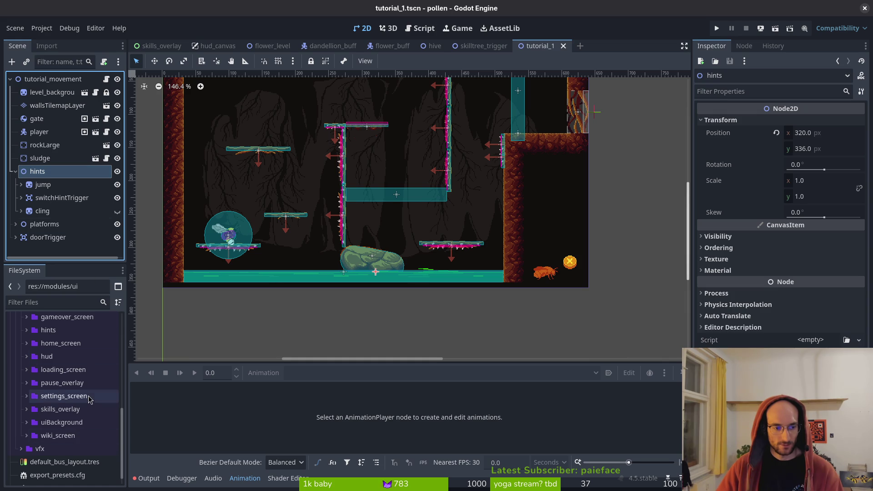
{"action": "scroll", "coordinate": [27, 400], "scroll_direction": "up", "scroll_amount": 4}
{"action": "left_click", "coordinate": [26, 382]}
{"action": "mouse_move", "coordinate": [59, 394]}
{"action": "left_mouse_down"}
{"action": "mouse_move", "coordinate": [211, 385]}
{"action": "mouse_move", "coordinate": [554, 215]}
{"action": "left_mouse_up"}
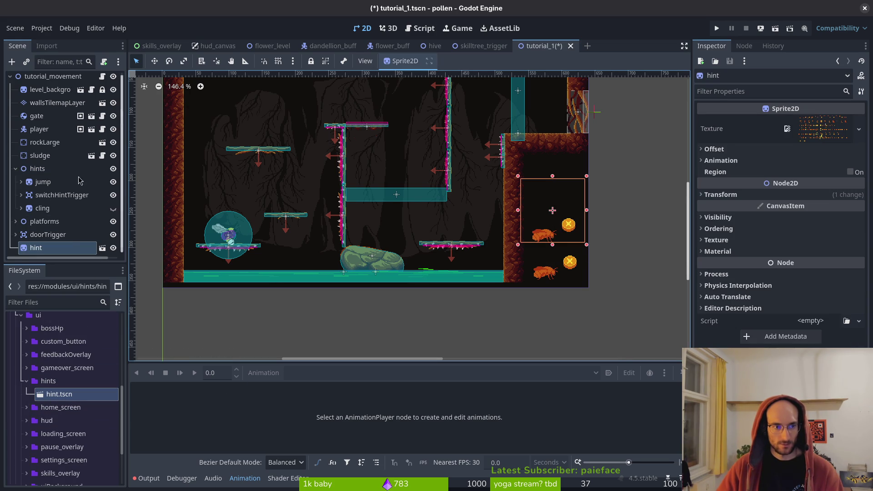
Step: Move jump's AnimationPlayer under the new hint instance and place the hint under the hints group
{"action": "left_click", "coordinate": [43, 182]}
{"action": "left_click", "coordinate": [21, 182]}
{"action": "left_click", "coordinate": [65, 194]}
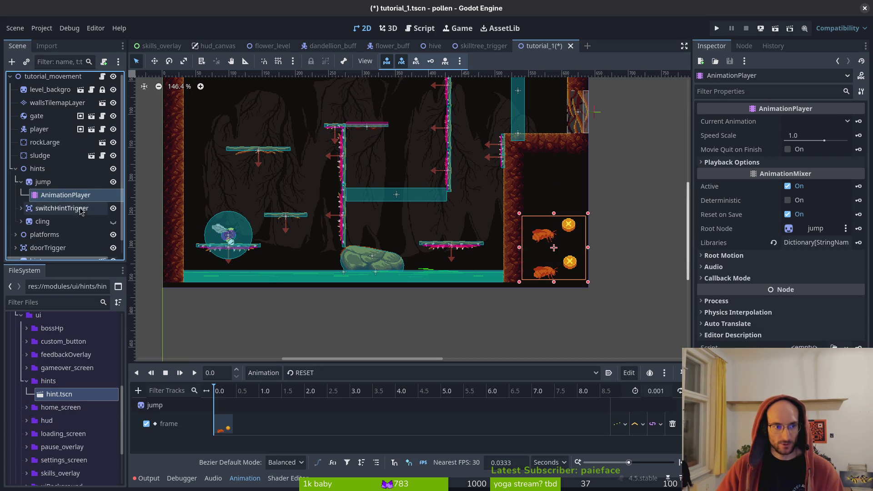
{"action": "left_click_drag", "start_coordinate": [56, 254], "coordinate": [38, 234]}
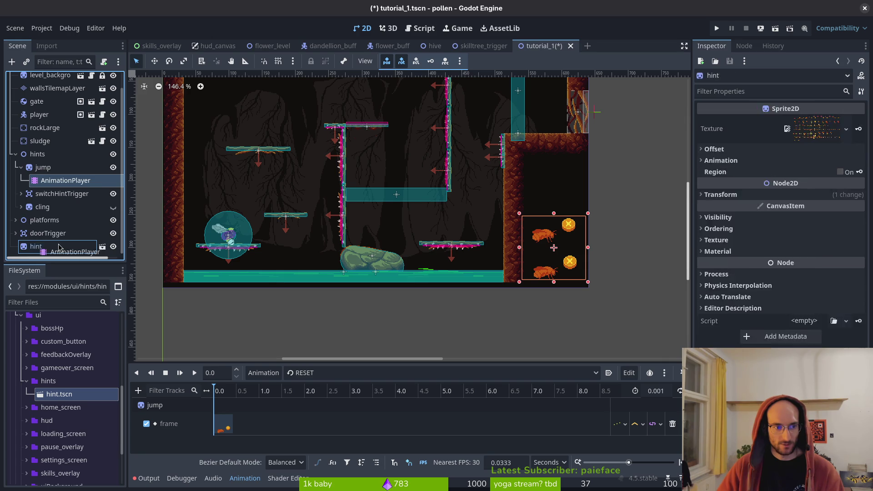
{"action": "left_click", "coordinate": [38, 235]}
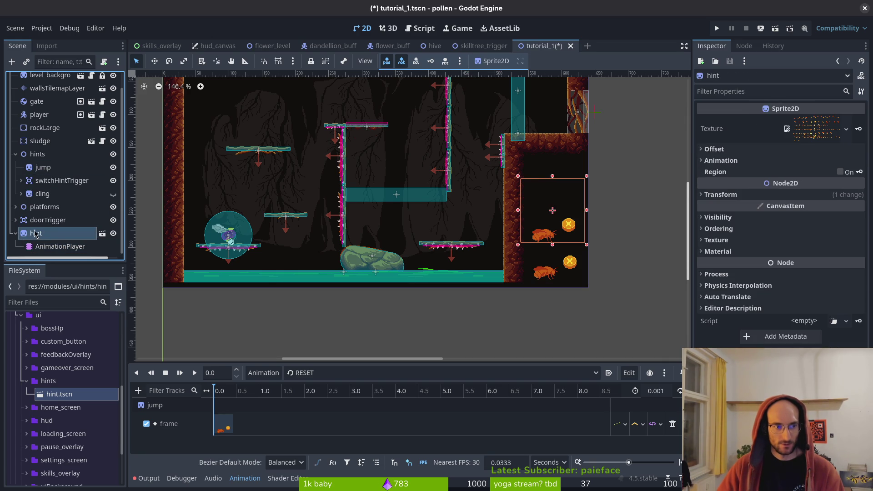
{"action": "left_click_drag", "start_coordinate": [87, 182], "coordinate": [82, 164]}
Step: Undo an early deletion of the old jump sprite and copy its position
{"action": "left_click", "coordinate": [73, 195]}
{"action": "key", "text": "Delete"}
{"action": "key", "text": "Return"}
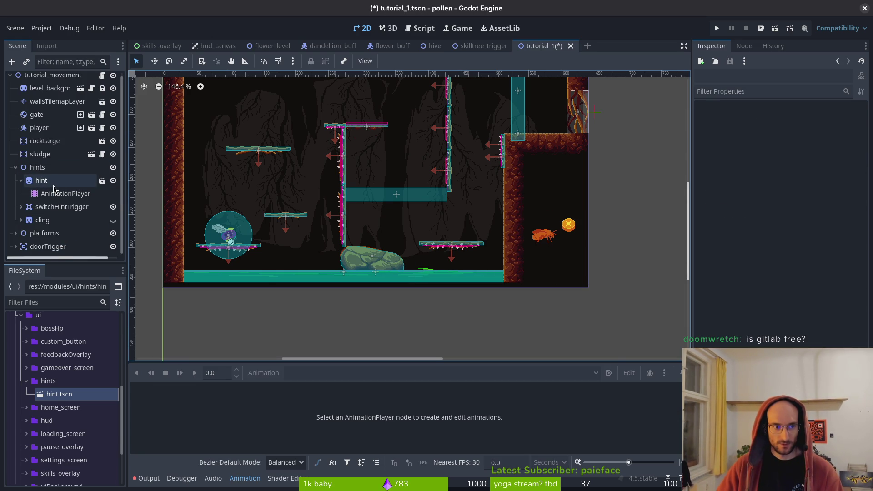
{"action": "key", "text": "ctrl+z"}
{"action": "left_click", "coordinate": [52, 183]}
{"action": "left_click", "coordinate": [65, 194]}
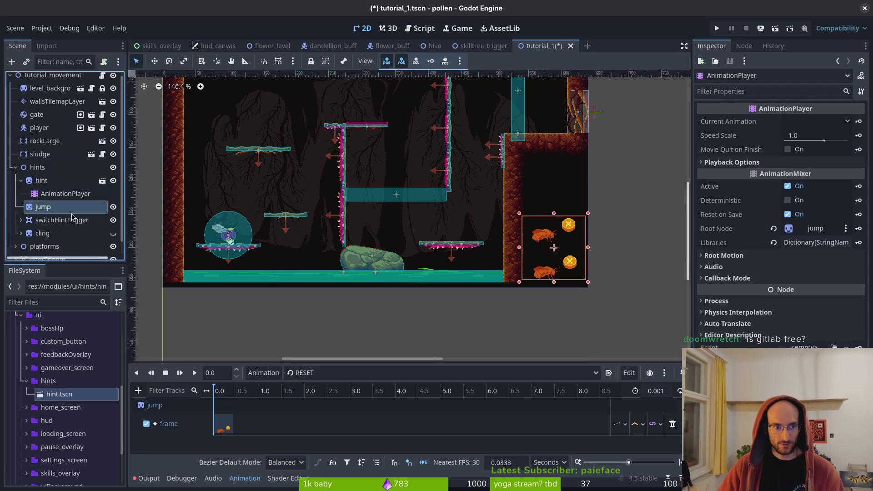
{"action": "left_click", "coordinate": [44, 207]}
{"action": "right_click", "coordinate": [758, 290]}
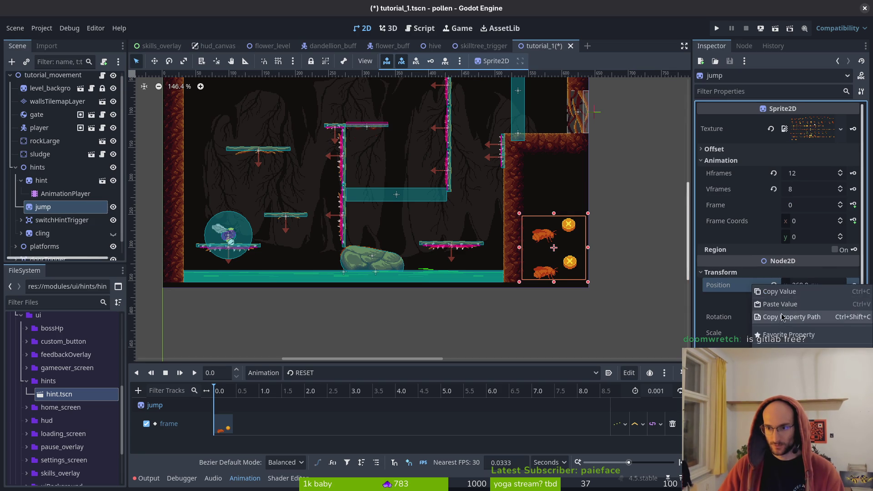
{"action": "left_click", "coordinate": [773, 292]}
Step: Paste jump's position onto the hint instance, save, and delete the old jump sprite
{"action": "left_click", "coordinate": [42, 181]}
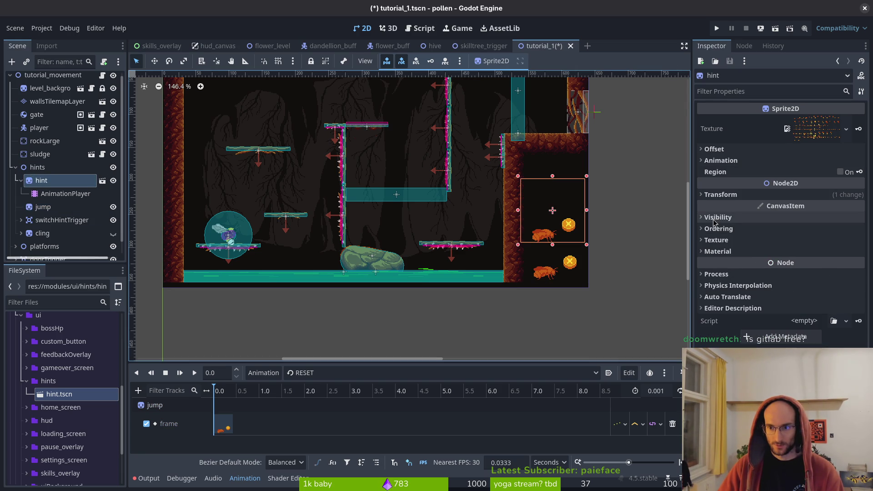
{"action": "left_click", "coordinate": [732, 194]}
{"action": "right_click", "coordinate": [751, 210]}
{"action": "left_click", "coordinate": [757, 216]}
{"action": "key", "text": "ctrl+s"}
{"action": "left_click", "coordinate": [43, 206]}
{"action": "key", "text": "Delete"}
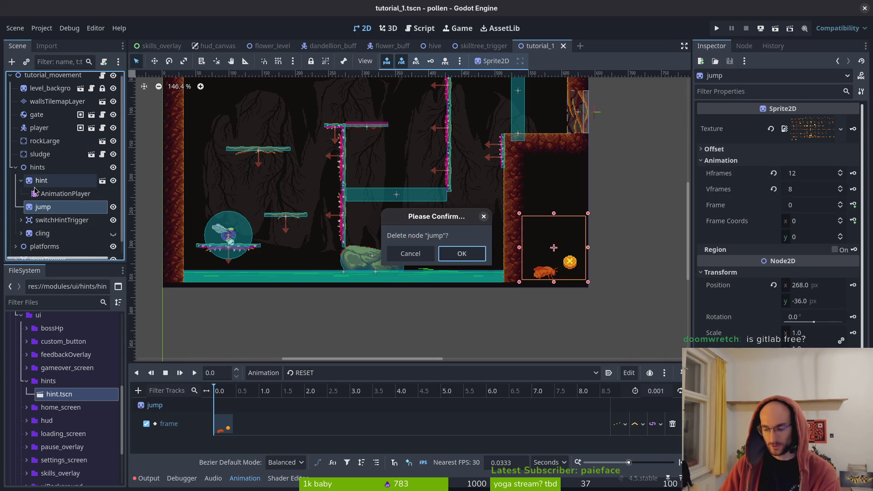
{"action": "key", "text": "Return"}
Step: Set the hint AnimationPlayer's current animation to hint, preview it, and save tutorial_1
{"action": "left_click", "coordinate": [40, 184]}
{"action": "left_click", "coordinate": [50, 194]}
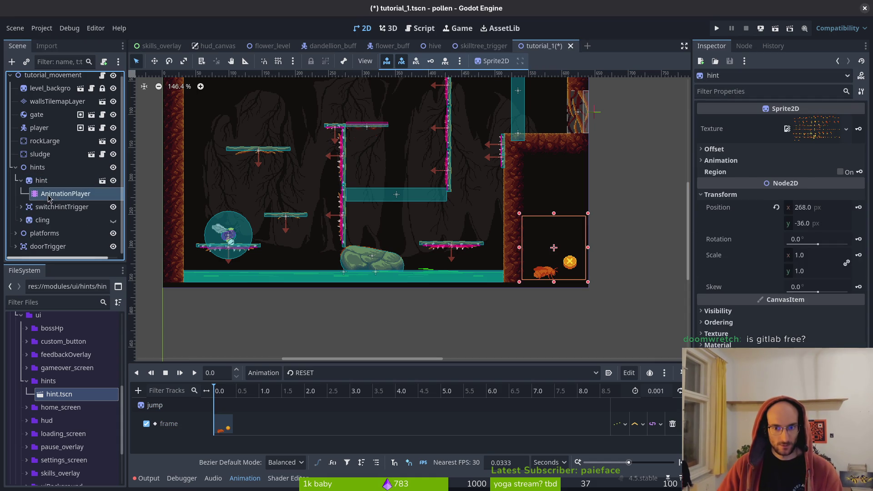
{"action": "left_click", "coordinate": [300, 373]}
{"action": "left_click", "coordinate": [310, 400]}
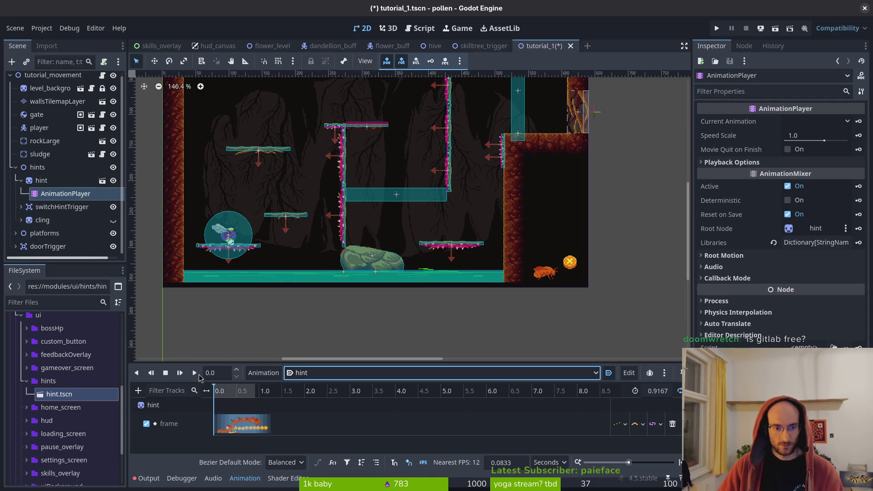
{"action": "left_click", "coordinate": [194, 373]}
{"action": "key", "text": "ctrl+s"}
{"action": "left_click", "coordinate": [717, 28]}
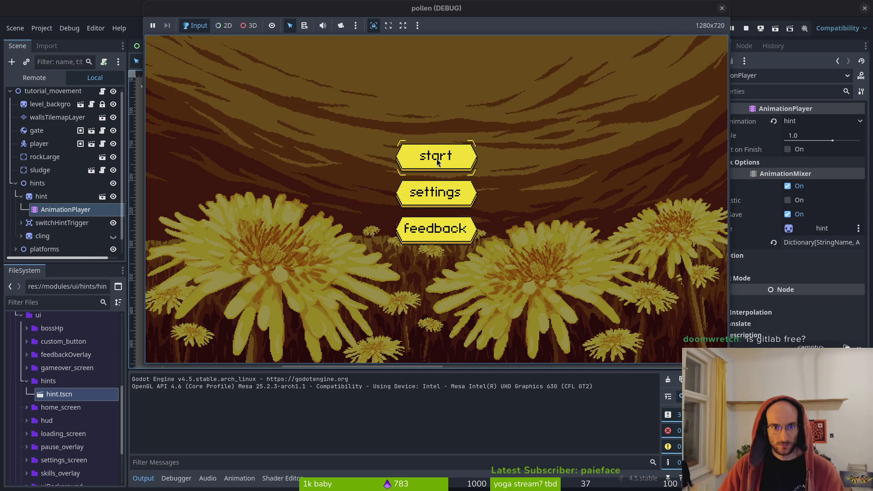
Step: Start the game from its menu to see the new jump hint, then close the debug window
{"action": "left_click", "coordinate": [439, 159]}
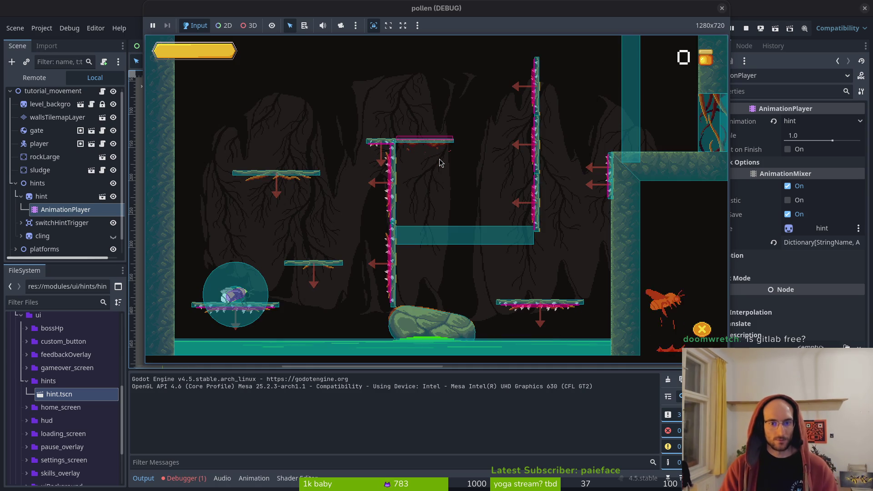
{"action": "left_click", "coordinate": [721, 8]}
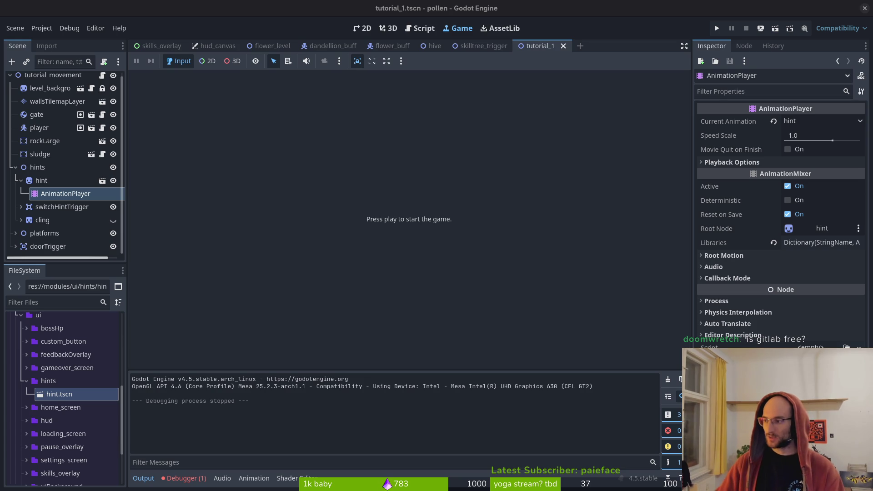
{"action": "key", "text": "alt+Tab"}
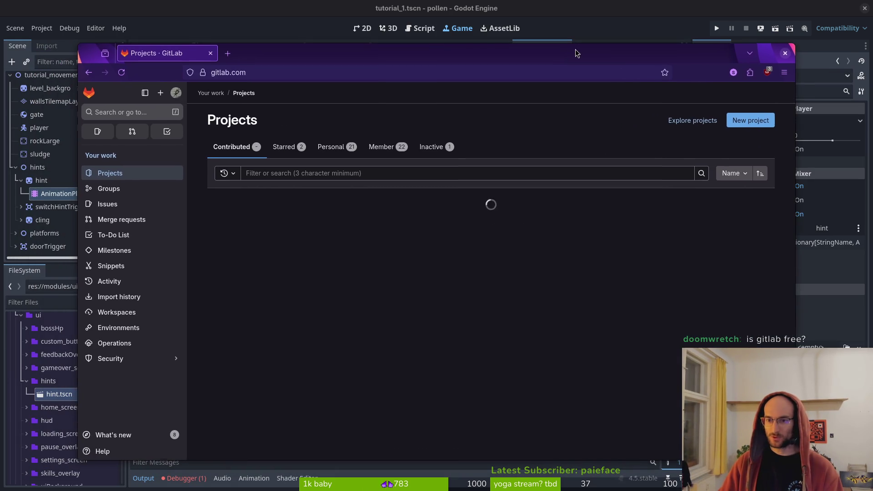
{"action": "left_click", "coordinate": [112, 206]}
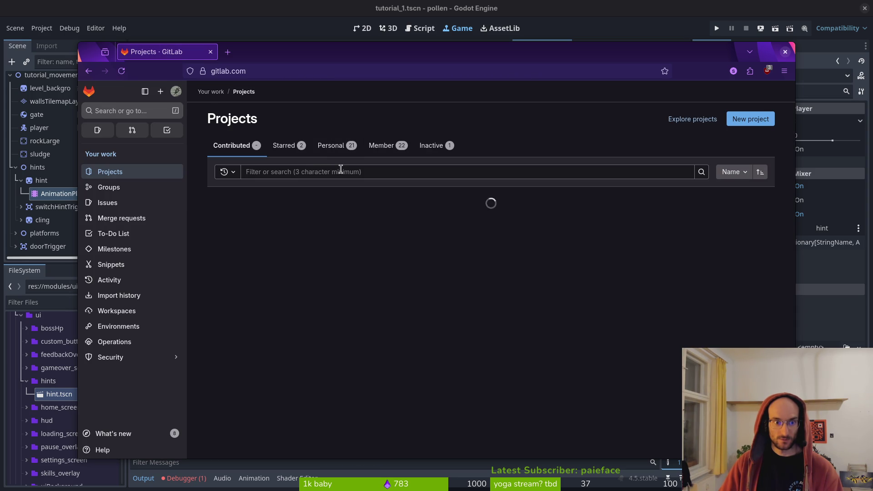
{"action": "scroll", "coordinate": [324, 315], "scroll_direction": "down", "scroll_amount": 7}
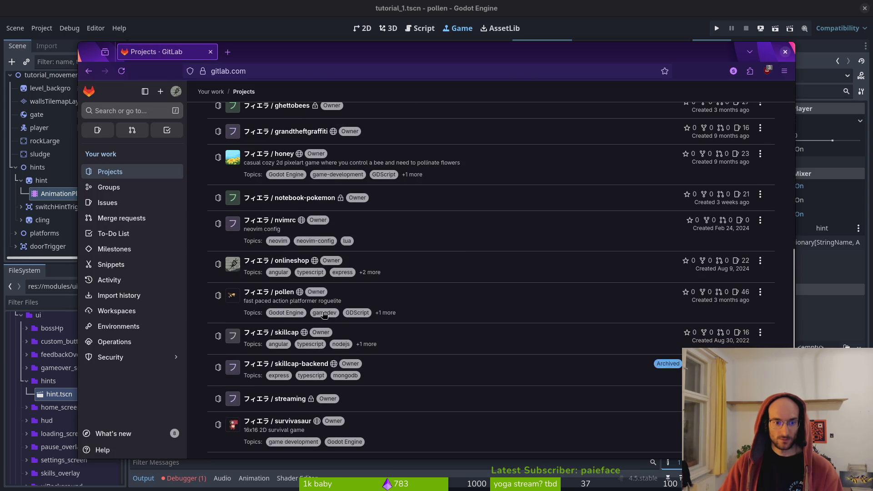
{"action": "left_click", "coordinate": [278, 295]}
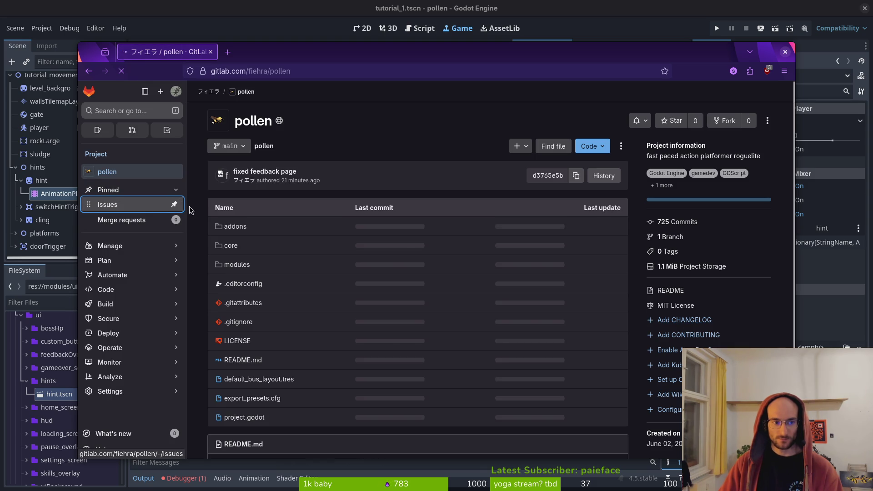
{"action": "left_click", "coordinate": [150, 205]}
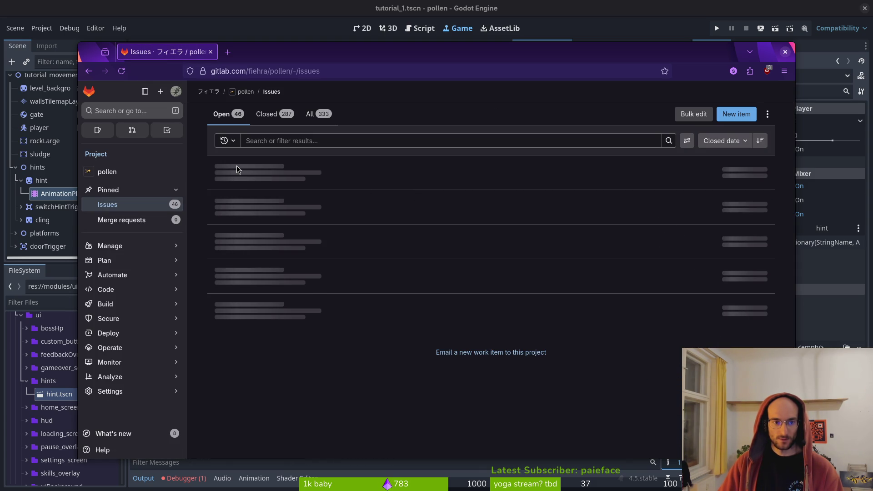
{"action": "left_click", "coordinate": [241, 166]}
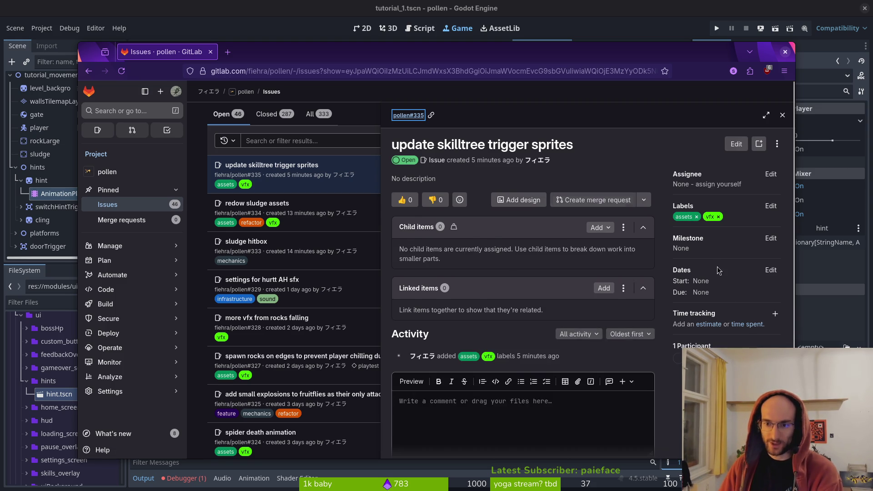
{"action": "scroll", "coordinate": [733, 301], "scroll_direction": "down", "scroll_amount": 2}
{"action": "scroll", "coordinate": [709, 272], "scroll_direction": "up", "scroll_amount": 2}
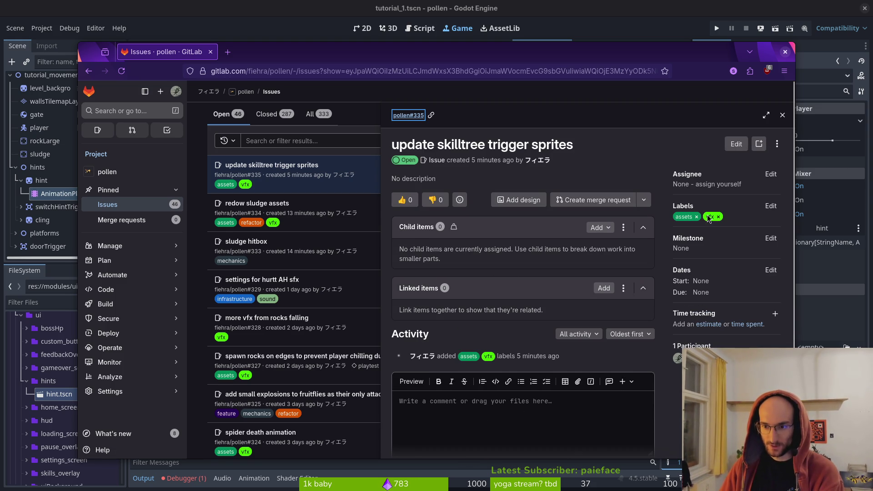
{"action": "left_click", "coordinate": [734, 142]}
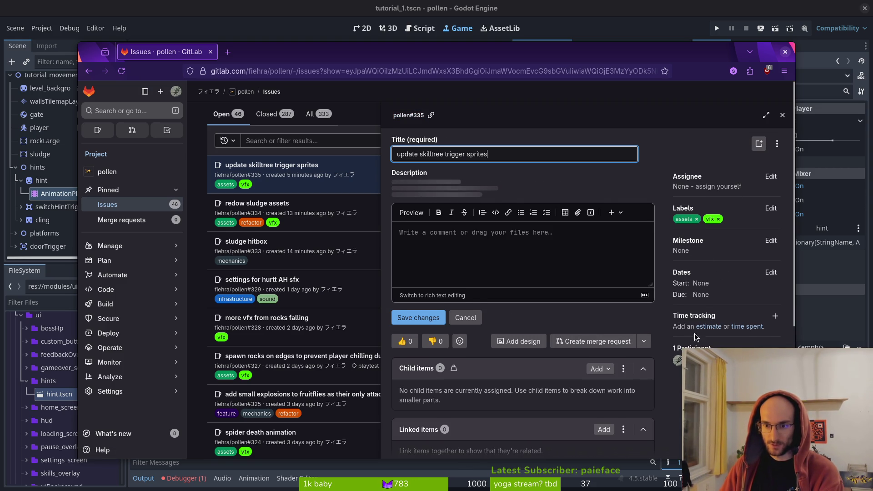
{"action": "left_click", "coordinate": [473, 311]}
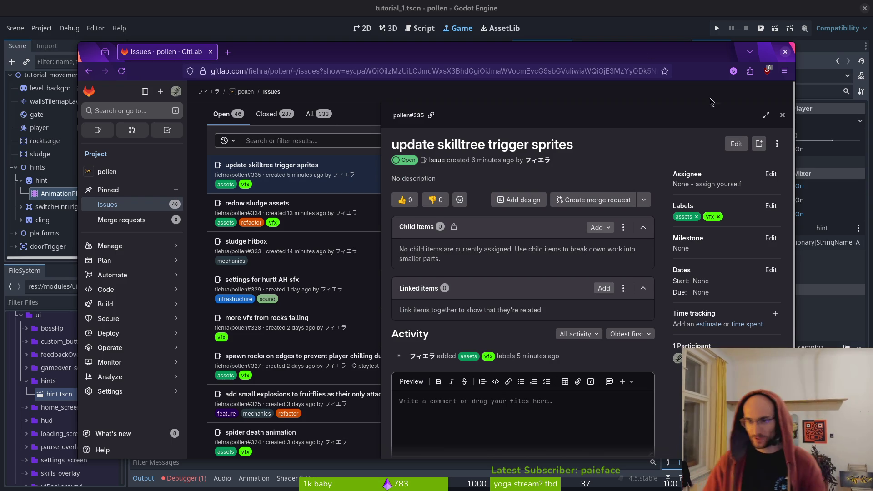
{"action": "left_click", "coordinate": [782, 117]}
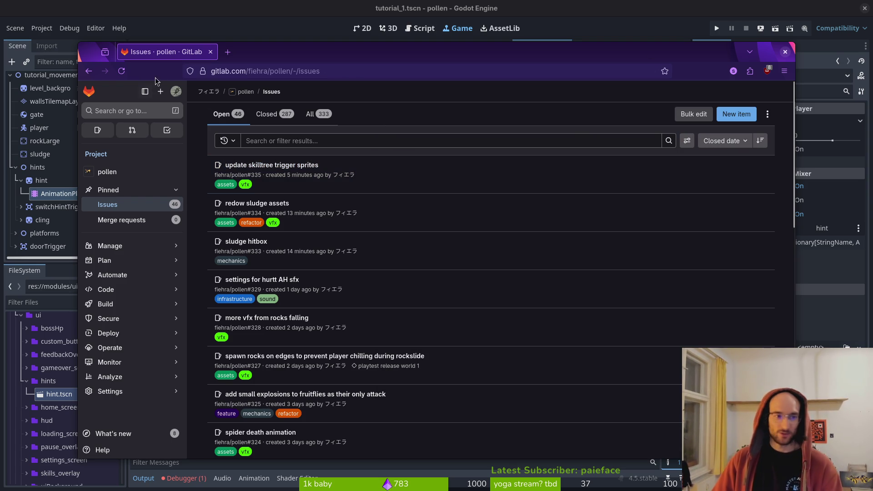
{"action": "left_click", "coordinate": [89, 92]}
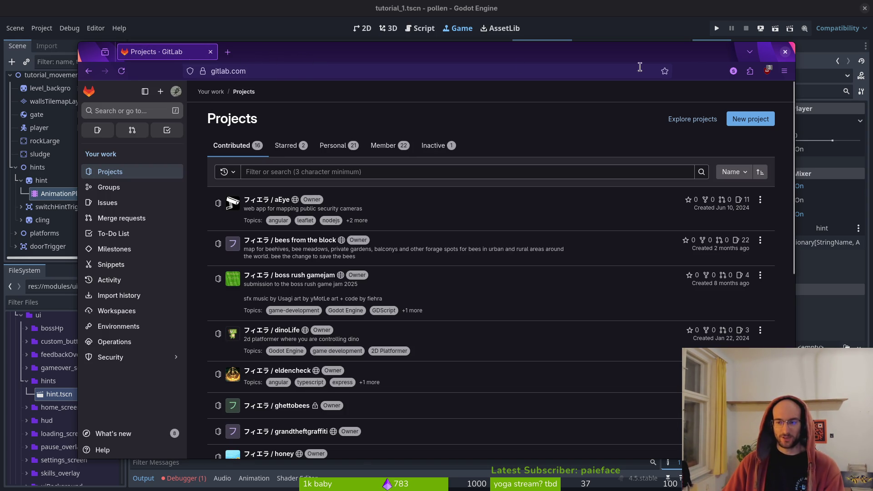
{"action": "left_click", "coordinate": [784, 51]}
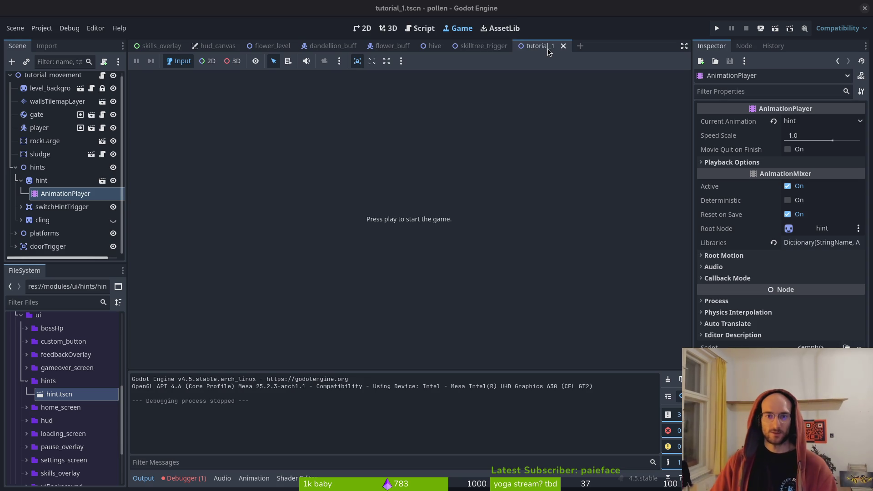
Step: Close the tutorial_1, hive, flower_buff, dandellion_buff, flower_level, hud_canvas and skills_overlay tabs
{"action": "middle_click", "coordinate": [530, 49]}
{"action": "middle_click", "coordinate": [426, 47]}
{"action": "middle_click", "coordinate": [394, 46]}
{"action": "middle_click", "coordinate": [327, 46]}
{"action": "middle_click", "coordinate": [283, 45]}
{"action": "middle_click", "coordinate": [214, 46]}
{"action": "middle_click", "coordinate": [159, 46]}
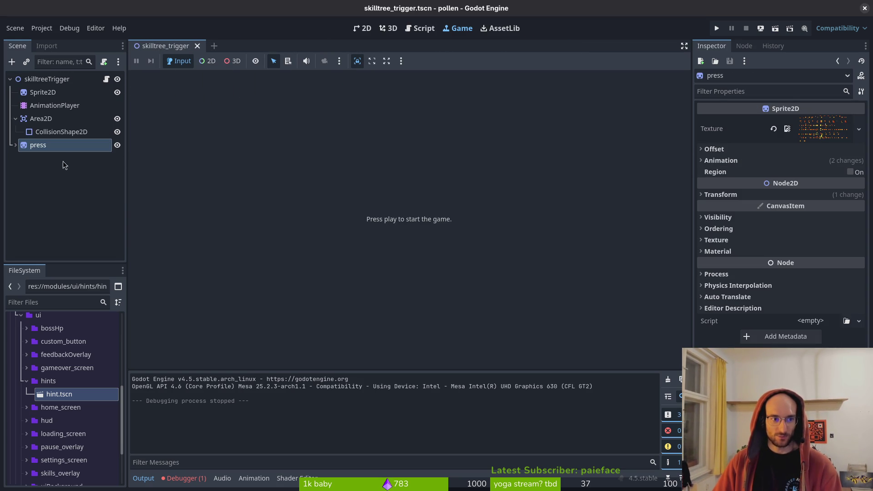
Step: Reopen tutorial_1.tscn in the 2D view and rename the hint node to jump
{"action": "left_click", "coordinate": [19, 149]}
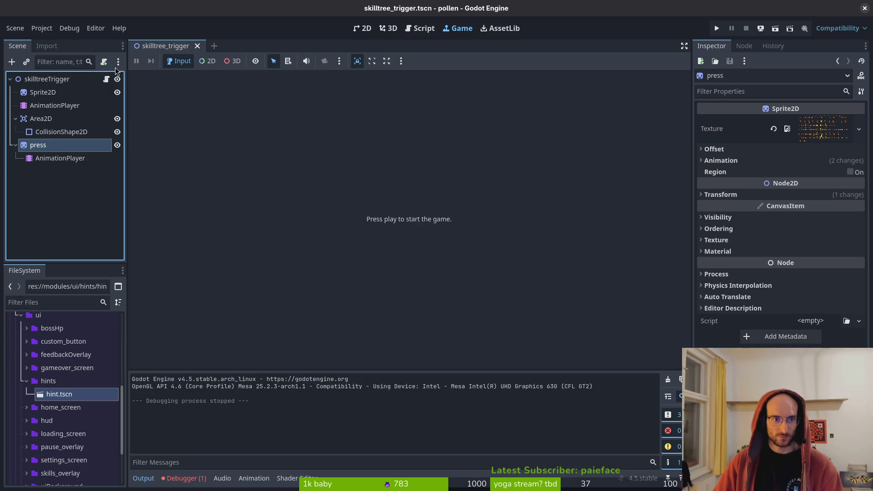
{"action": "left_click", "coordinate": [363, 30]}
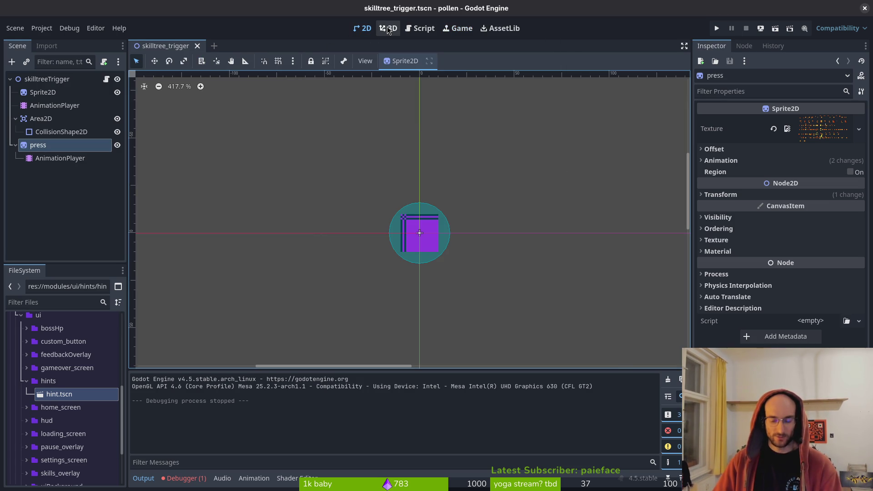
{"action": "key", "text": "ctrl+shift+o"}
{"action": "type", "text": "tutorial"}
{"action": "key", "text": "Return"}
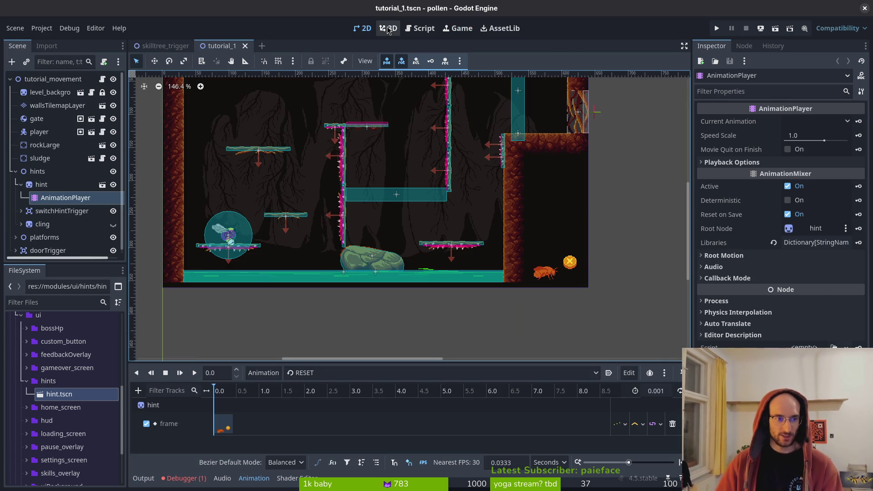
{"action": "double_click", "coordinate": [64, 185]}
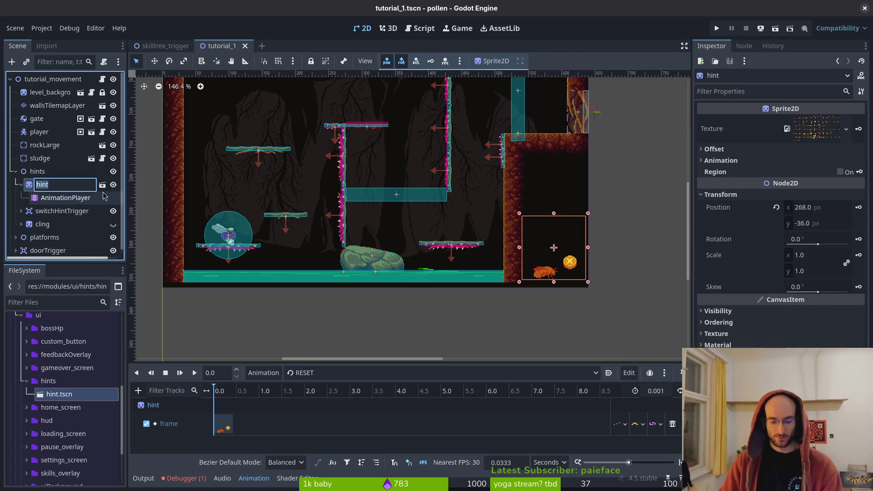
{"action": "type", "text": "jump"}
{"action": "key", "text": "Return"}
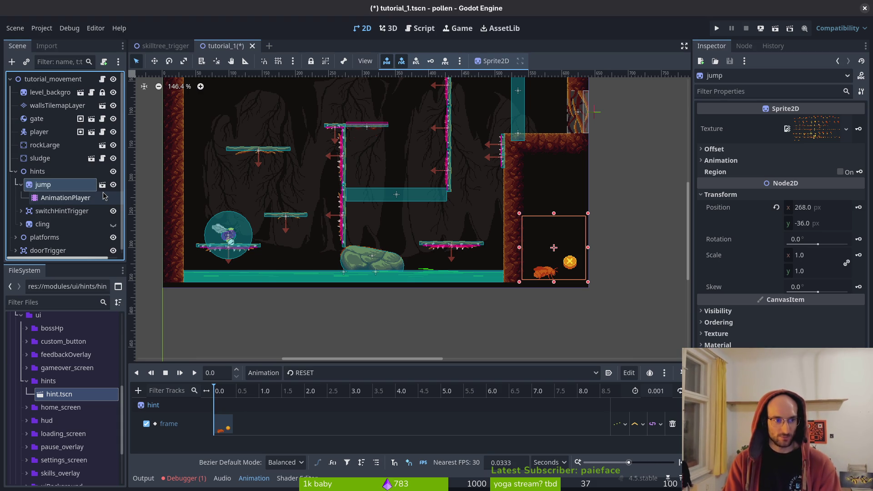
Step: Add a hint.tscn instance under hints and copy the old cling sprite's position
{"action": "left_click", "coordinate": [21, 225]}
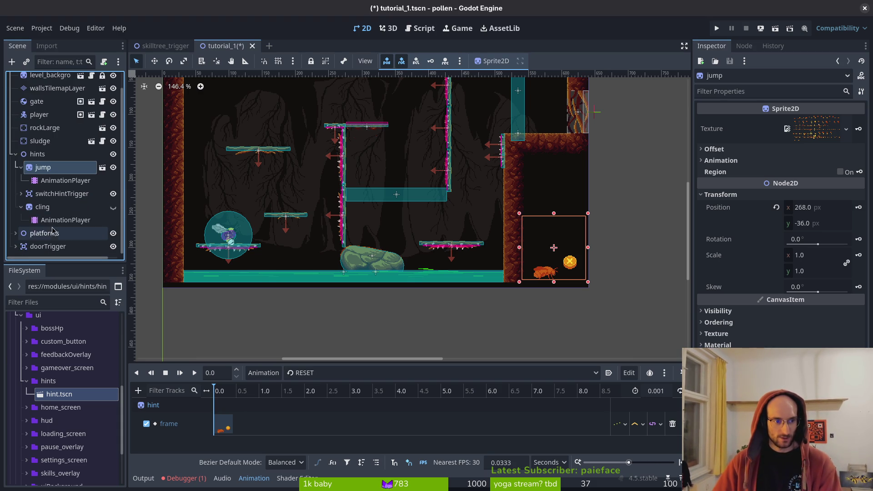
{"action": "left_click", "coordinate": [69, 394]}
{"action": "mouse_move", "coordinate": [66, 383]}
{"action": "left_mouse_down"}
{"action": "mouse_move", "coordinate": [36, 197]}
{"action": "mouse_move", "coordinate": [50, 205]}
{"action": "mouse_move", "coordinate": [44, 208]}
{"action": "left_mouse_up"}
{"action": "left_click", "coordinate": [50, 236]}
{"action": "left_click", "coordinate": [45, 233]}
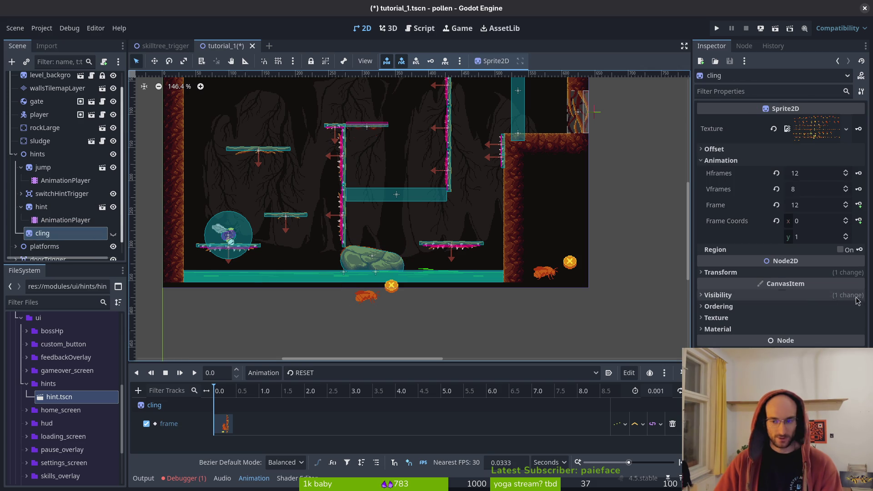
{"action": "left_click", "coordinate": [748, 275]}
{"action": "right_click", "coordinate": [752, 286]}
{"action": "left_click", "coordinate": [768, 289]}
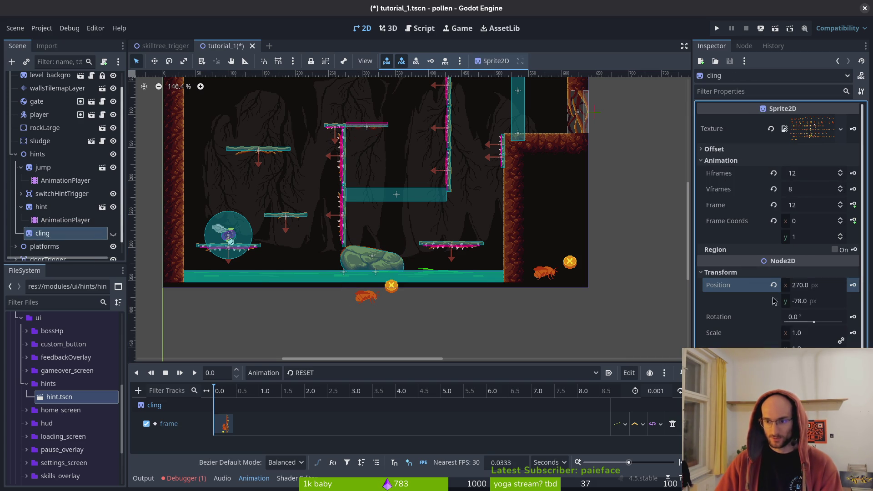
Step: Paste cling's position (270, −78) onto the new hint instance and save
{"action": "right_click", "coordinate": [71, 210]}
{"action": "key", "text": "Escape"}
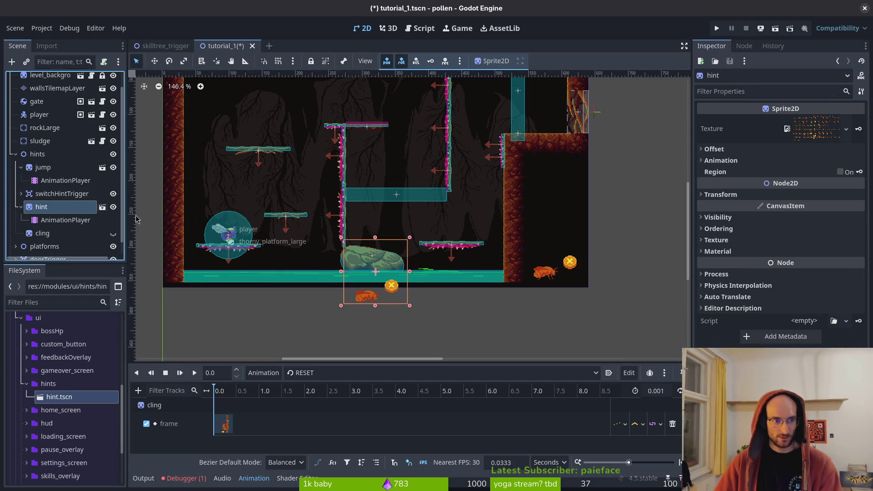
{"action": "left_click", "coordinate": [721, 194]}
{"action": "right_click", "coordinate": [750, 210]}
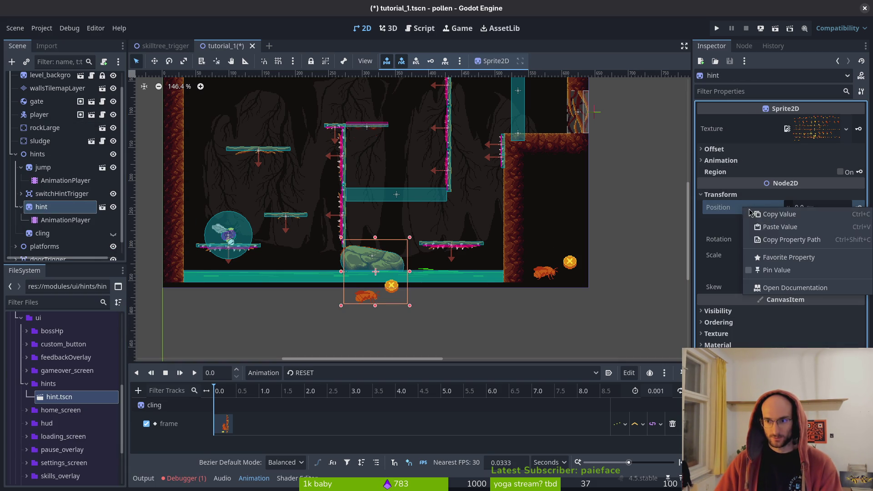
{"action": "left_click", "coordinate": [774, 230]}
{"action": "key", "text": "ctrl+s"}
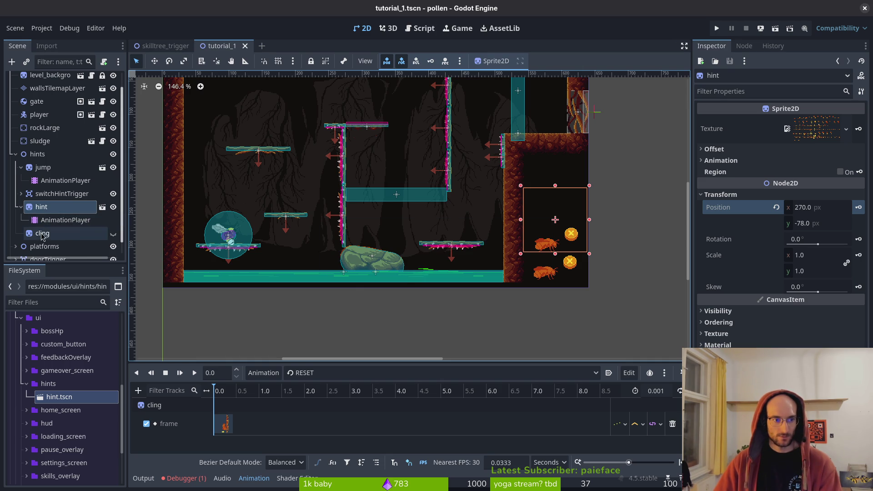
Step: Hide the hint instance in the editor and delete the old cling sprite
{"action": "left_click", "coordinate": [114, 207]}
{"action": "left_click", "coordinate": [42, 233]}
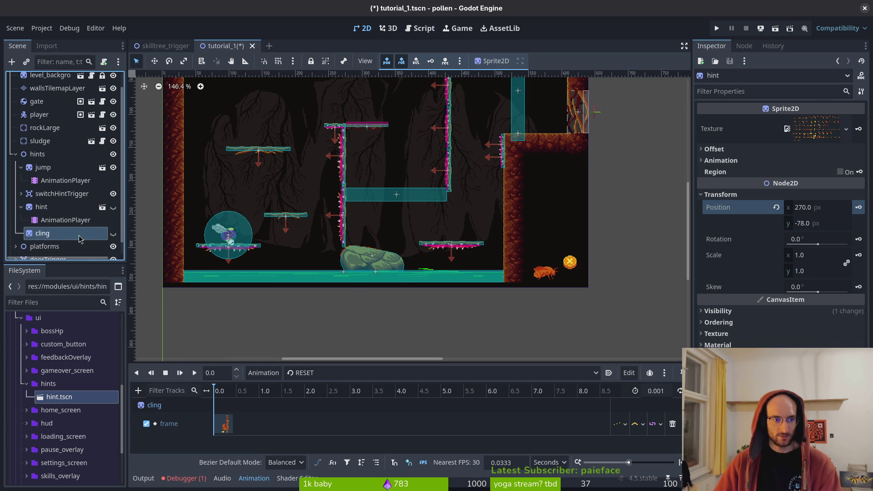
{"action": "key", "text": "Delete"}
{"action": "key", "text": "Return"}
Step: Rename the hint instance to cling, save, and collapse the jump and cling nodes
{"action": "left_click", "coordinate": [64, 207]}
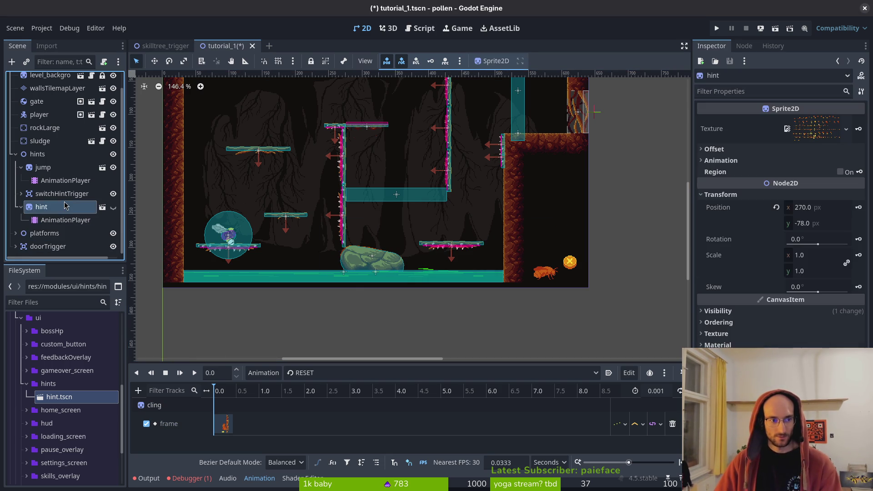
{"action": "key", "text": "F2"}
{"action": "type", "text": "cling"}
{"action": "key", "text": "Return"}
{"action": "key", "text": "ctrl+s"}
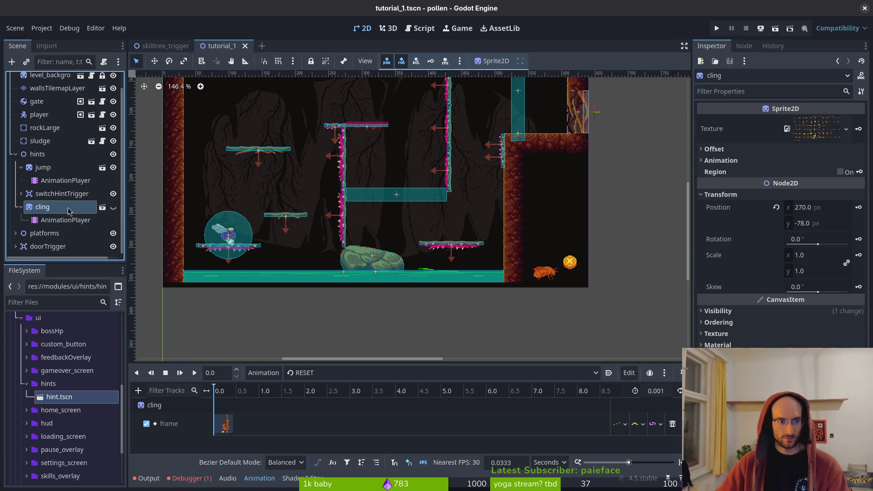
{"action": "left_click", "coordinate": [21, 167]}
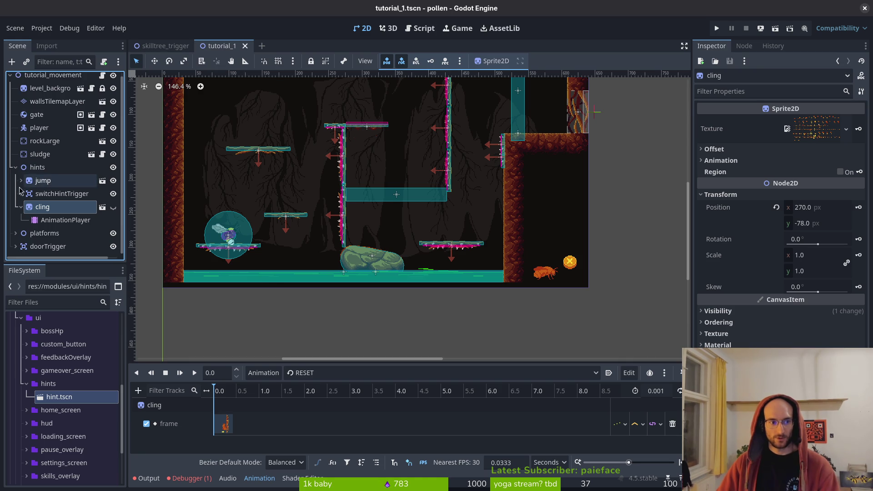
{"action": "left_click", "coordinate": [20, 207]}
{"action": "key", "text": "ctrl+s"}
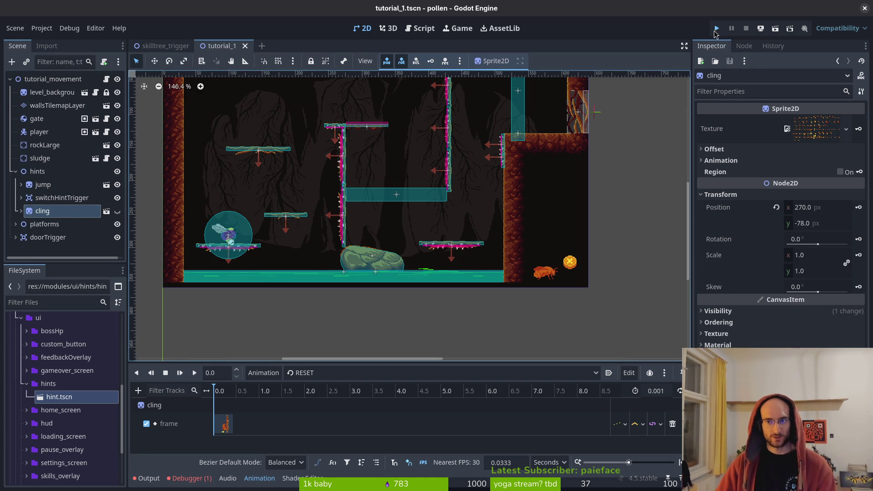
Step: Run the game, start from the title menu, jump to the upper platform, then stop it
{"action": "left_click", "coordinate": [717, 30]}
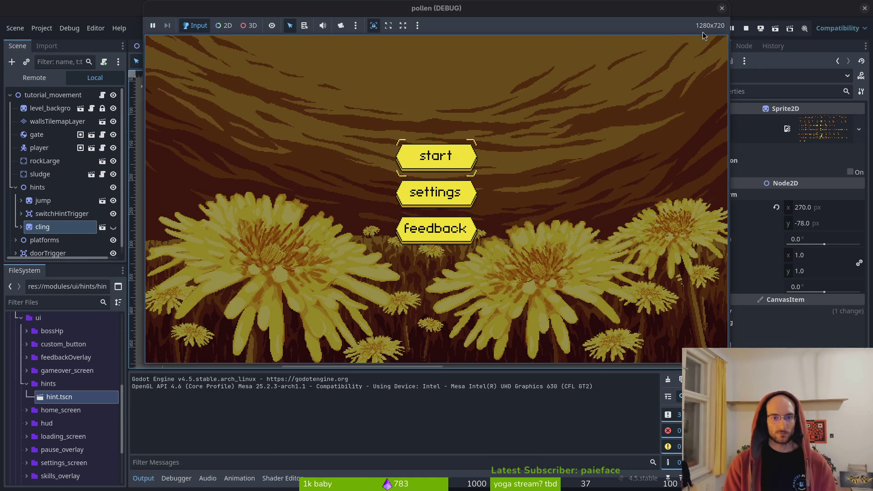
{"action": "key", "text": "Return"}
{"action": "key", "text": "space"}
{"action": "key", "text": "space"}
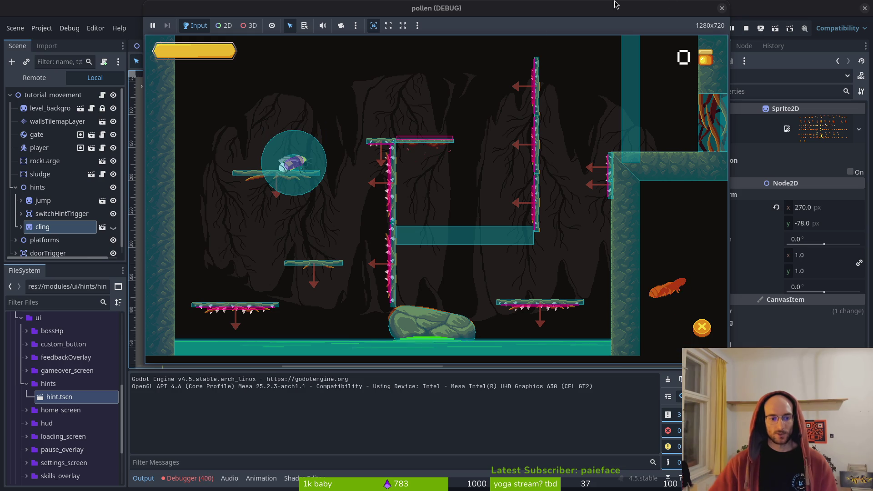
{"action": "key", "text": "F8"}
Step: Show the debugger's error list and stop the running game
{"action": "left_click", "coordinate": [190, 478]}
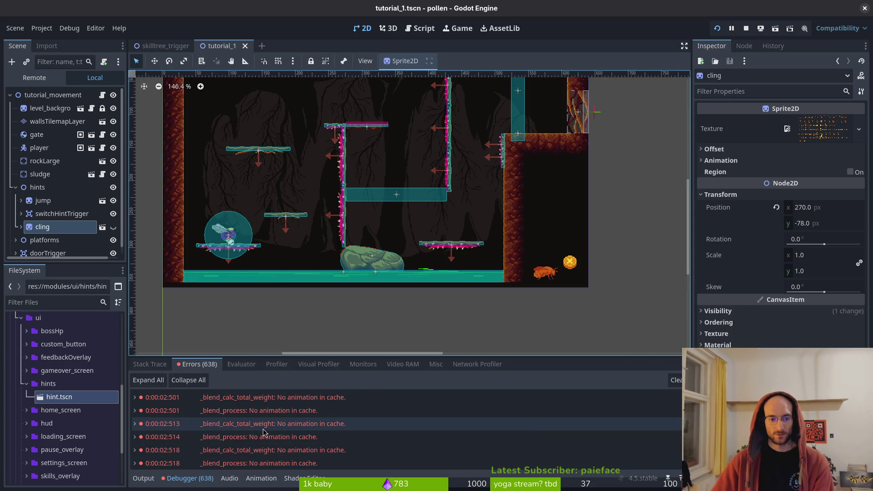
{"action": "mouse_move", "coordinate": [264, 432]}
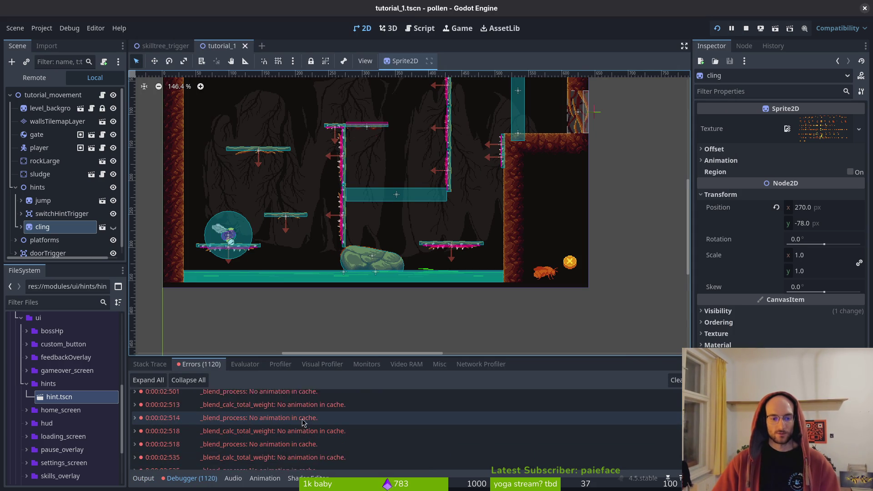
{"action": "left_click", "coordinate": [746, 28]}
{"action": "scroll", "coordinate": [64, 182], "scroll_direction": "down", "scroll_amount": 1}
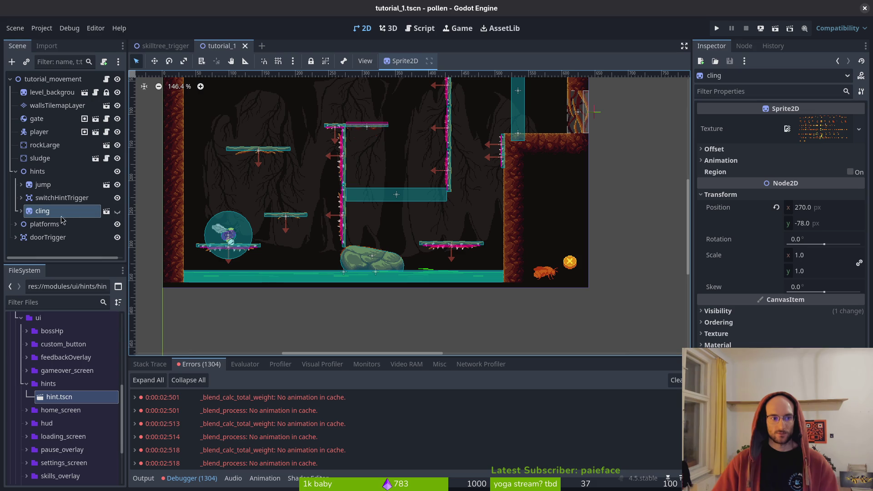
Step: Inspect the jump hint's AnimationPlayer, switching its animation to hint and back to RESET
{"action": "left_click", "coordinate": [21, 185]}
{"action": "left_click", "coordinate": [65, 198]}
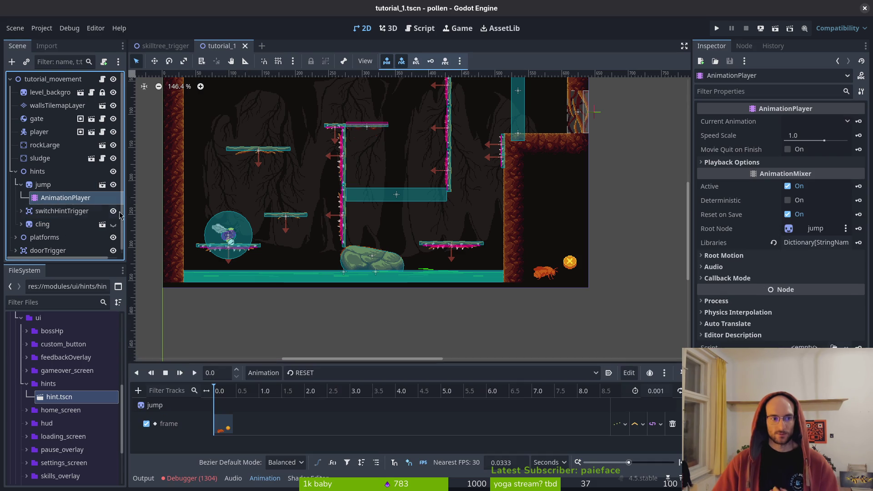
{"action": "left_click", "coordinate": [321, 372]}
{"action": "left_click", "coordinate": [326, 391]}
{"action": "left_click", "coordinate": [321, 372]}
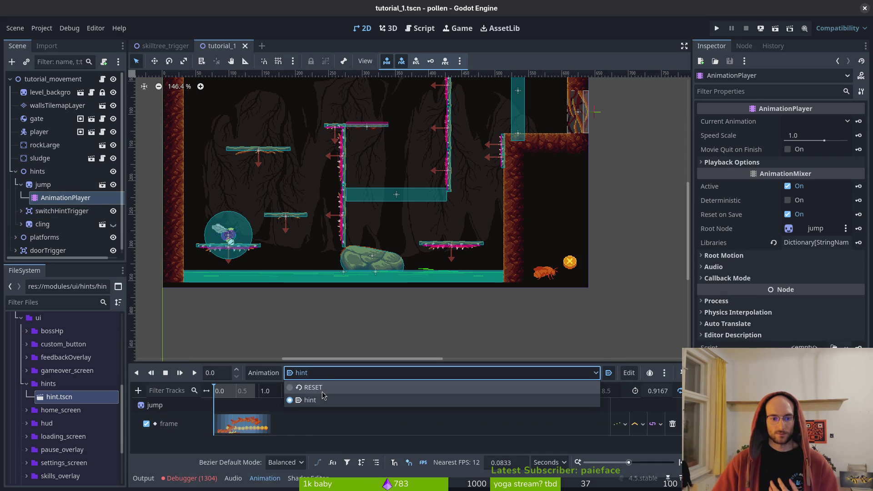
Step: Clear the accumulated debugger errors and collapse the jump hint node
{"action": "left_click", "coordinate": [324, 384]}
{"action": "key", "text": "alt+d"}
{"action": "key", "text": "F5"}
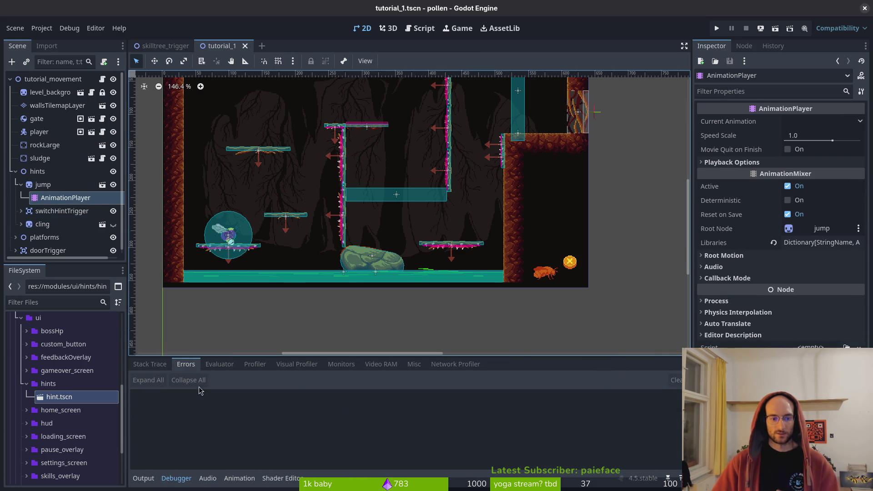
{"action": "left_click", "coordinate": [43, 184]}
{"action": "left_click", "coordinate": [21, 184]}
Step: Save the scene, run the game again from the title menu, and stop it
{"action": "key", "text": "ctrl+s"}
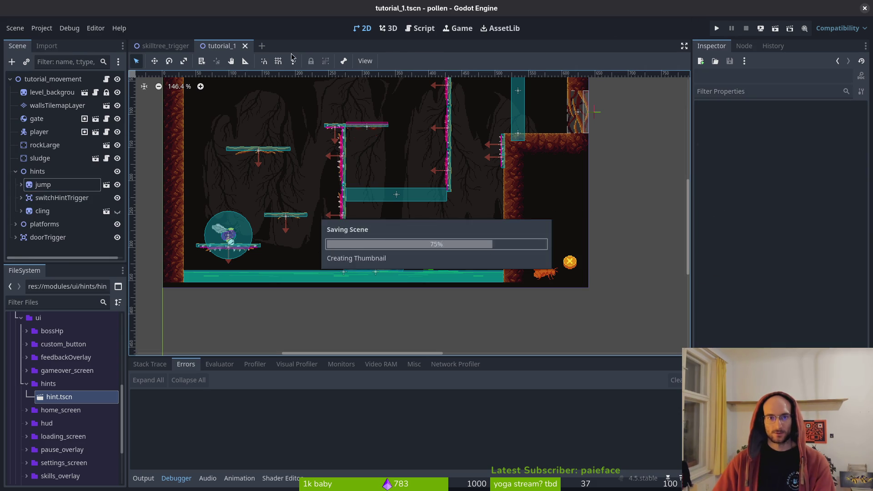
{"action": "left_click", "coordinate": [15, 28]}
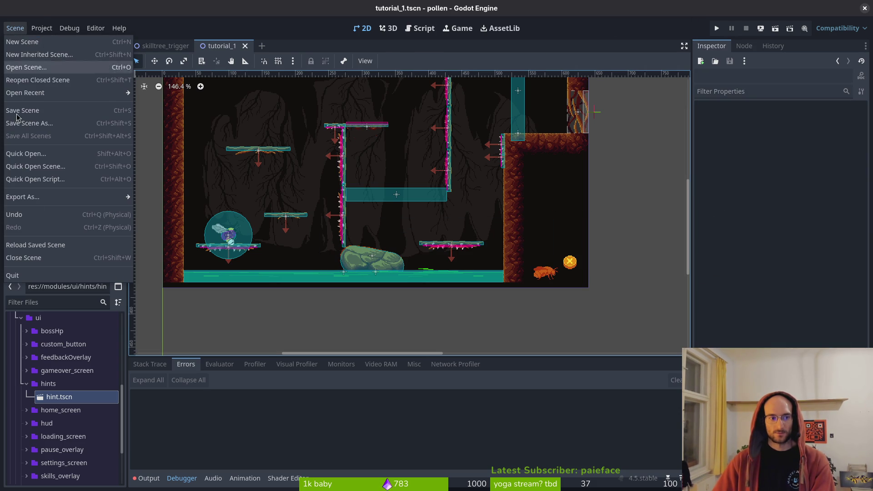
{"action": "left_click", "coordinate": [299, 239]}
{"action": "left_click", "coordinate": [716, 29]}
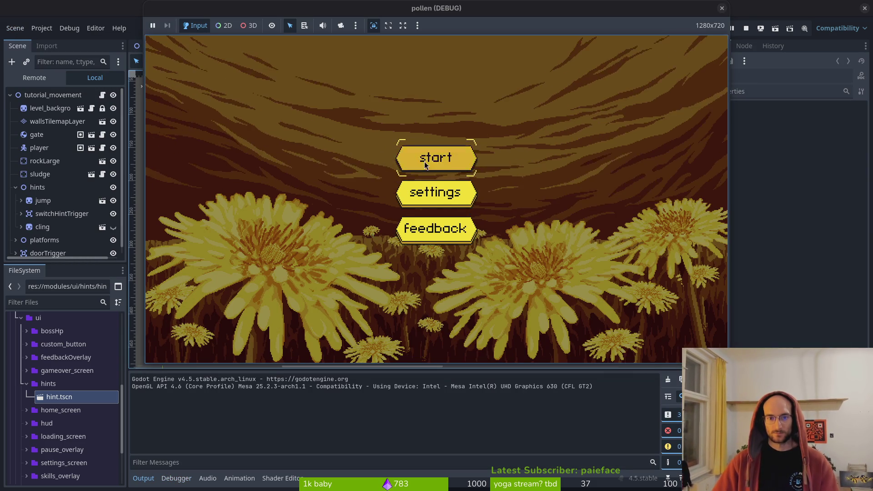
{"action": "left_click", "coordinate": [424, 162]}
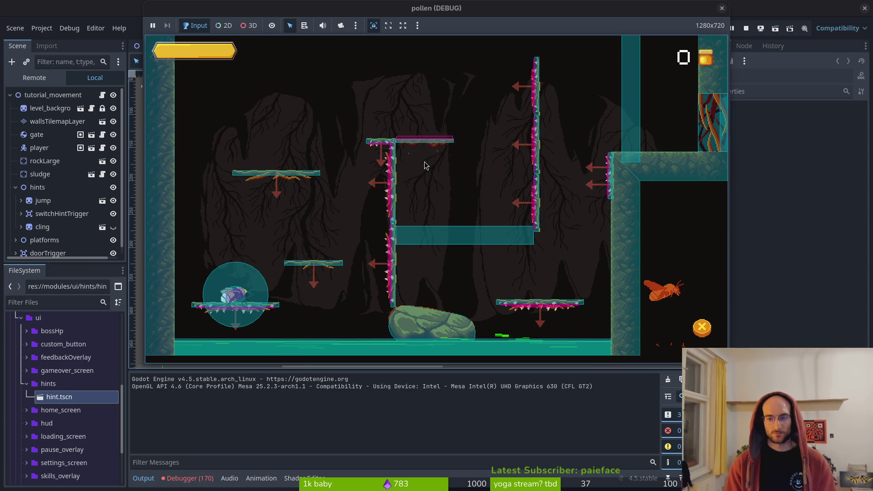
{"action": "left_click", "coordinate": [722, 8]}
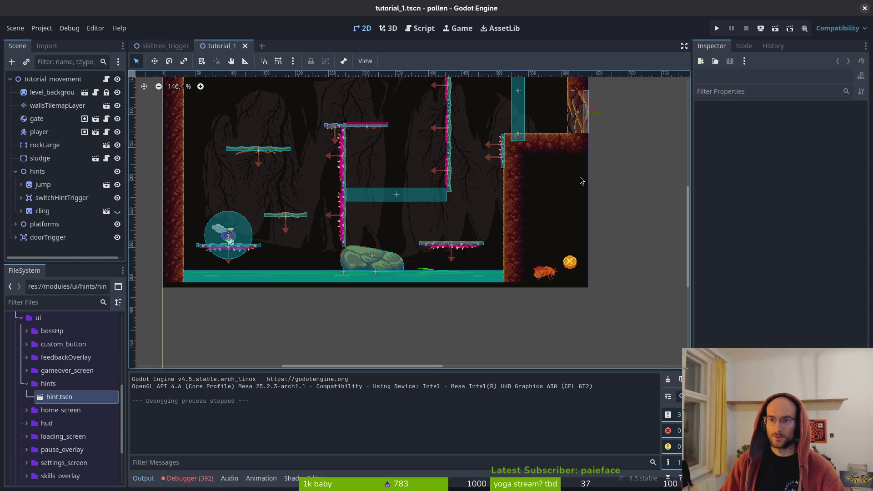
Step: Inspect the jump hint's AnimationPlayer and pick the first 'No animation in cache' error
{"action": "left_click", "coordinate": [21, 185]}
{"action": "left_click", "coordinate": [51, 200]}
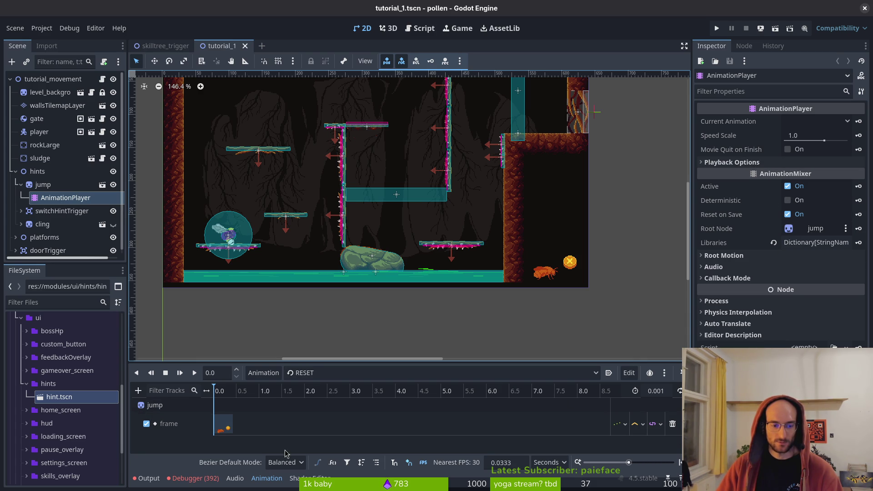
{"action": "left_click", "coordinate": [196, 479]}
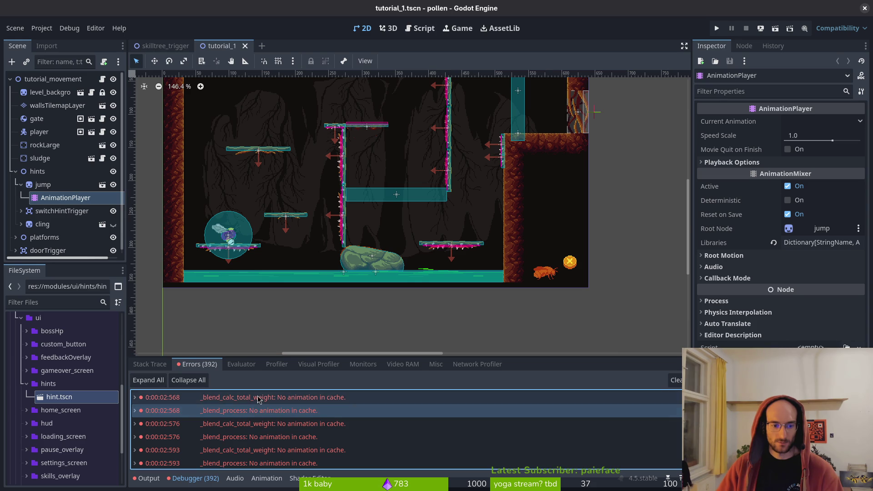
{"action": "left_click", "coordinate": [266, 398]}
{"action": "right_click", "coordinate": [266, 399]}
{"action": "left_click", "coordinate": [280, 404]}
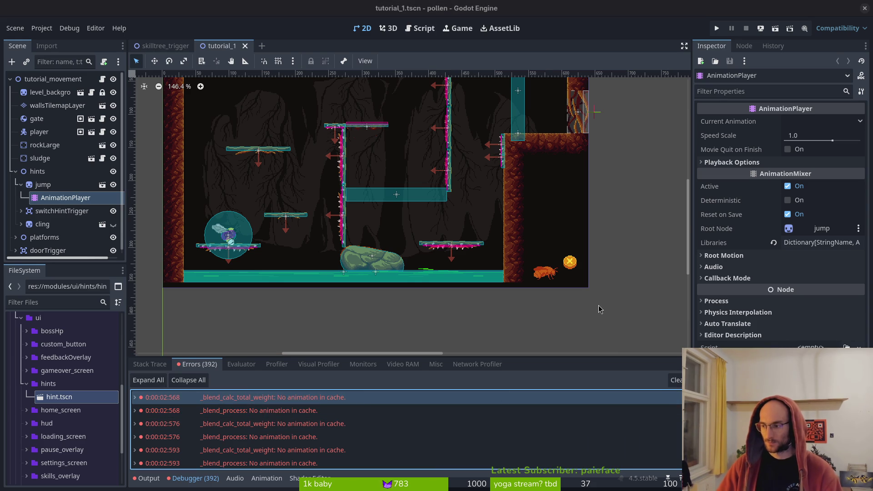
Step: Read the forum thread about the error in the browser, then return to Godot
{"action": "key", "text": "alt+Tab"}
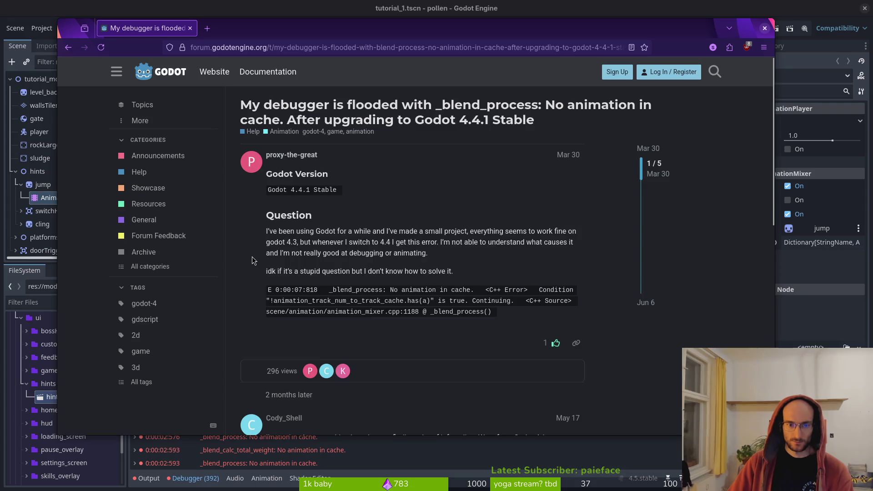
{"action": "scroll", "coordinate": [253, 268], "scroll_direction": "down", "scroll_amount": 5}
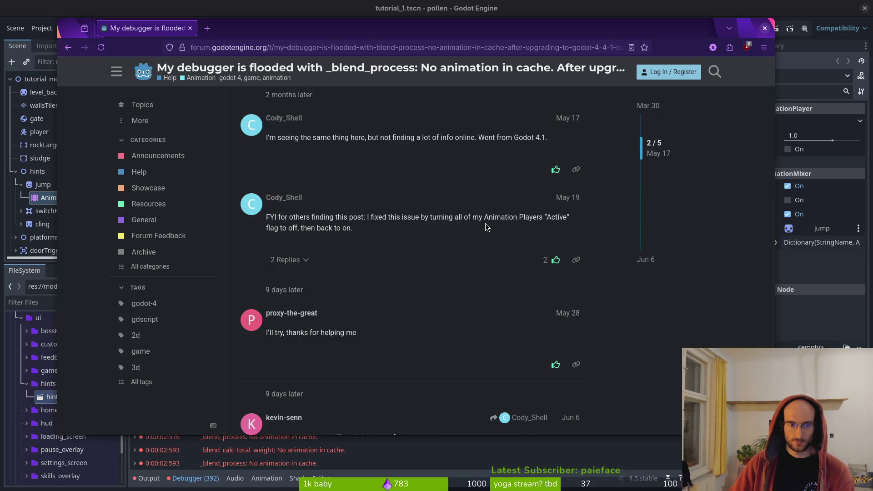
{"action": "left_click", "coordinate": [544, 8]}
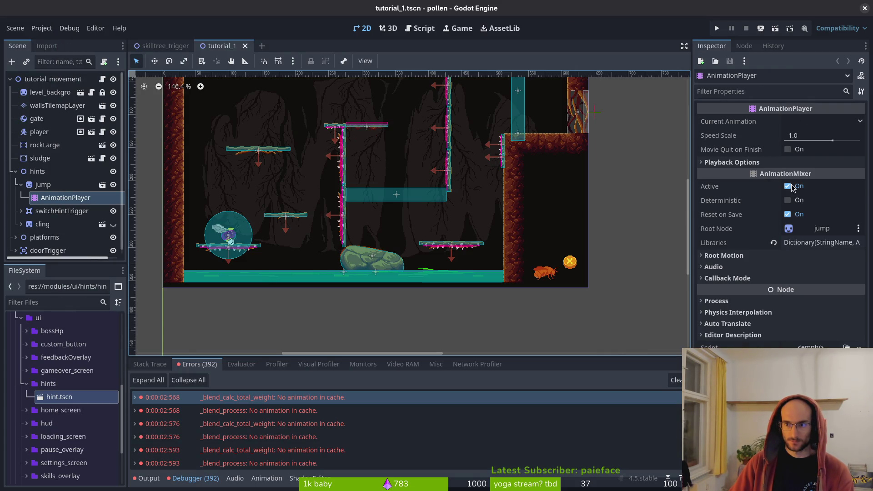
Step: Toggle the jump AnimationPlayer's Active off and on, then inspect the cling hint's AnimationPlayer
{"action": "left_click", "coordinate": [793, 189]}
{"action": "left_click", "coordinate": [793, 188]}
{"action": "left_click", "coordinate": [21, 224]}
{"action": "left_click", "coordinate": [65, 237]}
Step: Launch the game into the first level, then compare both hint AnimationPlayers and toggle jump's Active
{"action": "left_click", "coordinate": [717, 28]}
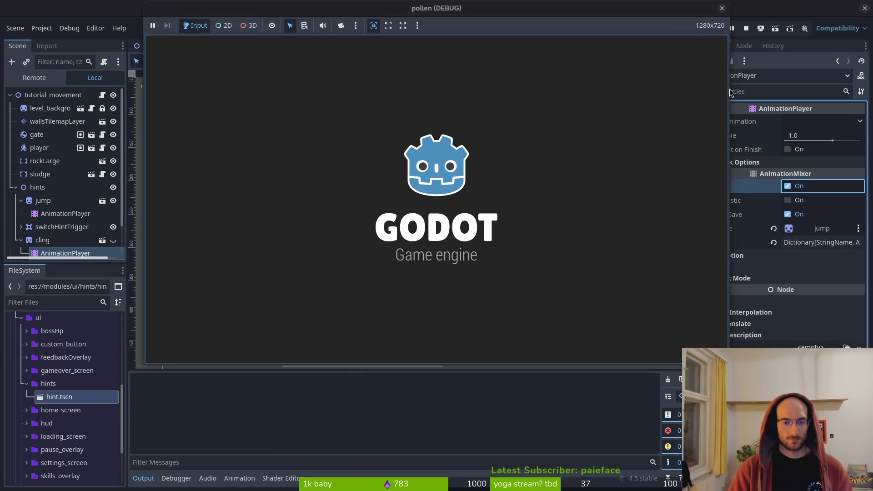
{"action": "key", "text": "Return"}
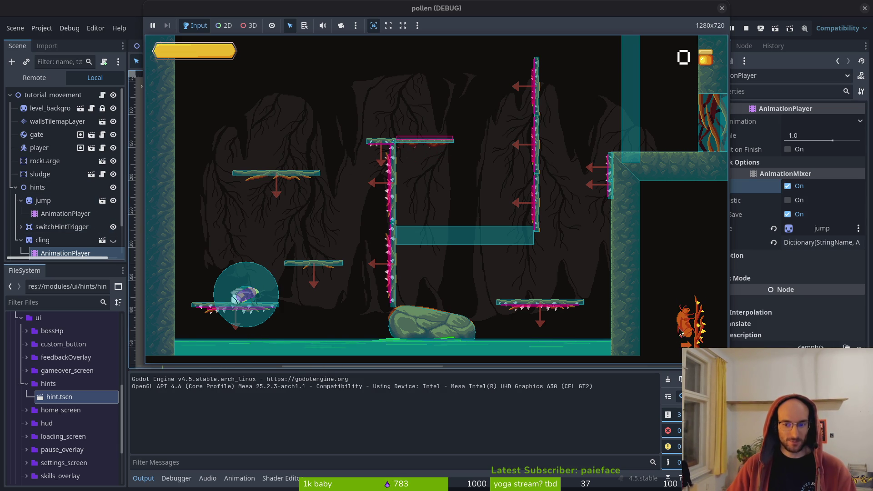
{"action": "left_click", "coordinate": [78, 241]}
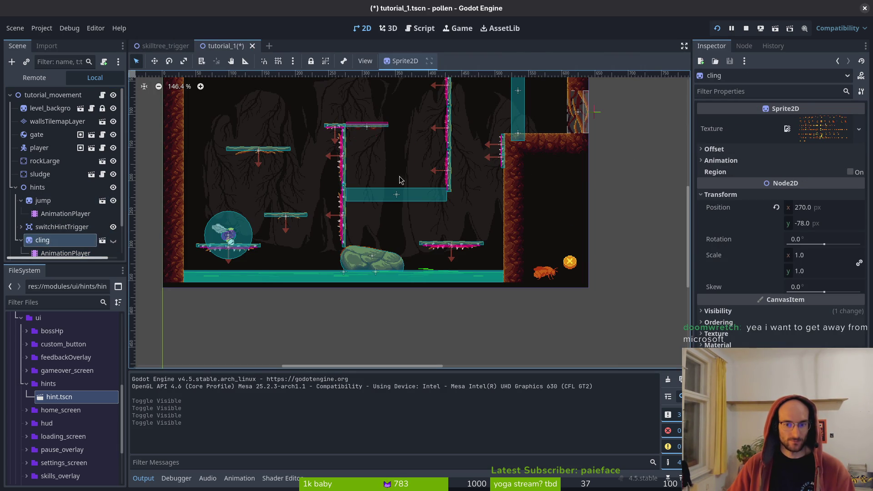
{"action": "left_click", "coordinate": [63, 218]}
{"action": "left_click", "coordinate": [69, 254]}
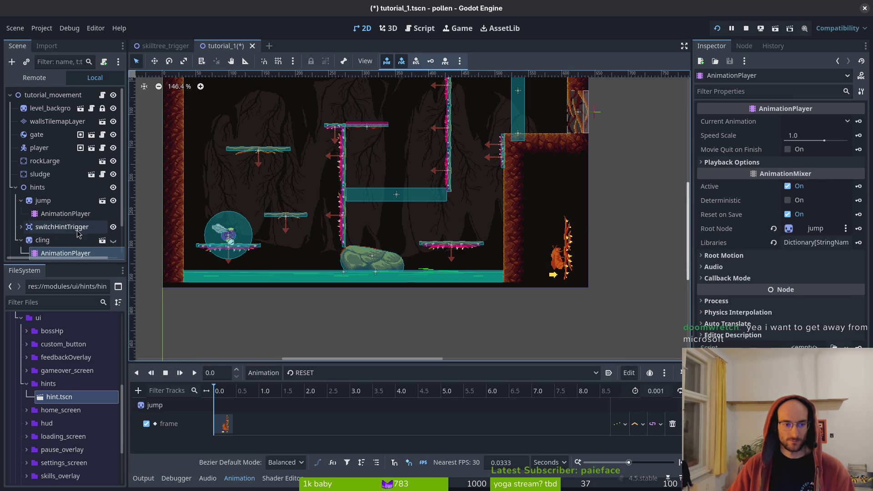
{"action": "left_click", "coordinate": [59, 216]}
{"action": "left_click", "coordinate": [788, 187]}
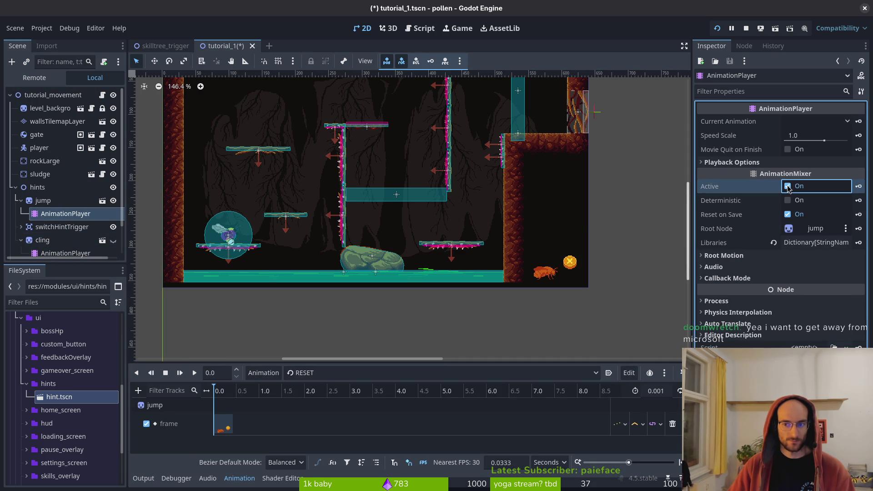
Step: Run the game again, open and close the pause menu with Esc, then close the game
{"action": "left_click", "coordinate": [719, 28]}
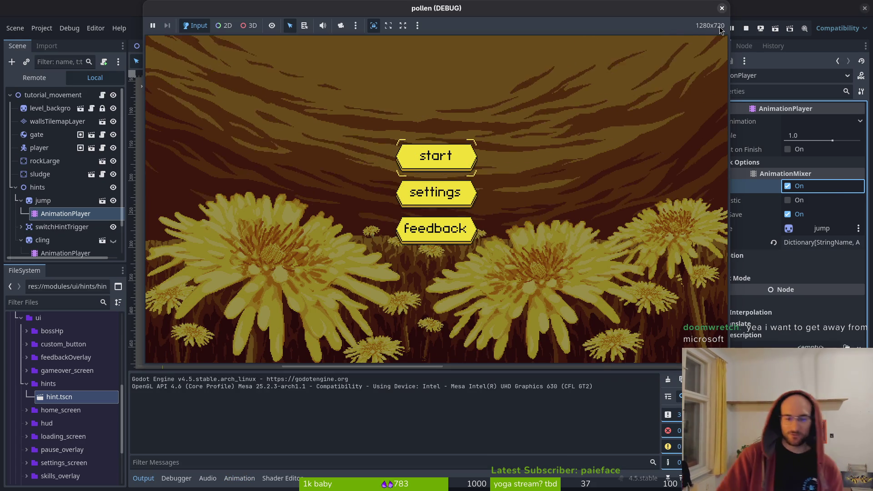
{"action": "key", "text": "Return"}
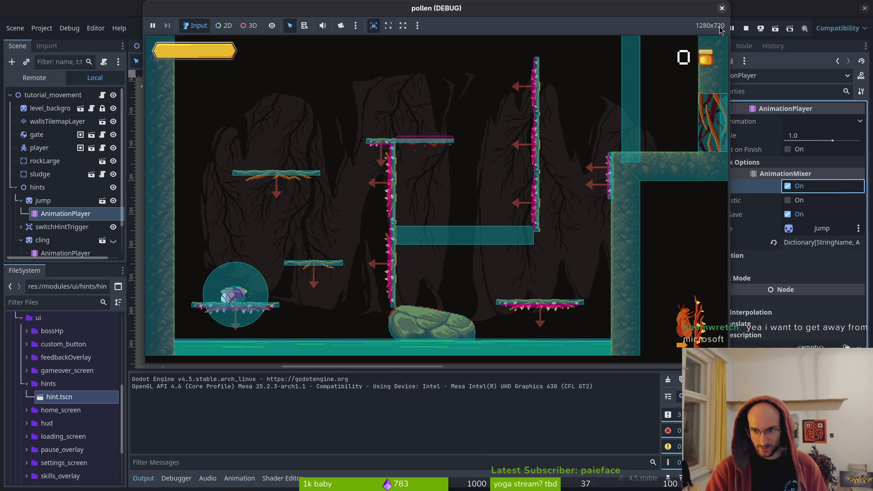
{"action": "key", "text": "Escape"}
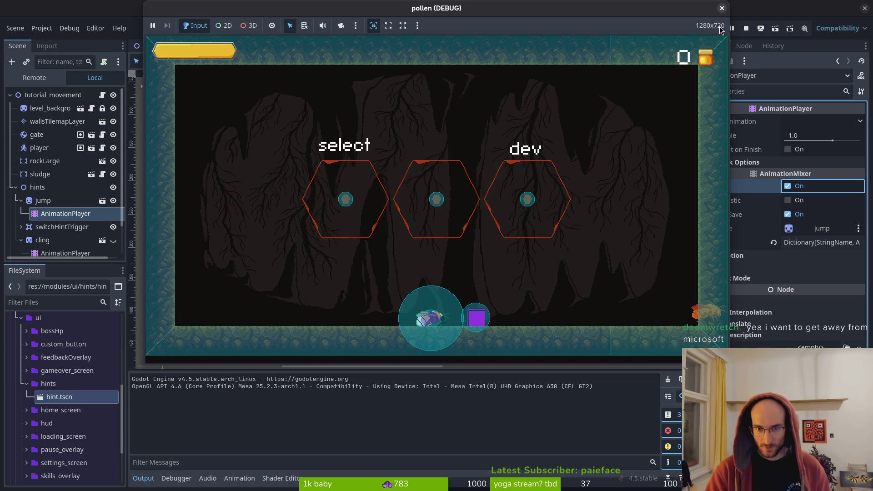
{"action": "key", "text": "Escape"}
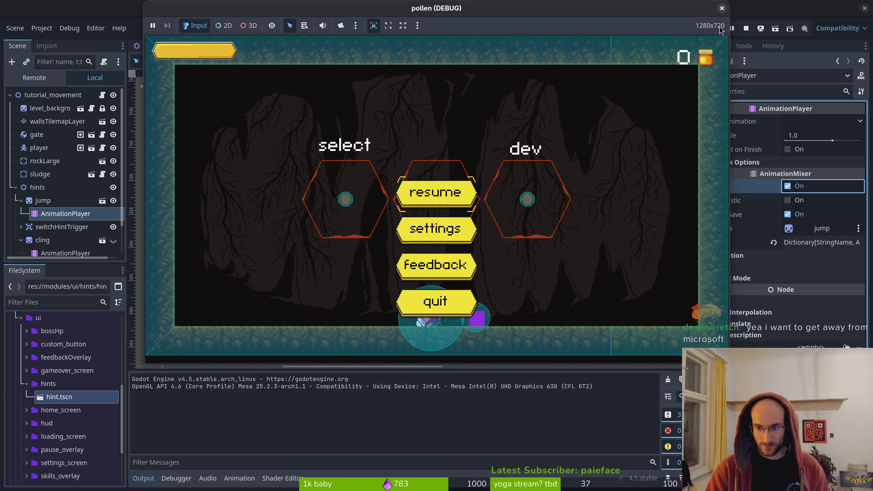
{"action": "key", "text": "Escape"}
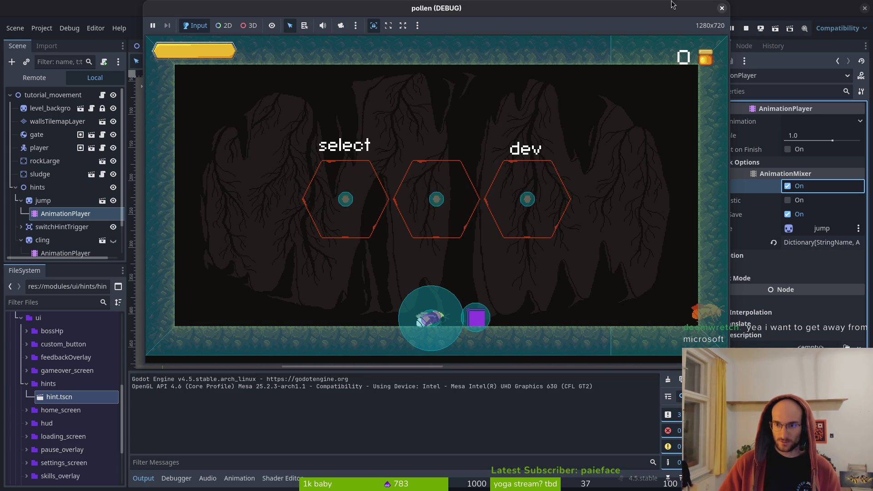
{"action": "left_click", "coordinate": [722, 7]}
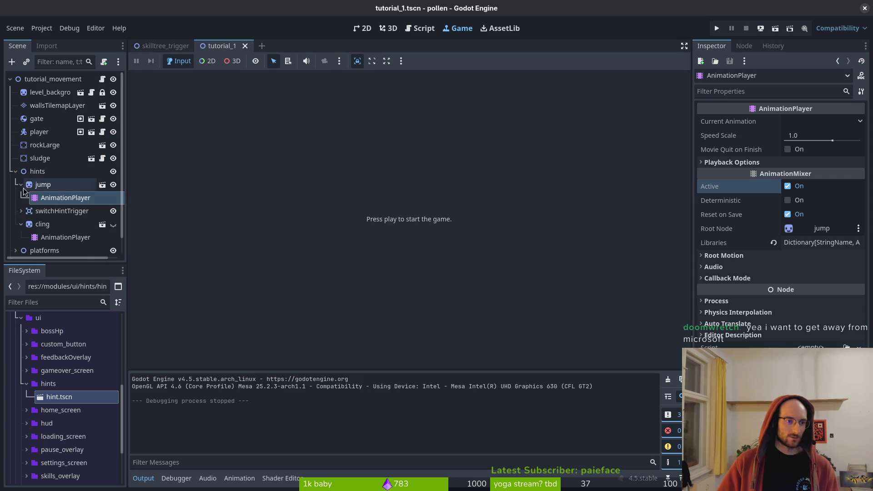
Step: Toggle Active on the cling hint's AnimationPlayer, choose its cling animation, and save tutorial_1
{"action": "left_click", "coordinate": [42, 184]}
{"action": "left_click", "coordinate": [20, 185]}
{"action": "left_click", "coordinate": [21, 210]}
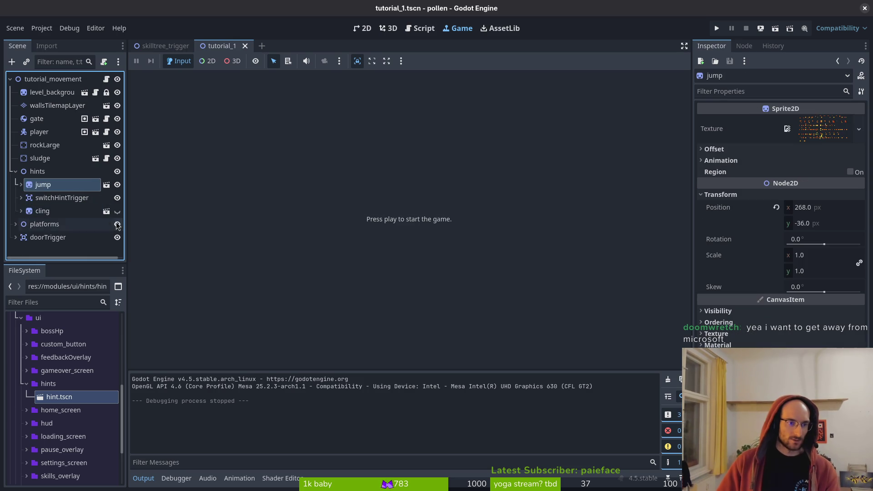
{"action": "left_click", "coordinate": [21, 211]}
{"action": "left_click", "coordinate": [50, 224]}
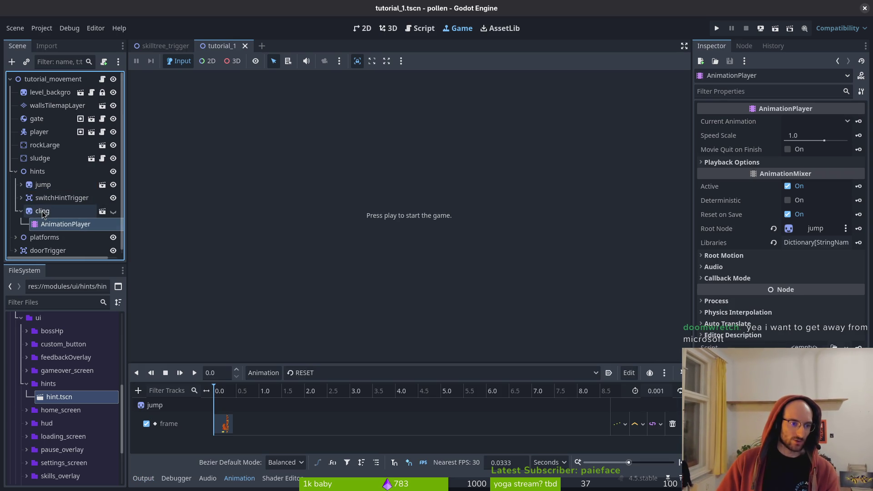
{"action": "left_click", "coordinate": [788, 186]}
{"action": "left_click", "coordinate": [789, 186]}
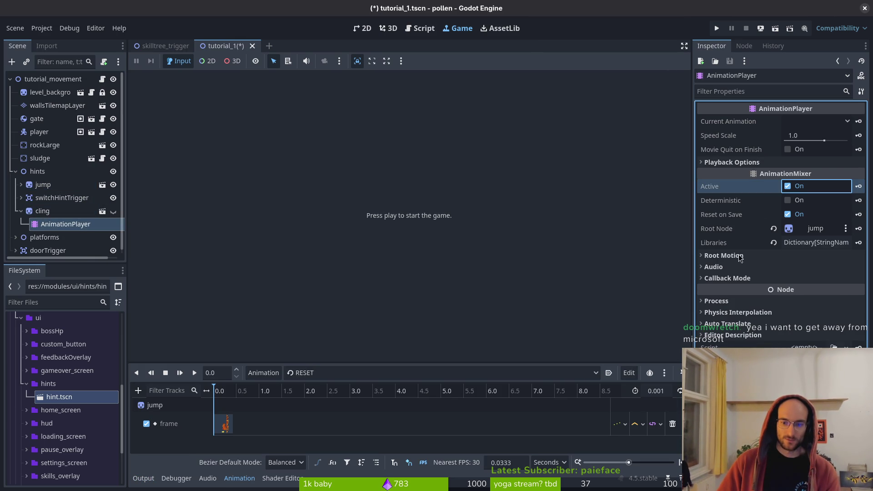
{"action": "left_click", "coordinate": [455, 373]}
{"action": "left_click", "coordinate": [455, 396]}
{"action": "key", "text": "ctrl+s"}
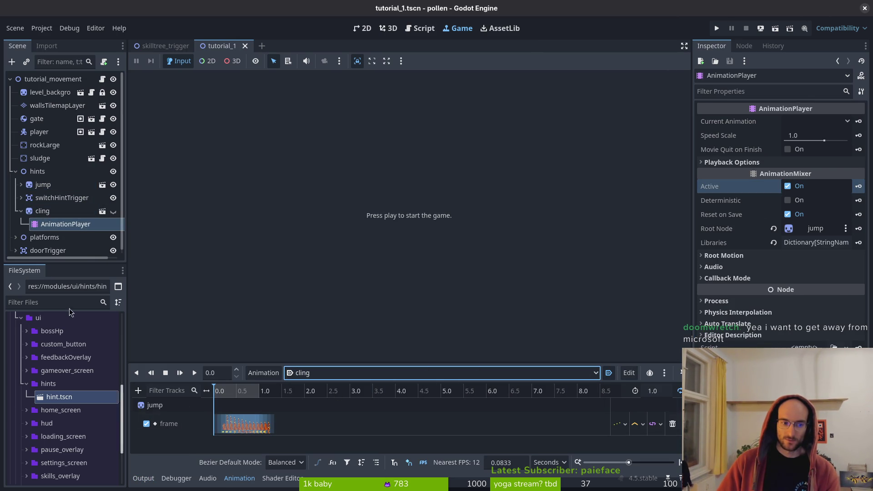
Step: Switch to the 2D view and play-test the game from the main menu, then close it
{"action": "left_click", "coordinate": [68, 212]}
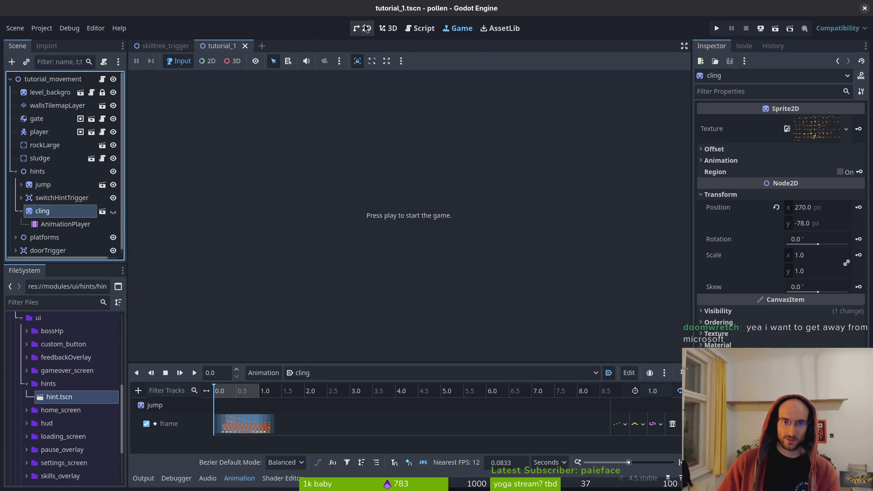
{"action": "left_click", "coordinate": [368, 28]}
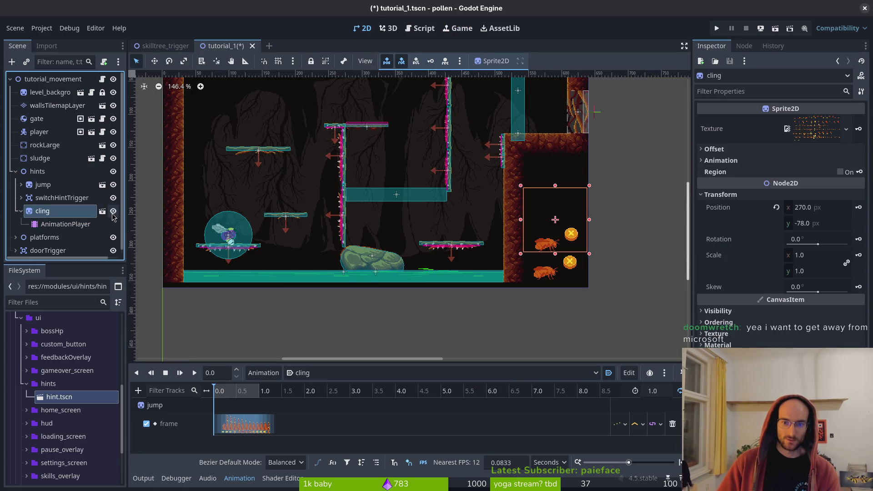
{"action": "key", "text": "F5"}
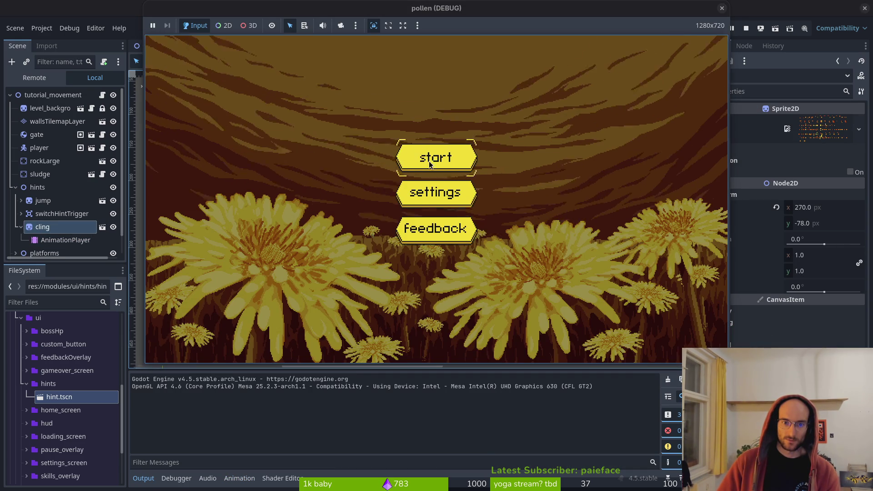
{"action": "left_click", "coordinate": [429, 161]}
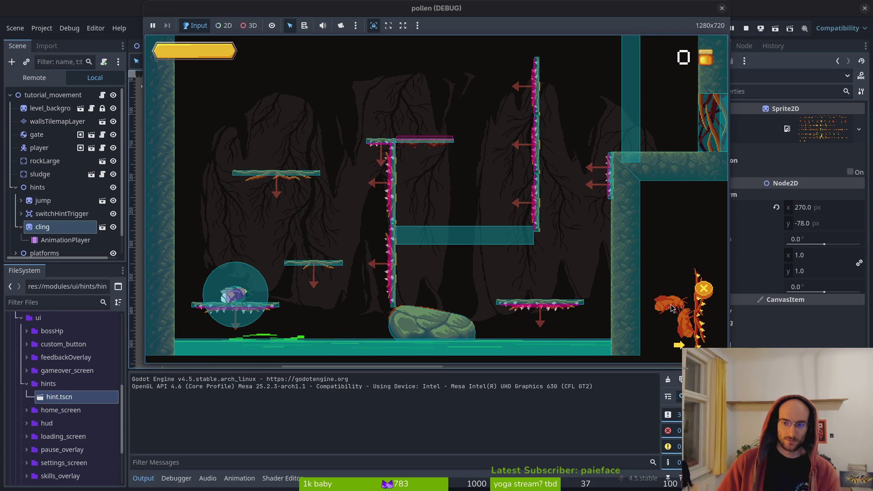
{"action": "left_click", "coordinate": [722, 7]}
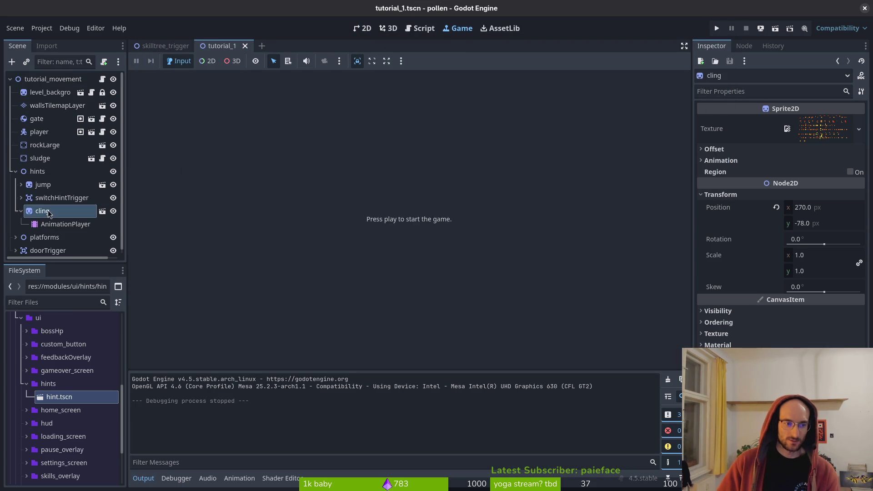
Step: Show the jump AnimationPlayer's hint animation, then select the cling hint's AnimationPlayer
{"action": "left_click", "coordinate": [19, 212]}
{"action": "left_click", "coordinate": [21, 185]}
{"action": "left_click", "coordinate": [21, 224]}
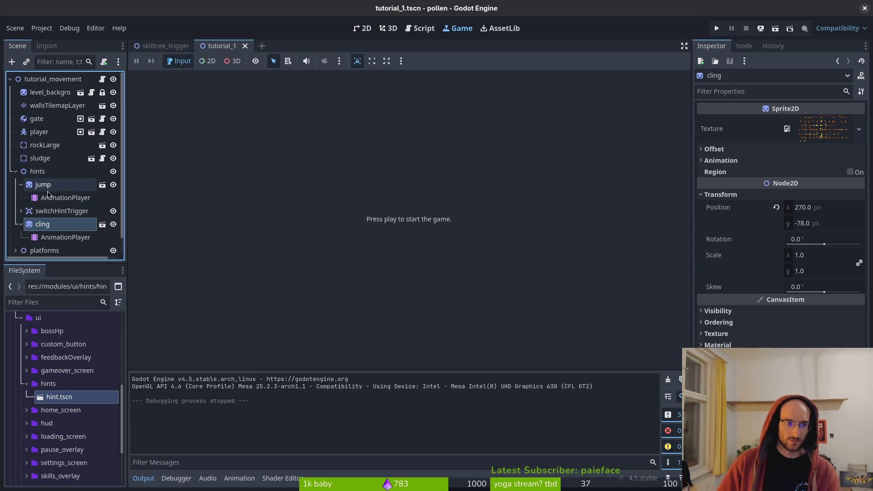
{"action": "left_click", "coordinate": [55, 185]}
{"action": "left_click", "coordinate": [65, 198]}
{"action": "left_click", "coordinate": [324, 374]}
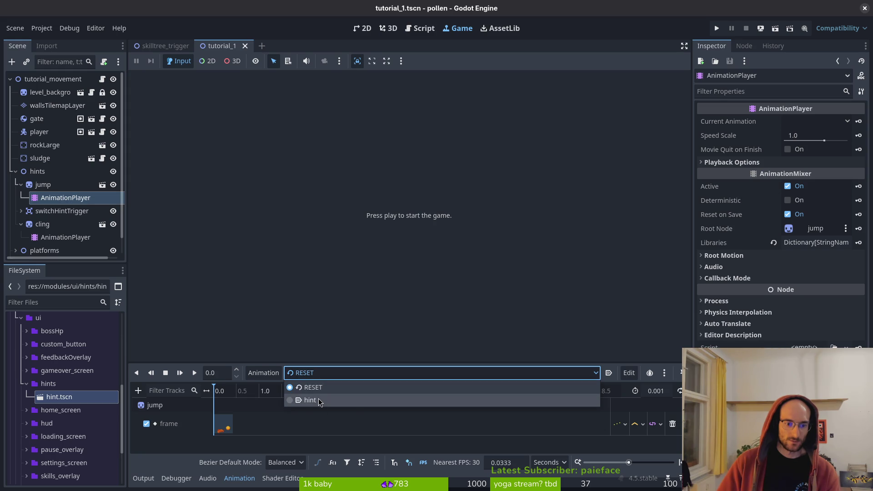
{"action": "left_click", "coordinate": [300, 398]}
{"action": "left_click", "coordinate": [65, 237]}
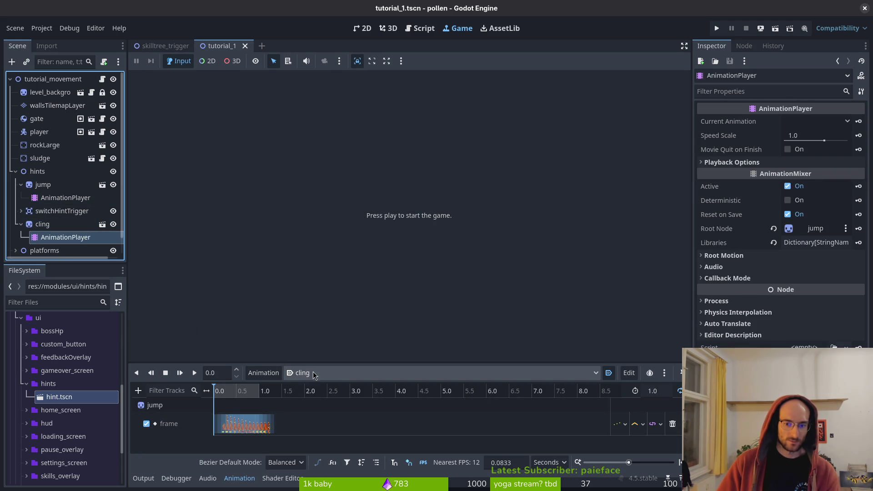
Step: Start vim in the terminal and open modules/levels/tutorial/tutorial_1.gd by searching 'tuti' in Git Files
{"action": "key", "text": "alt+Tab"}
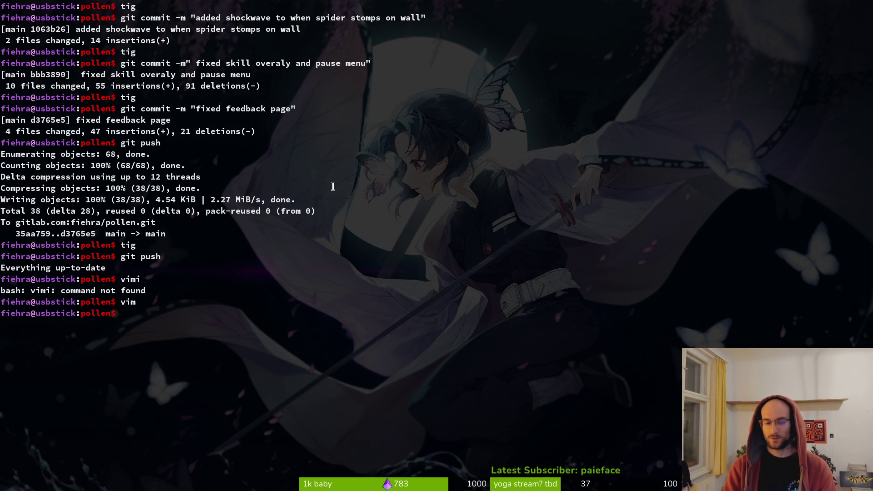
{"action": "type", "text": "im"}
{"action": "key", "text": "Return"}
{"action": "key", "text": "ctrl+p"}
{"action": "type", "text": "tuti"}
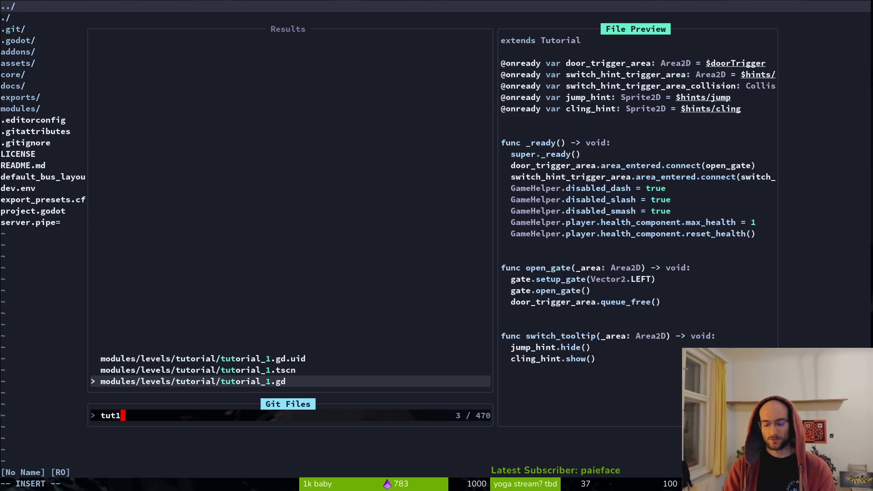
{"action": "key", "text": "Return"}
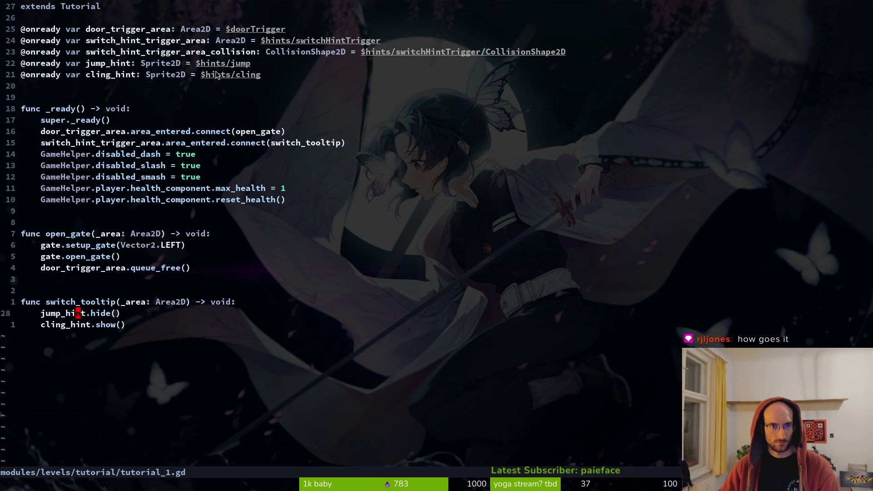
{"action": "key", "text": "alt+Tab"}
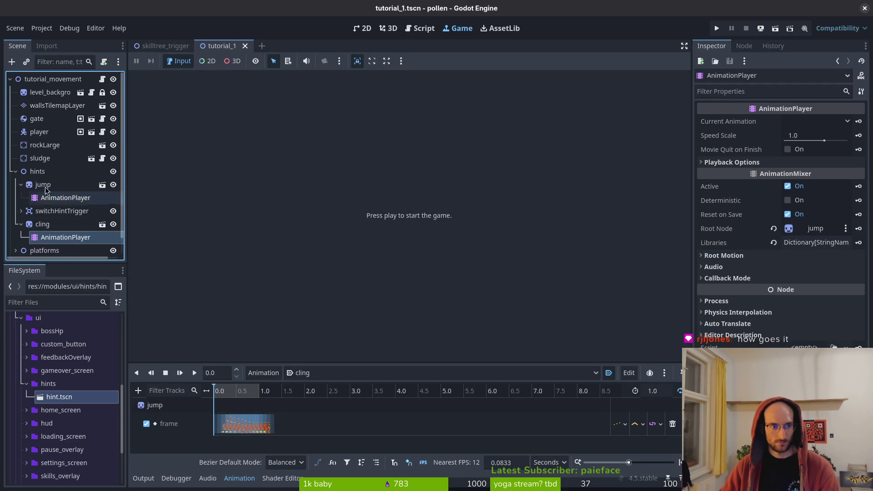
Step: Back in Godot, review the jump hint's AnimationPlayer and its hint animation
{"action": "key", "text": "alt+Tab"}
{"action": "key", "text": "alt+Tab"}
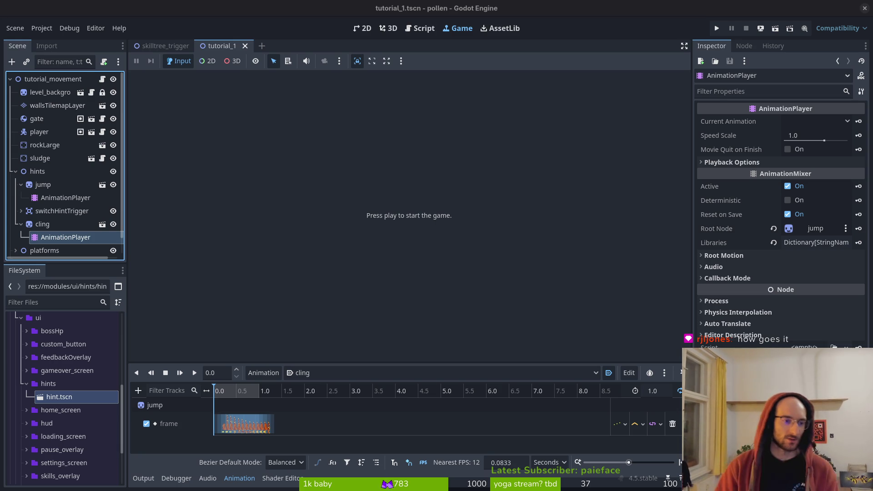
{"action": "left_click", "coordinate": [21, 224]}
{"action": "left_click", "coordinate": [21, 185]}
{"action": "left_click", "coordinate": [21, 185]}
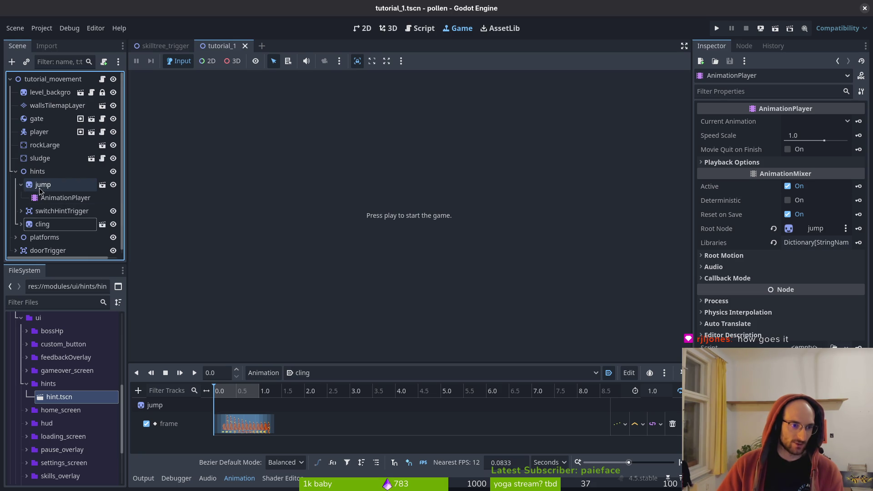
{"action": "left_click", "coordinate": [39, 195]}
{"action": "left_click", "coordinate": [40, 187]}
{"action": "left_click", "coordinate": [40, 194]}
{"action": "left_click", "coordinate": [42, 187]}
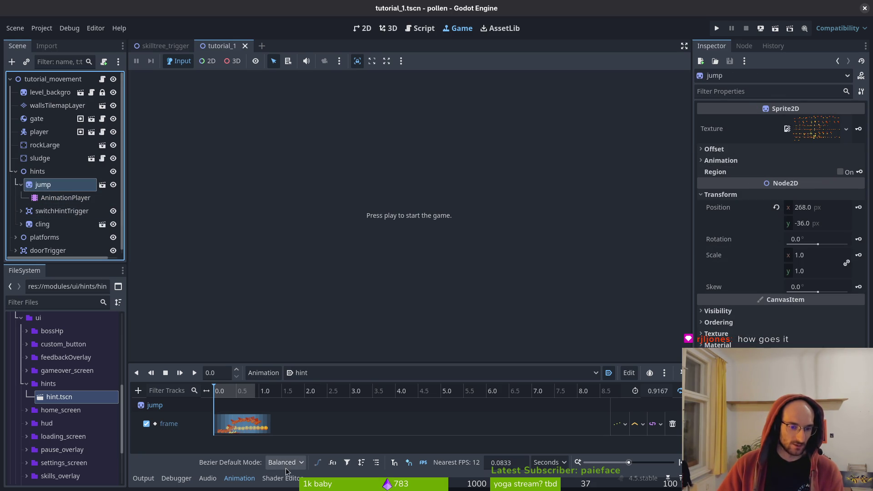
Step: Uncheck Active on the cling hint's AnimationPlayer and save and run the game
{"action": "left_click", "coordinate": [38, 224]}
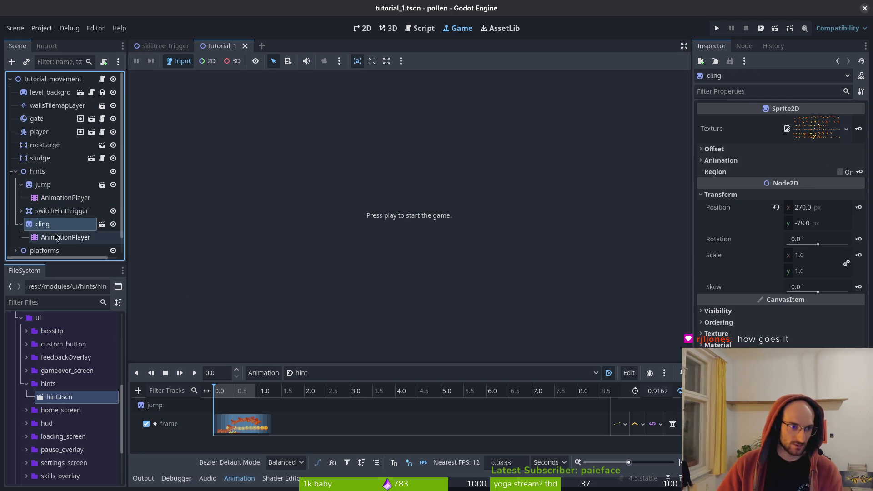
{"action": "left_click", "coordinate": [79, 237]}
{"action": "left_click", "coordinate": [789, 186]}
{"action": "left_click", "coordinate": [717, 28]}
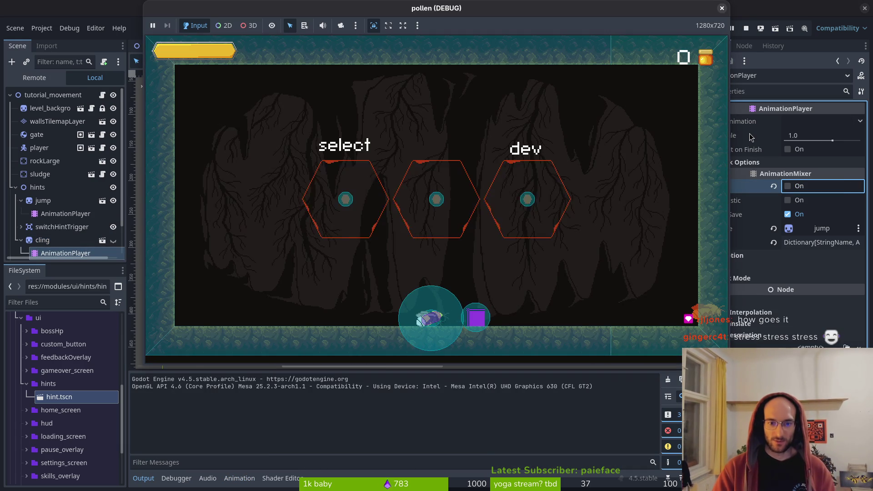
Step: Stop the running game, relaunch it from the title menu, and close it
{"action": "left_click", "coordinate": [736, 35]}
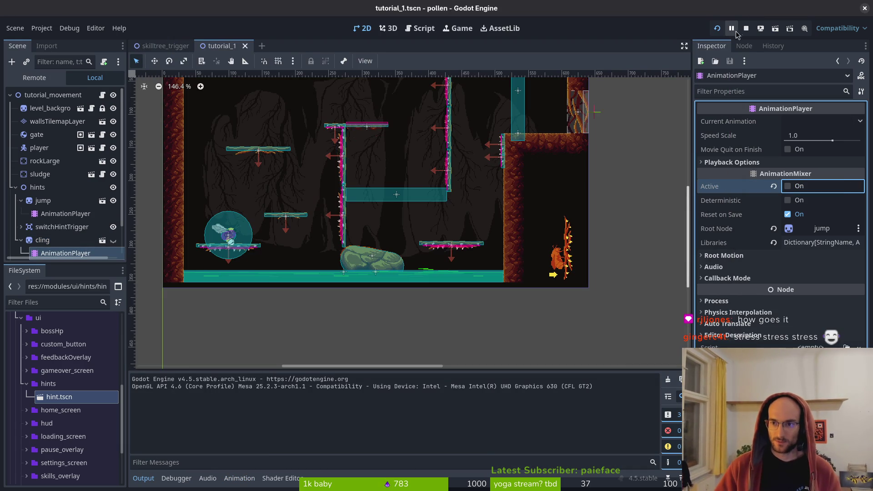
{"action": "left_click", "coordinate": [741, 29]}
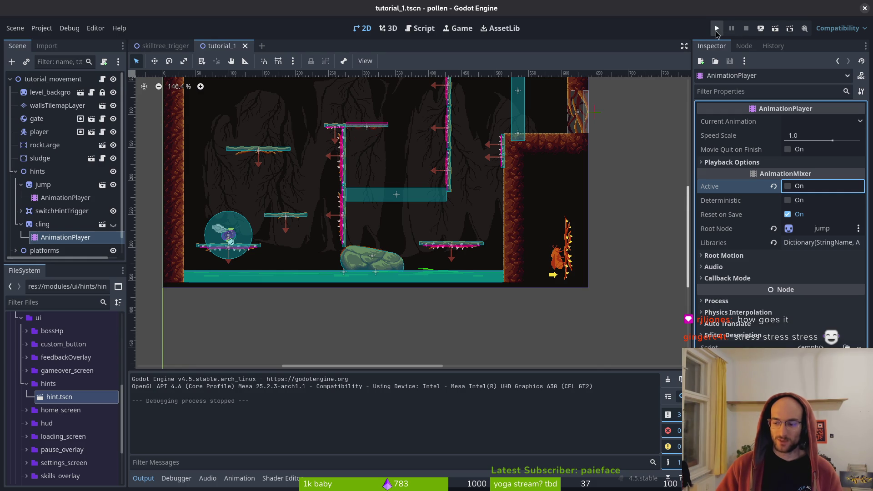
{"action": "left_click", "coordinate": [717, 29]}
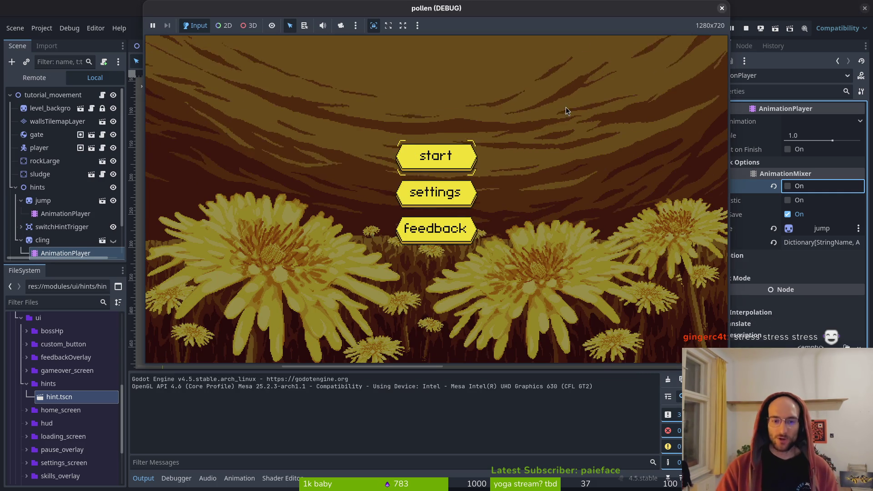
{"action": "key", "text": "Return"}
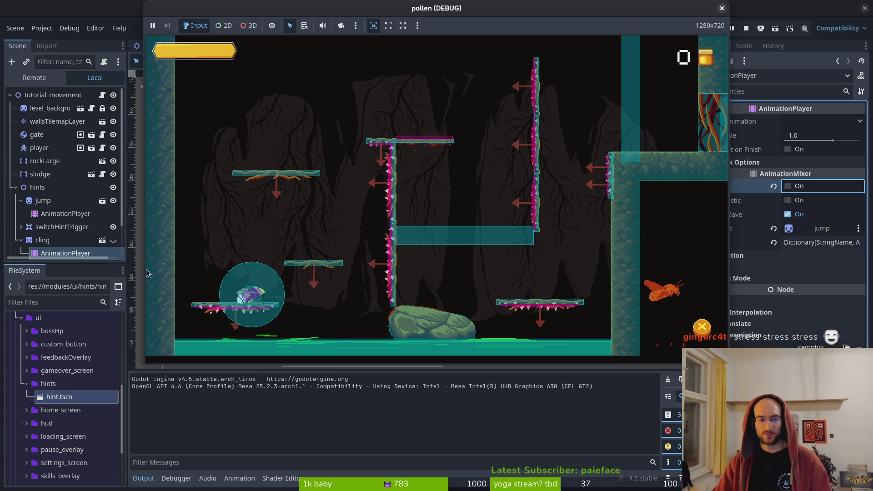
{"action": "left_click", "coordinate": [722, 7]}
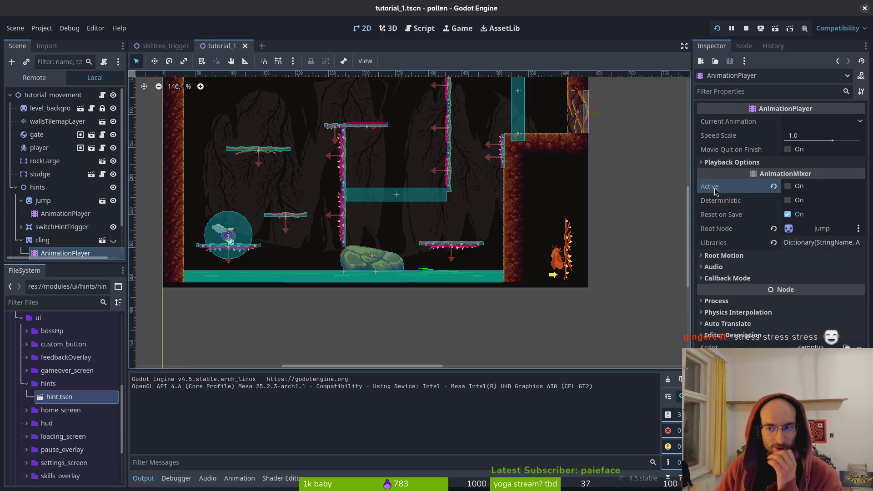
Step: Reactivate the cling hint's AnimationPlayer, then save, run and start the game from its main menu
{"action": "left_click", "coordinate": [788, 187]}
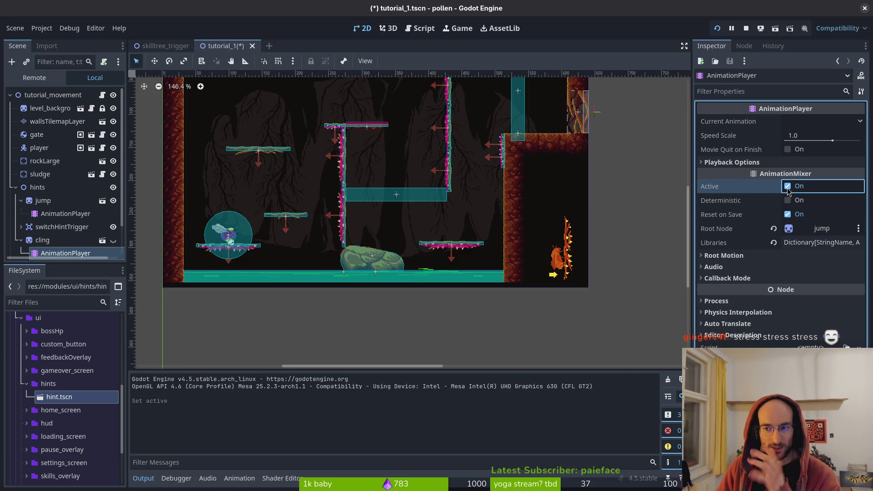
{"action": "left_click", "coordinate": [719, 28]}
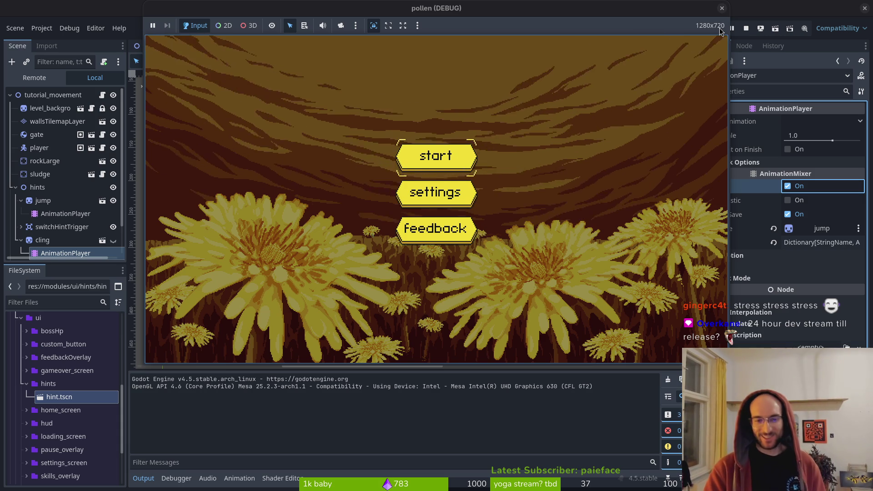
{"action": "key", "text": "Down"}
{"action": "key", "text": "Down"}
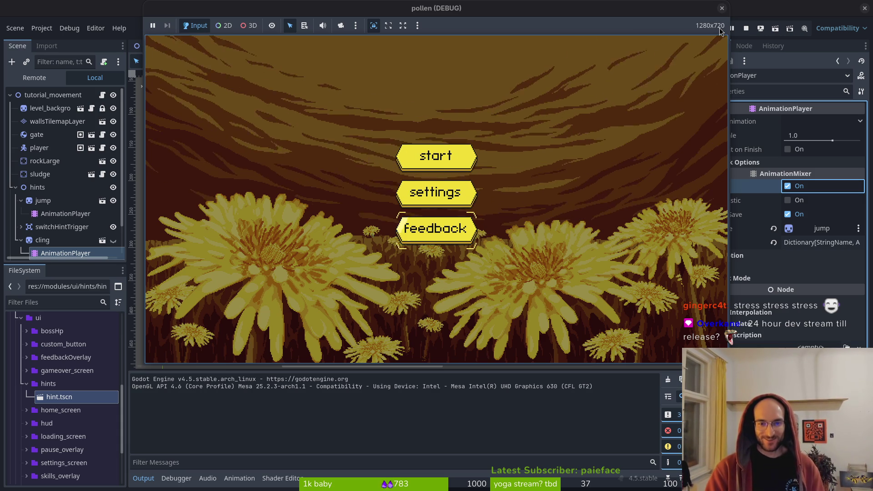
{"action": "key", "text": "Up"}
{"action": "key", "text": "Up"}
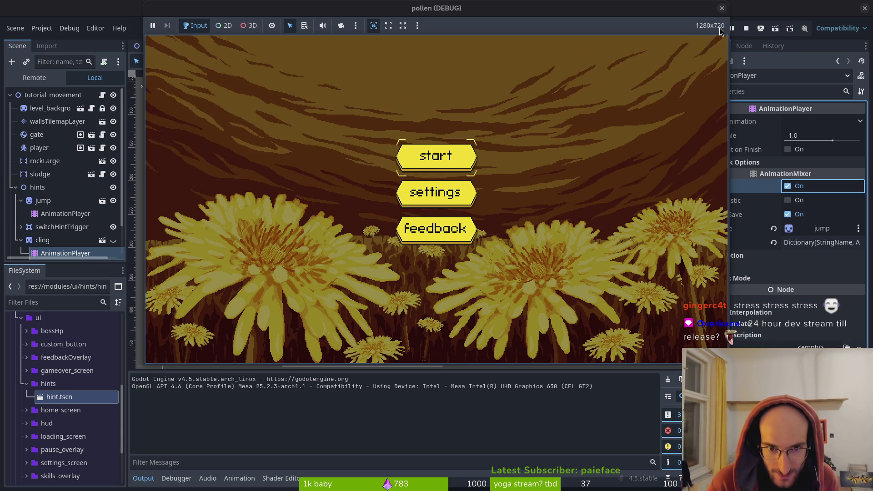
{"action": "key", "text": "Return"}
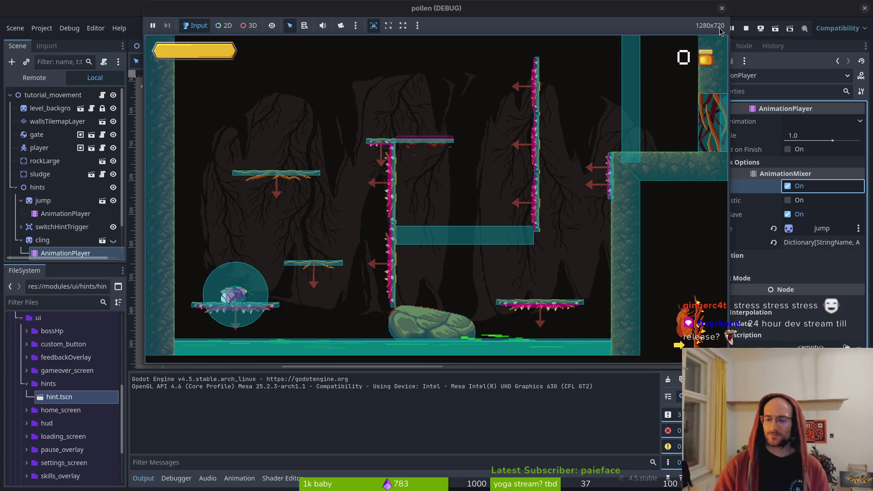
Step: Toggle Active on the jump hint's AnimationPlayer, relaunch the game, and close it
{"action": "left_click", "coordinate": [60, 241]}
{"action": "left_click", "coordinate": [66, 213]}
{"action": "left_click", "coordinate": [787, 187]}
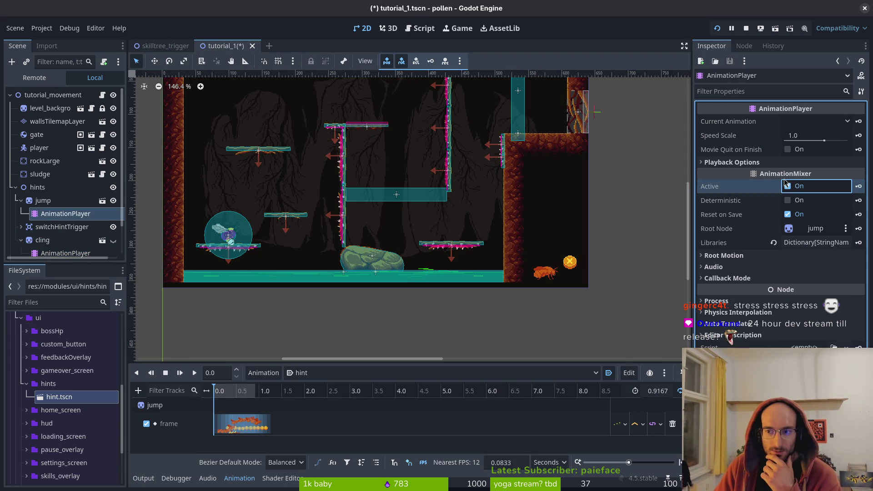
{"action": "left_click", "coordinate": [717, 31]}
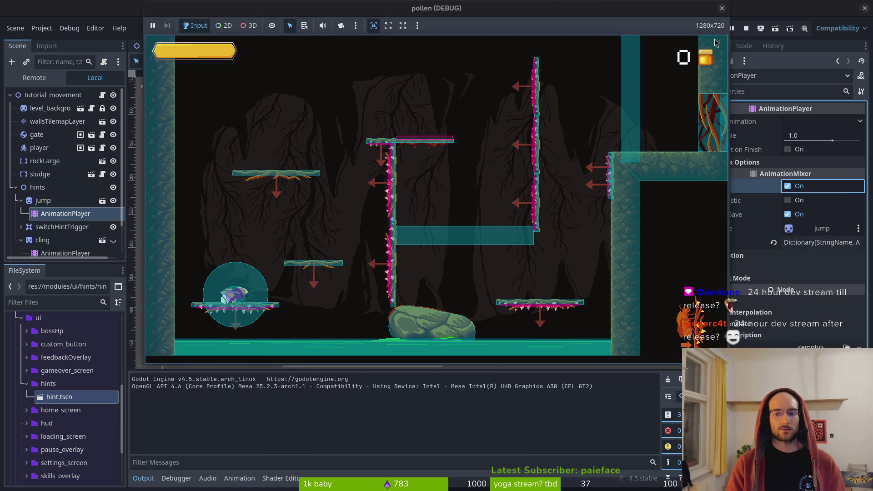
{"action": "left_click", "coordinate": [722, 9]}
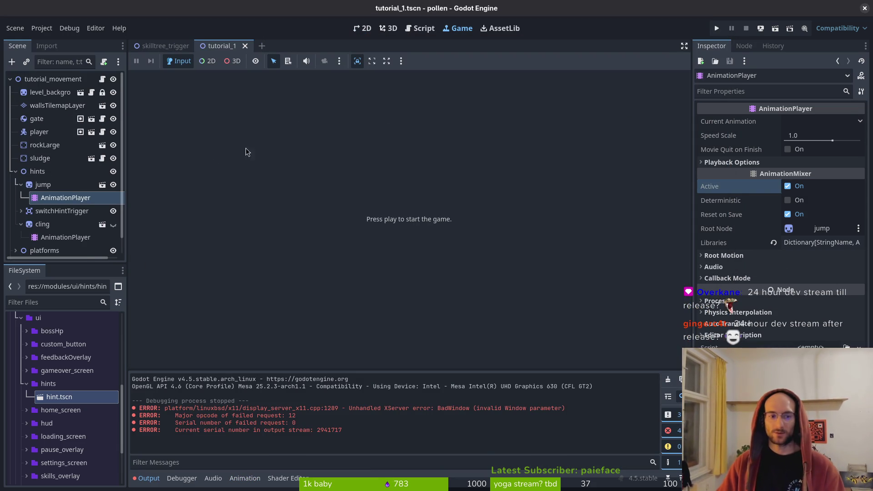
Step: Expand the hint nodes and compare the jump and cling hints' AnimationPlayers
{"action": "left_click", "coordinate": [21, 184]}
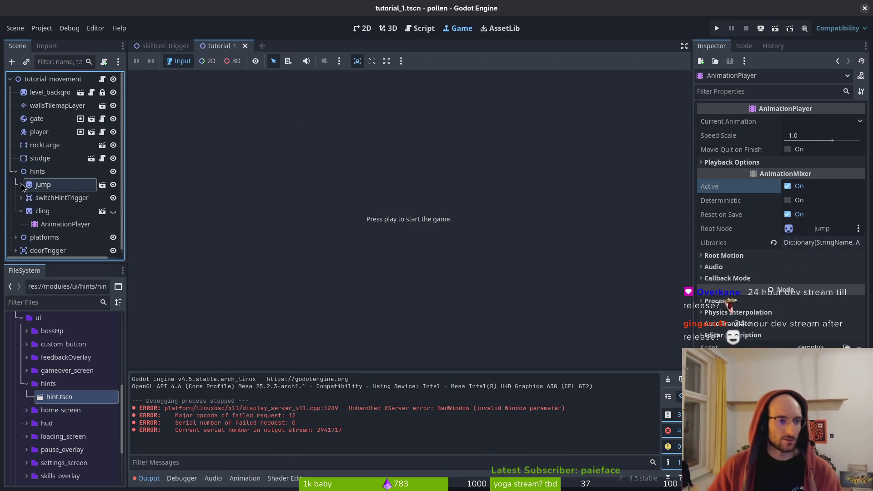
{"action": "left_click", "coordinate": [21, 211]}
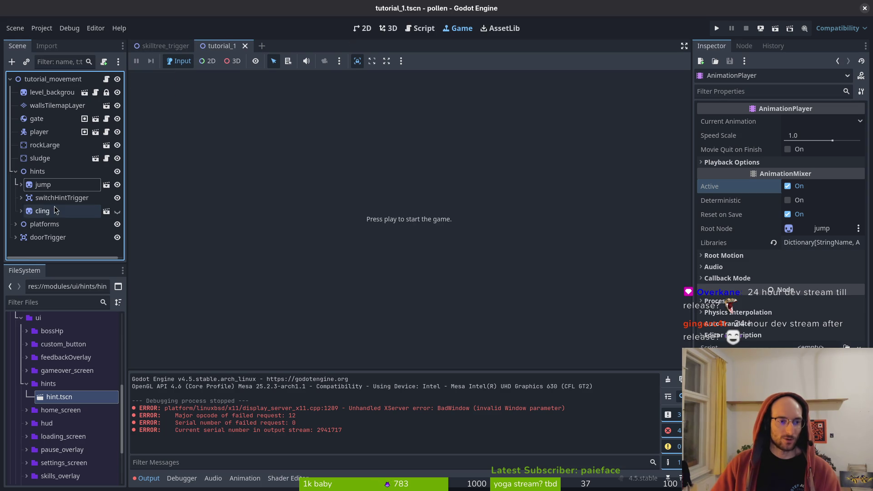
{"action": "left_click", "coordinate": [21, 211]}
{"action": "left_click", "coordinate": [47, 224]}
{"action": "left_click", "coordinate": [22, 185]}
{"action": "left_click", "coordinate": [65, 198]}
{"action": "left_click", "coordinate": [59, 238]}
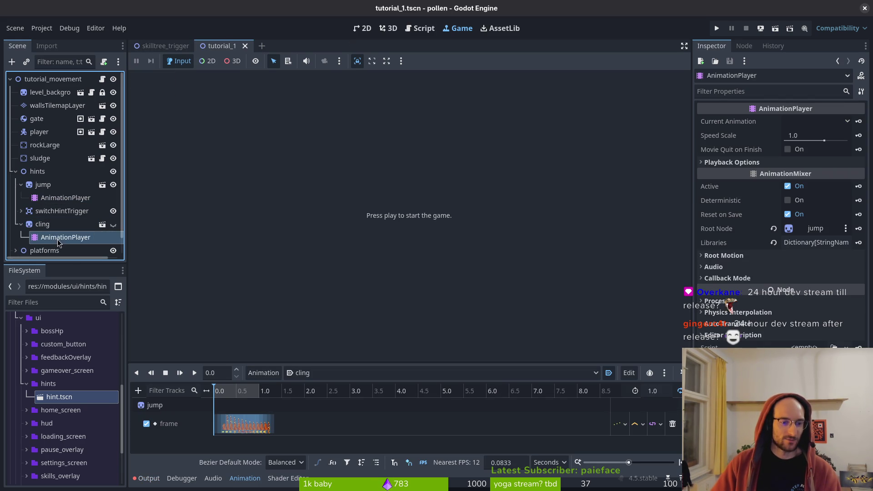
{"action": "left_click", "coordinate": [47, 199]}
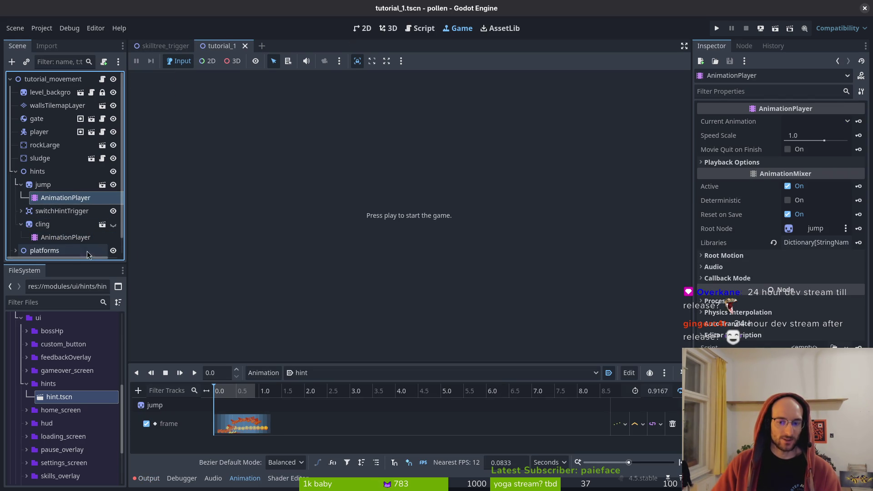
{"action": "left_click", "coordinate": [59, 238]}
{"action": "left_click", "coordinate": [51, 200]}
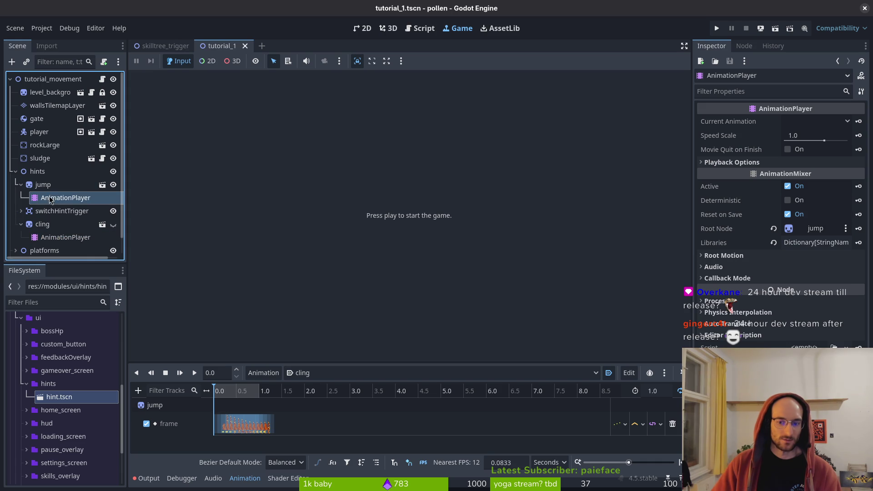
{"action": "left_click", "coordinate": [67, 238]}
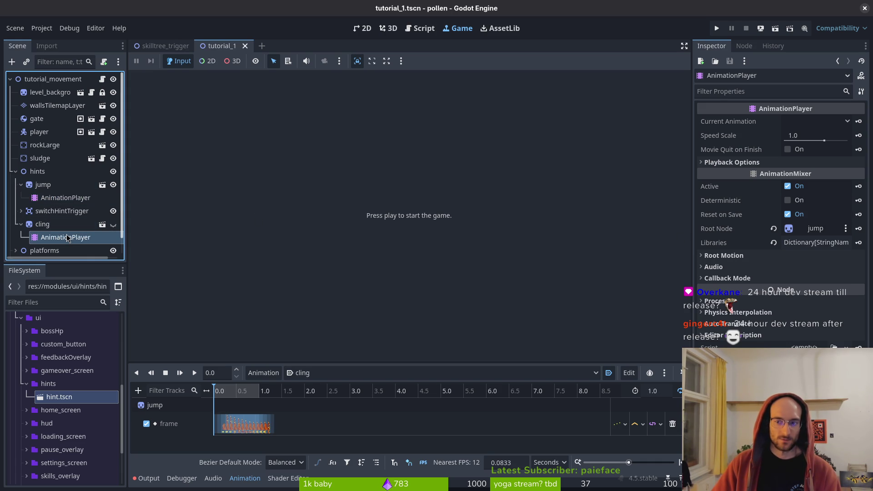
{"action": "left_click", "coordinate": [62, 200]}
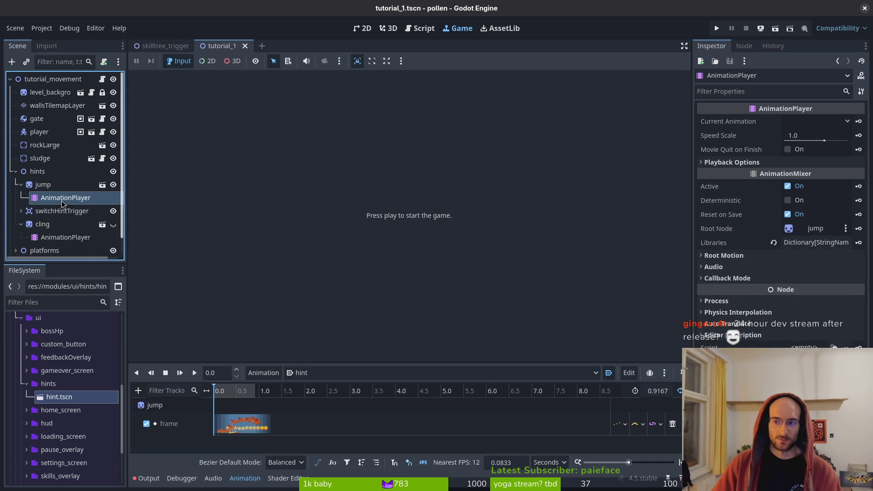
Step: Set the jump AnimationPlayer's Root Node to cling, then change it back to jump
{"action": "left_click", "coordinate": [824, 232]}
{"action": "left_click", "coordinate": [399, 273]}
{"action": "left_click", "coordinate": [470, 394]}
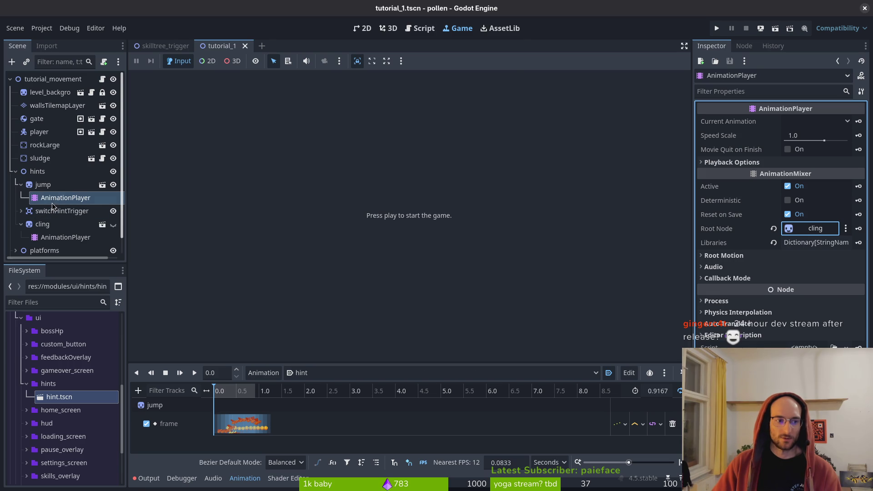
{"action": "left_click", "coordinate": [824, 233]}
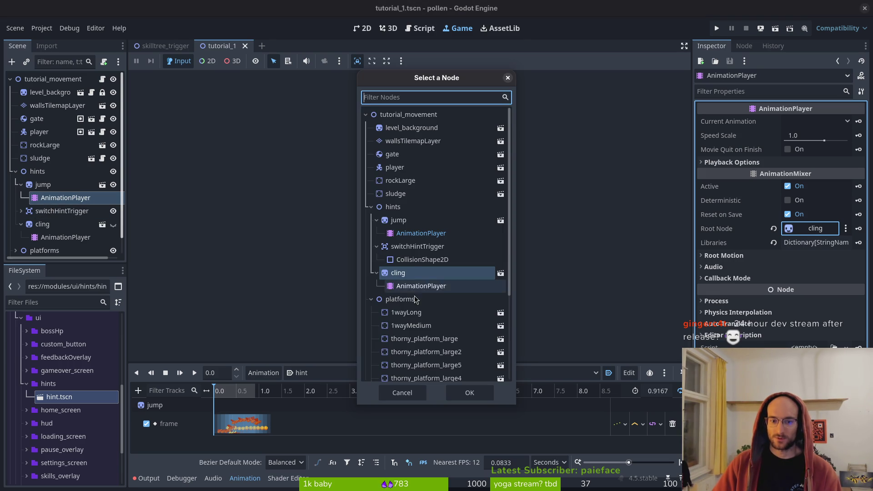
{"action": "left_click", "coordinate": [404, 220]}
{"action": "left_click", "coordinate": [470, 393]}
Step: Point the cling hint AnimationPlayer's Root Node at the cling node, save, and run
{"action": "left_click", "coordinate": [66, 237]}
{"action": "left_click", "coordinate": [810, 233]}
{"action": "left_click", "coordinate": [773, 228]}
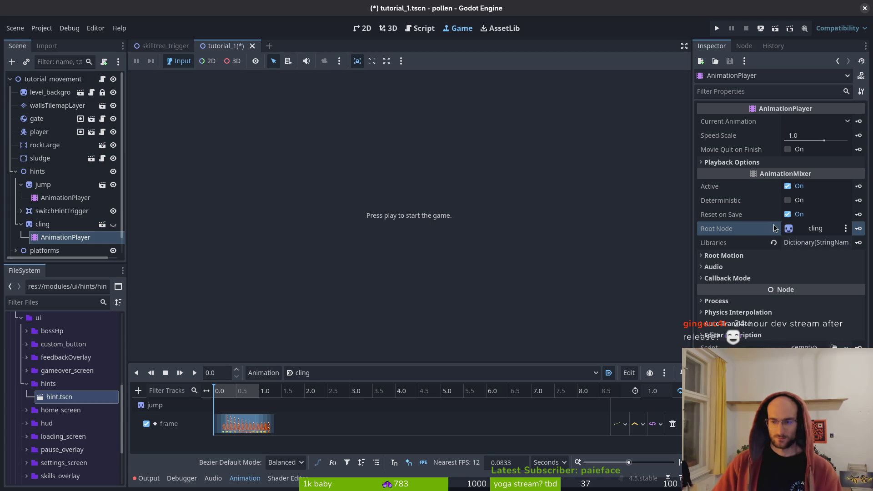
{"action": "key", "text": "ctrl+s"}
{"action": "left_click", "coordinate": [717, 29]}
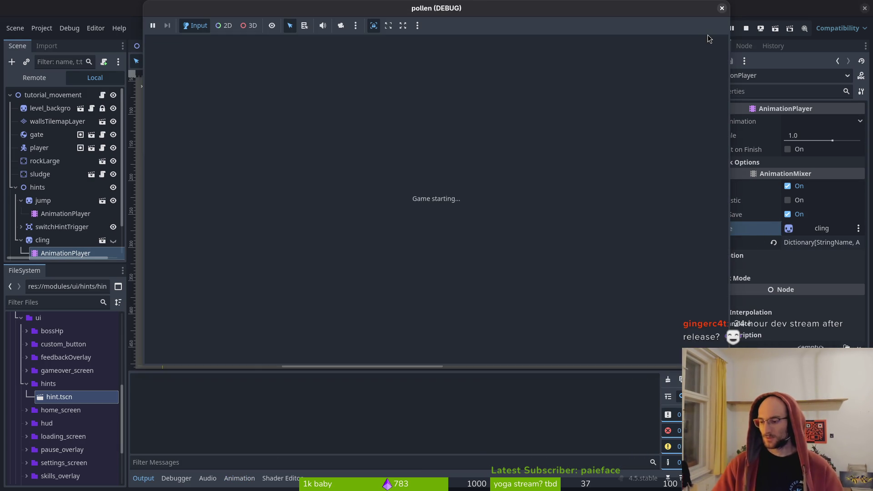
Step: Move the menu focus to settings and back to start, play the level, then close the game
{"action": "key", "text": "Down"}
{"action": "key", "text": "Up"}
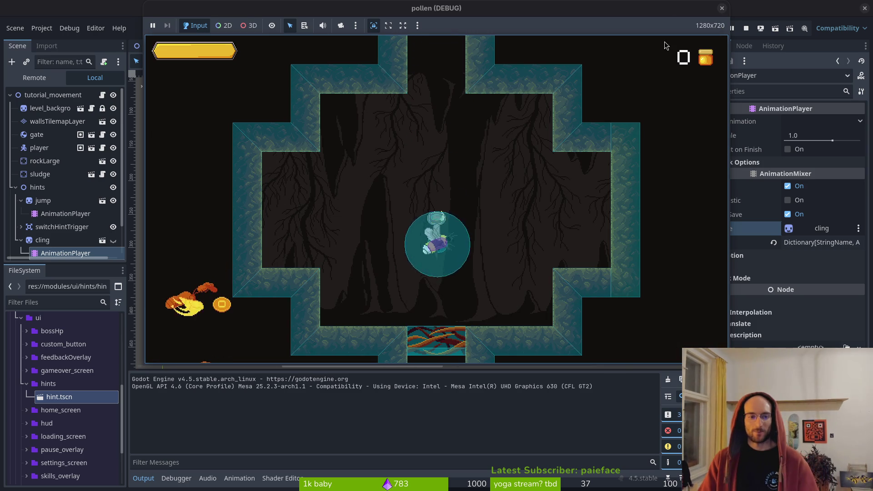
{"action": "left_click", "coordinate": [722, 9]}
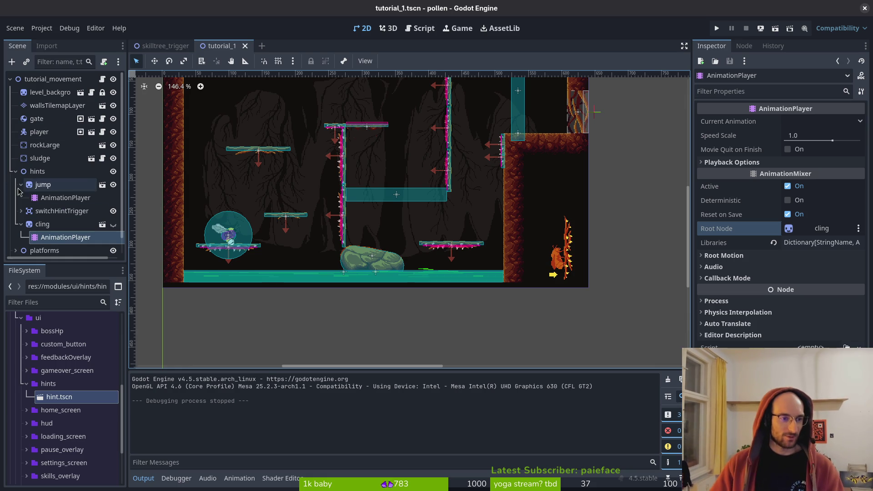
{"action": "left_click", "coordinate": [43, 185]}
{"action": "left_click", "coordinate": [21, 211]}
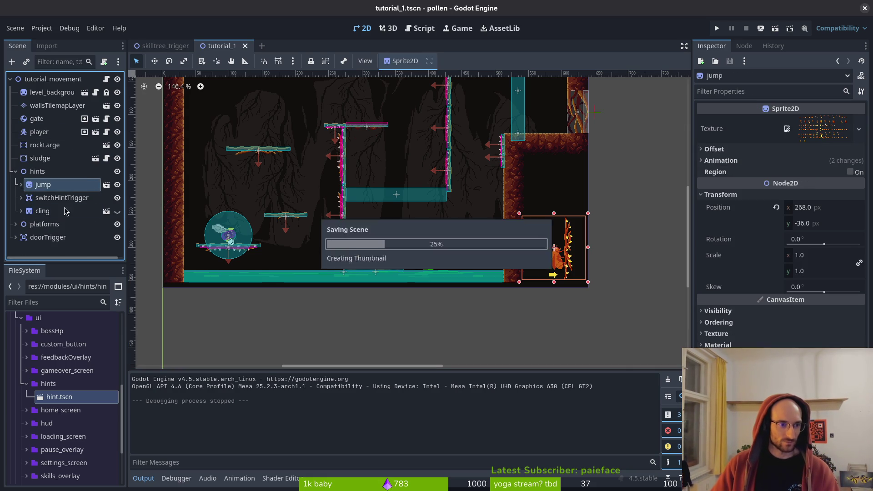
{"action": "key", "text": "alt+shift+o"}
{"action": "type", "text": "tut2"}
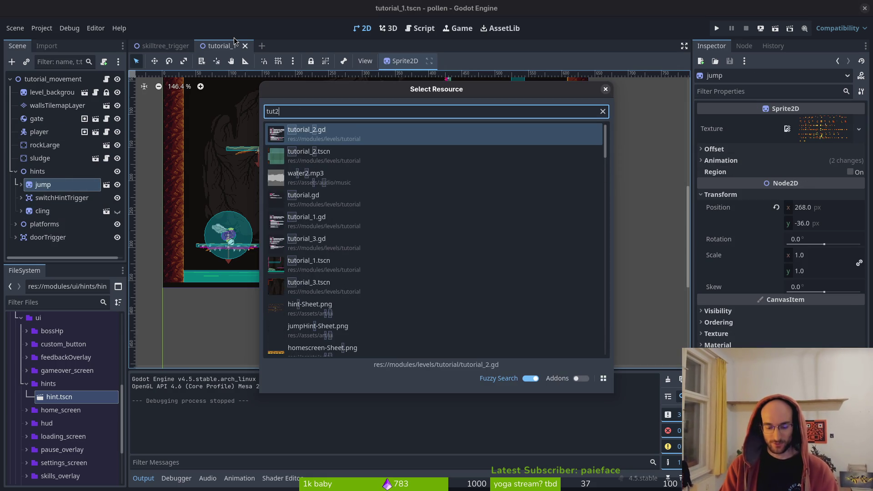
{"action": "key", "text": "Return"}
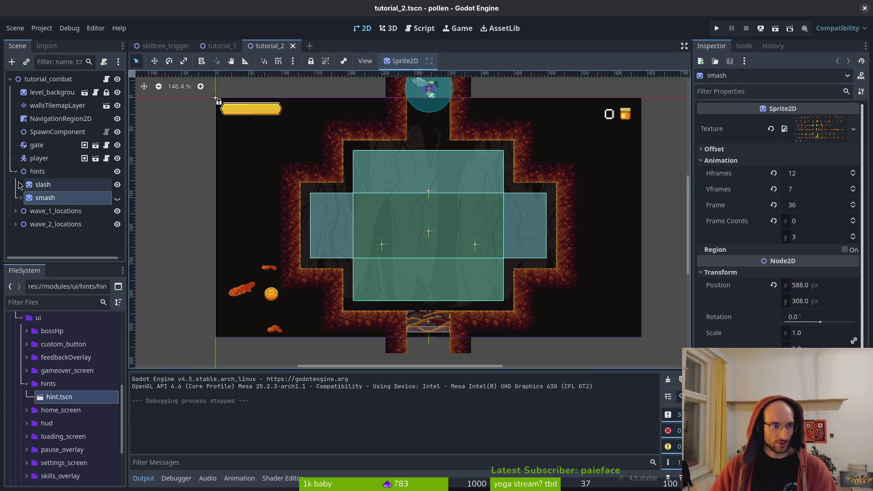
{"action": "left_click", "coordinate": [21, 185]}
{"action": "left_click", "coordinate": [20, 198]}
{"action": "left_click", "coordinate": [37, 172]}
{"action": "mouse_move", "coordinate": [45, 401]}
{"action": "left_mouse_down"}
{"action": "mouse_move", "coordinate": [34, 190]}
{"action": "mouse_move", "coordinate": [43, 184]}
{"action": "left_mouse_up"}
{"action": "mouse_move", "coordinate": [68, 211]}
{"action": "left_mouse_down"}
{"action": "mouse_move", "coordinate": [88, 206]}
{"action": "mouse_move", "coordinate": [45, 185]}
{"action": "left_mouse_up"}
{"action": "left_click", "coordinate": [59, 197]}
{"action": "left_click", "coordinate": [43, 211]}
{"action": "key", "text": "Delete"}
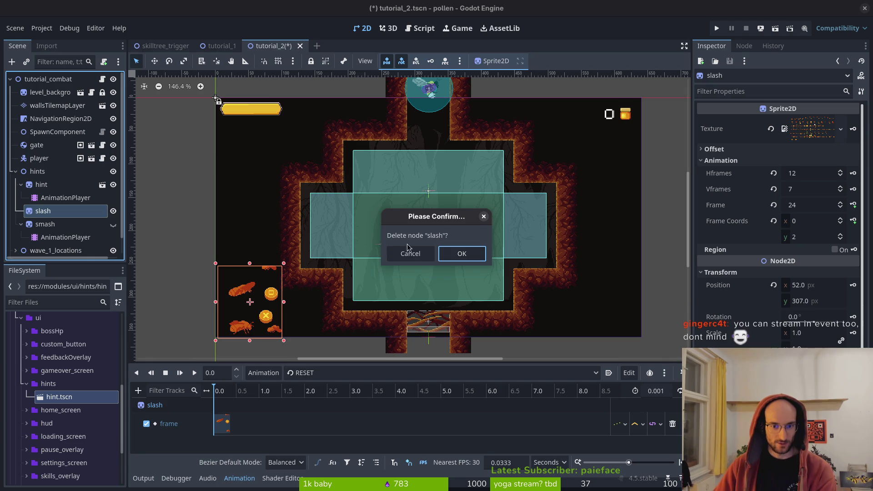
{"action": "left_click", "coordinate": [410, 253]}
{"action": "right_click", "coordinate": [750, 287]}
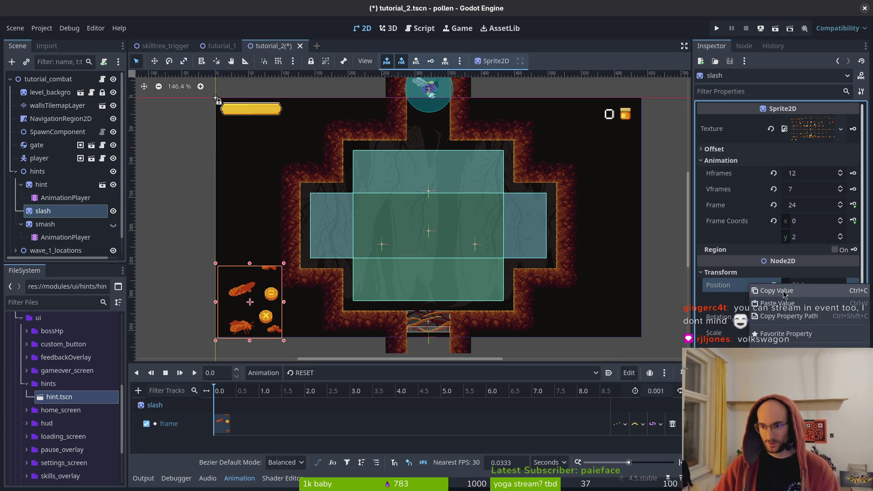
{"action": "left_click", "coordinate": [777, 291]}
{"action": "left_click", "coordinate": [41, 184]}
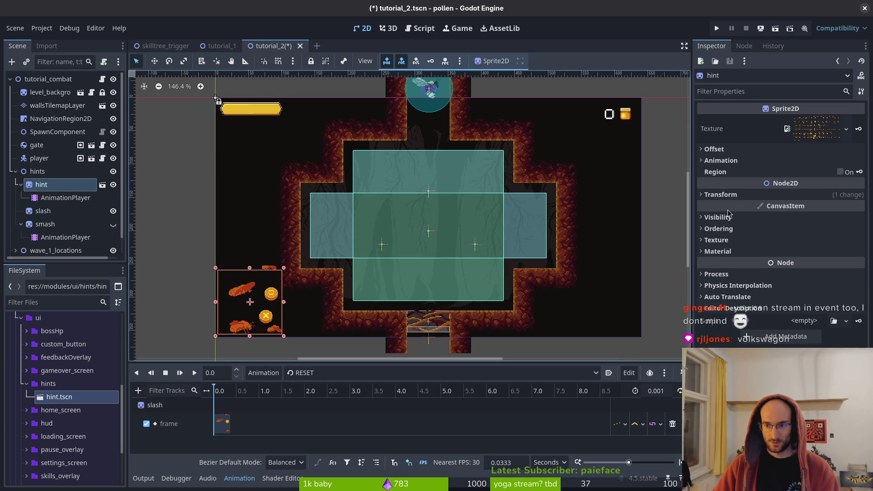
{"action": "left_click", "coordinate": [727, 195]}
{"action": "right_click", "coordinate": [743, 209]}
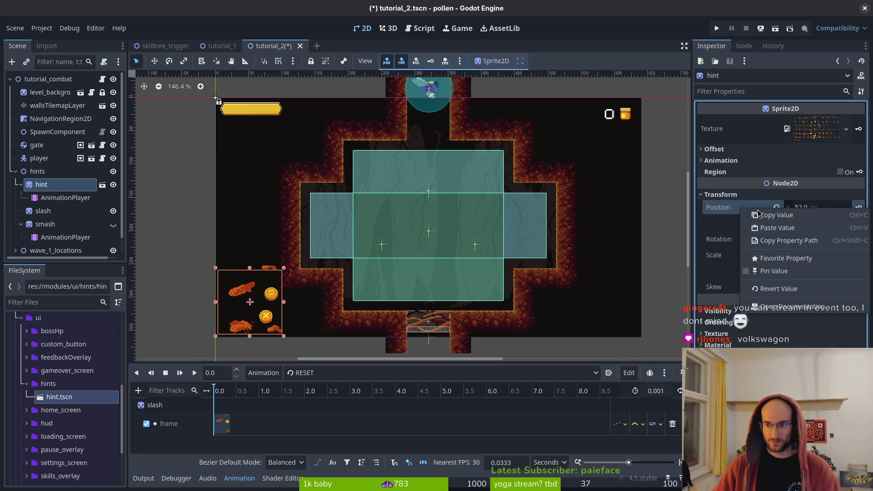
{"action": "left_click", "coordinate": [777, 228]}
{"action": "left_click", "coordinate": [47, 211]}
{"action": "key", "text": "Delete"}
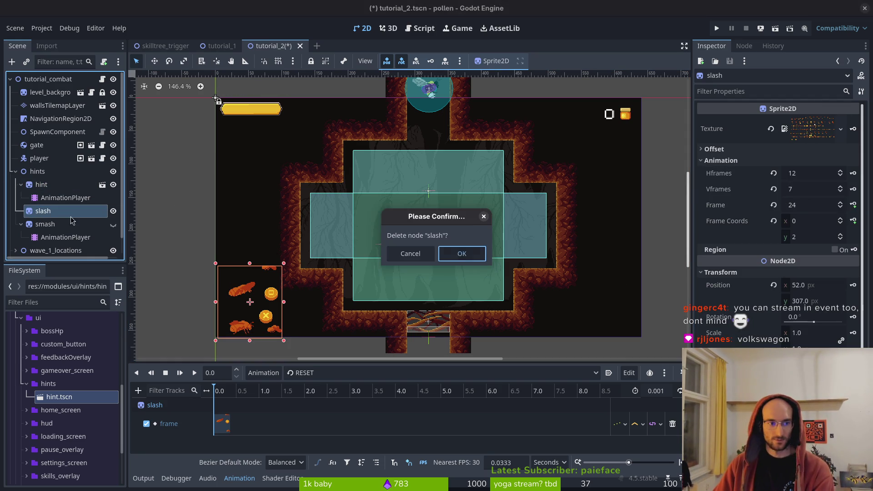
{"action": "key", "text": "Return"}
{"action": "left_click", "coordinate": [52, 185]}
{"action": "type", "text": "h"}
{"action": "key", "text": "Return"}
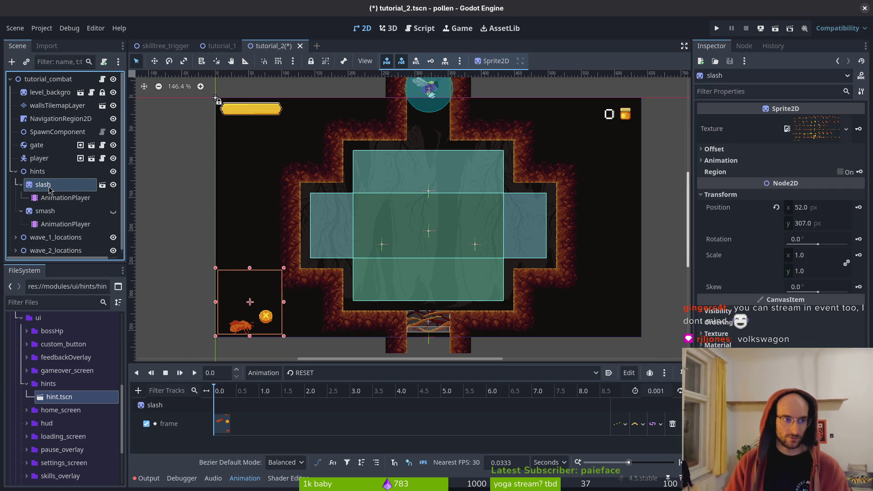
{"action": "left_click", "coordinate": [71, 192]}
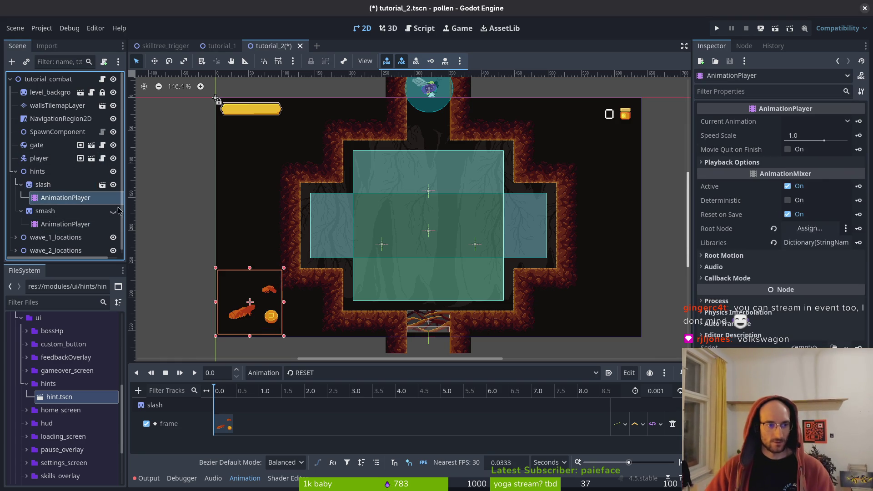
{"action": "left_click", "coordinate": [787, 187]}
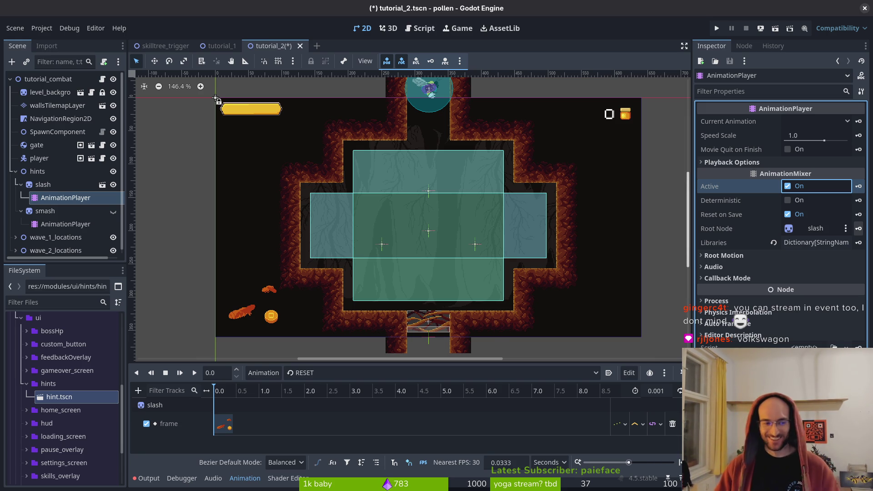
{"action": "left_click", "coordinate": [44, 212]}
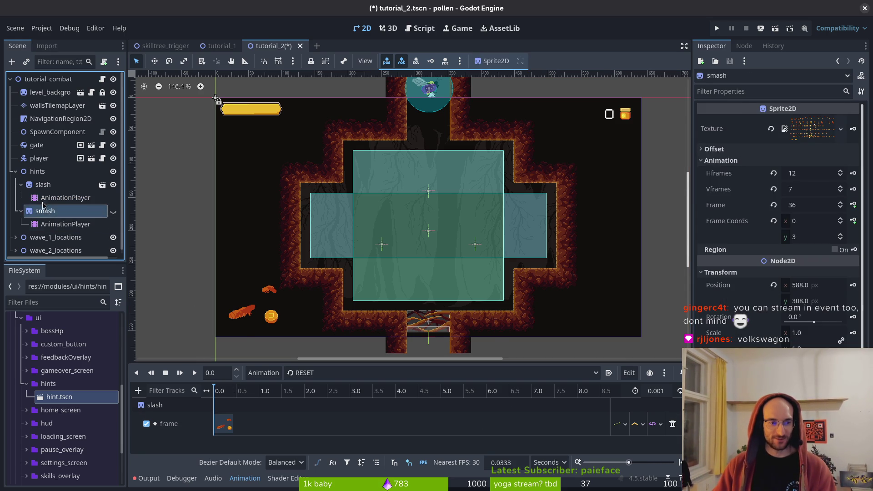
{"action": "left_click", "coordinate": [44, 184]}
{"action": "left_click", "coordinate": [21, 184]}
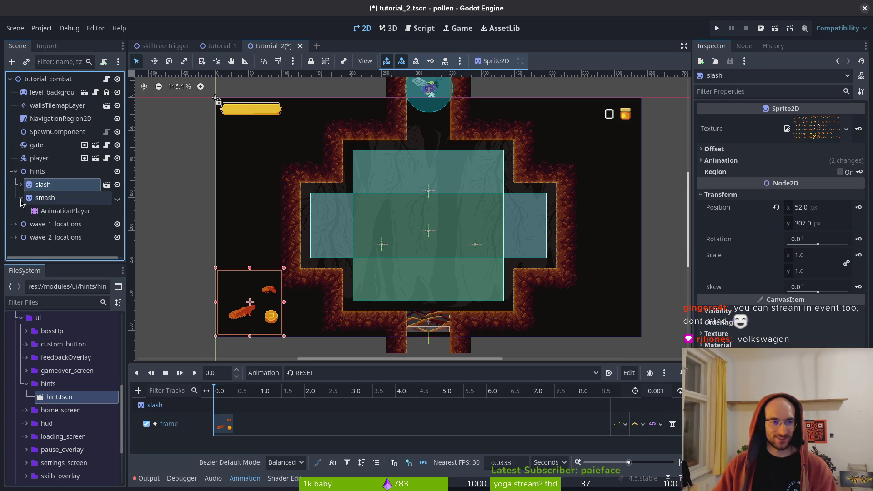
Step: Instance hint.tscn under the hints node and move smash's AnimationPlayer onto it
{"action": "left_click", "coordinate": [21, 186]}
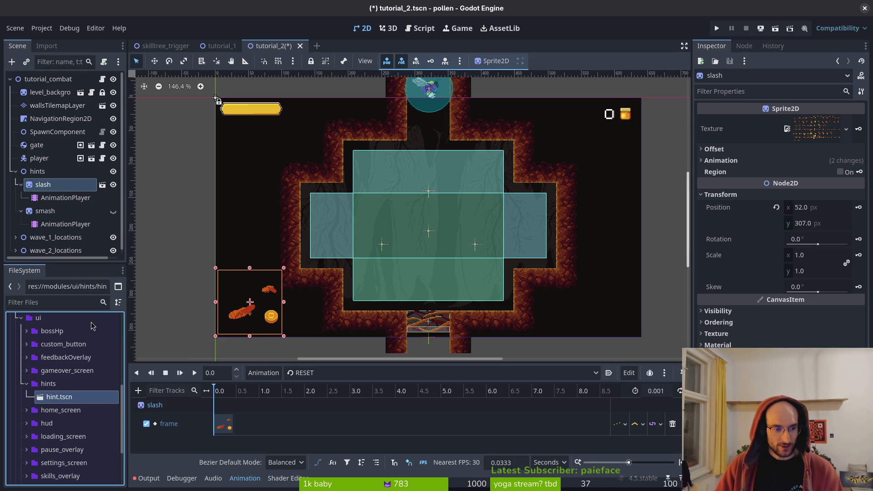
{"action": "left_click_drag", "start_coordinate": [45, 205], "coordinate": [42, 212]}
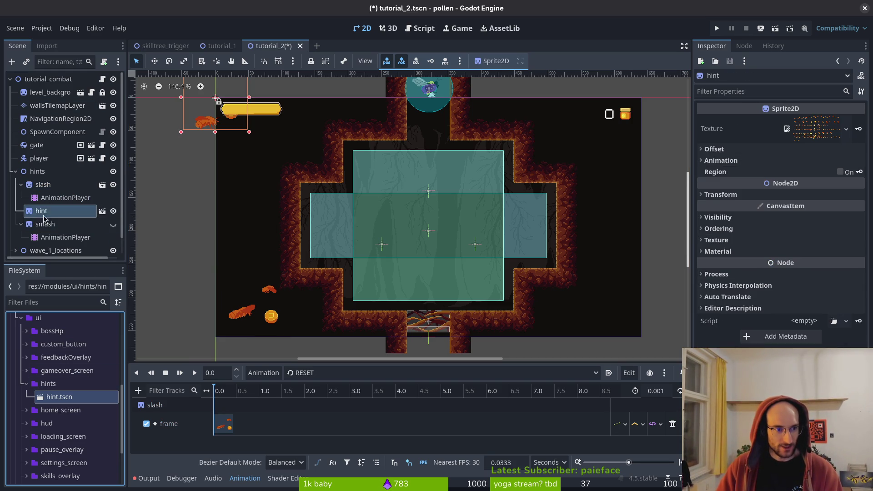
{"action": "left_click", "coordinate": [42, 219]}
{"action": "key", "text": "Down"}
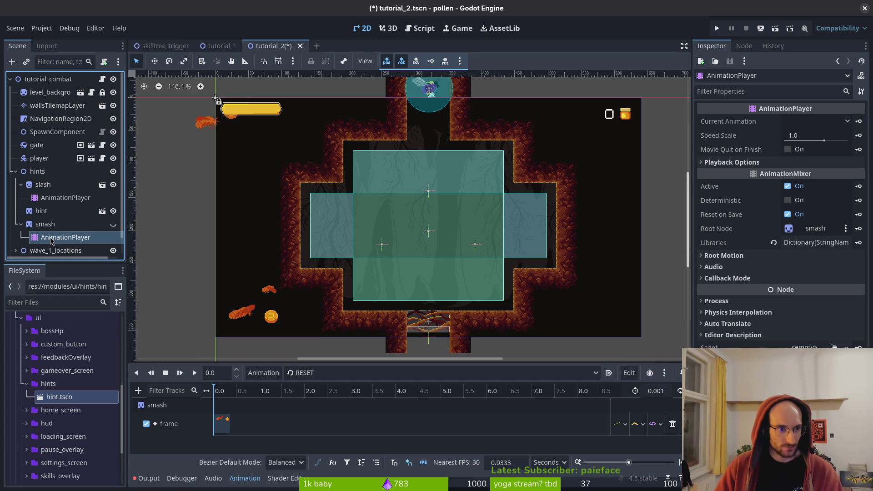
{"action": "left_click_drag", "start_coordinate": [64, 231], "coordinate": [46, 212]}
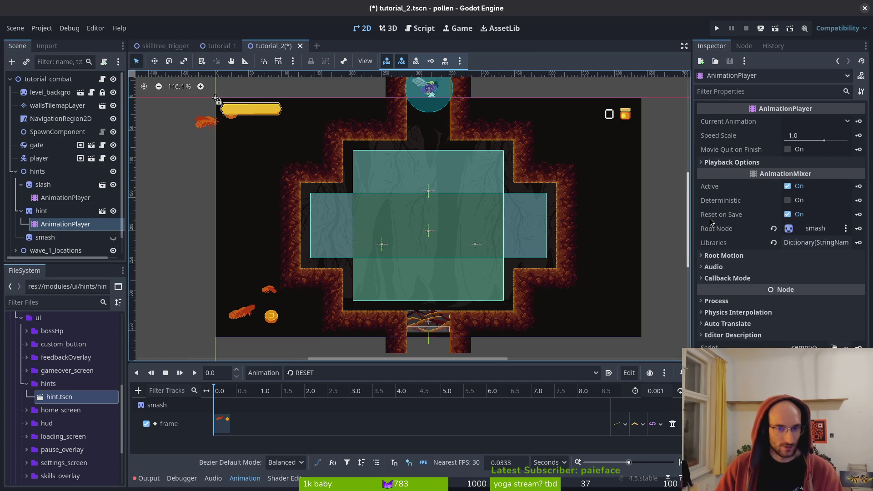
Step: Copy smash's position onto the hint instance, placing it at 588, 308
{"action": "left_click", "coordinate": [51, 237]}
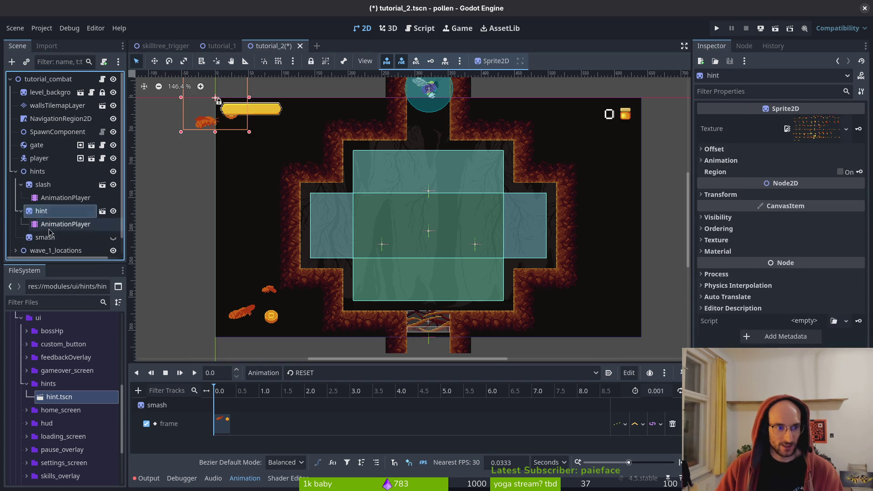
{"action": "right_click", "coordinate": [751, 284]}
{"action": "left_click", "coordinate": [681, 285]}
{"action": "key", "text": "Up"}
{"action": "key", "text": "Up"}
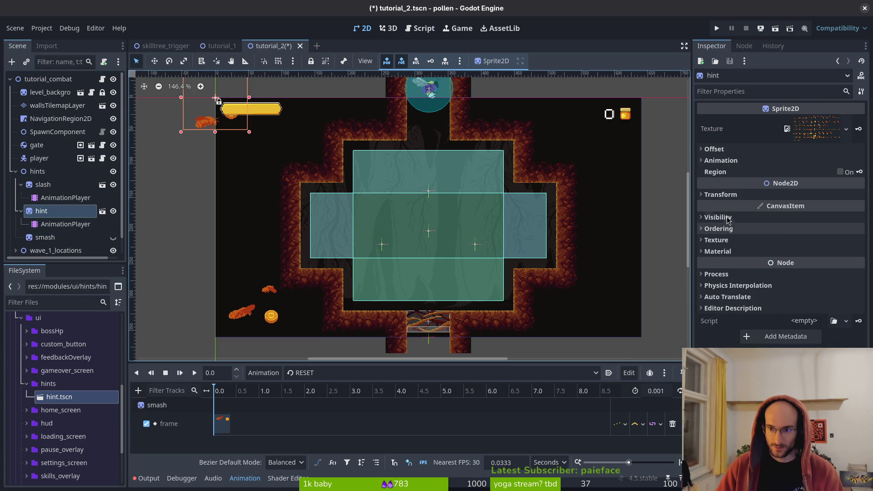
{"action": "left_click", "coordinate": [734, 197]}
{"action": "right_click", "coordinate": [735, 207]}
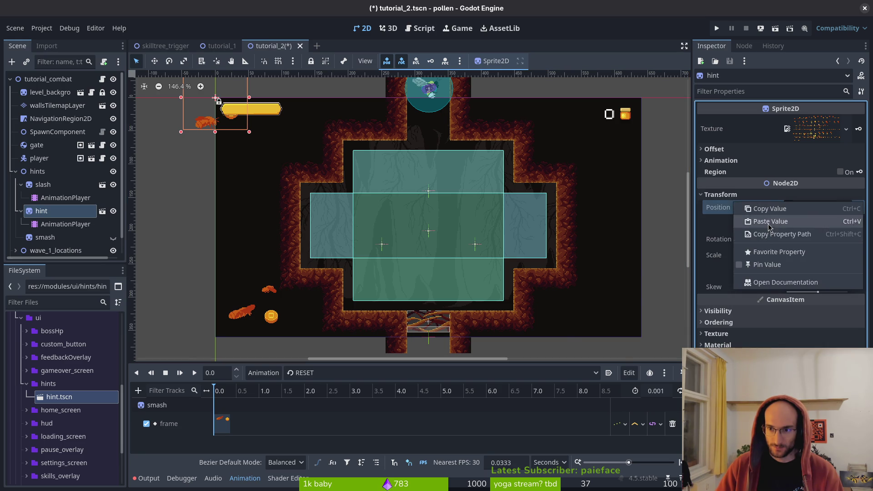
{"action": "left_click", "coordinate": [753, 221]}
Step: Delete the old smash sprite, save, and rename the hint node to smash
{"action": "left_click", "coordinate": [41, 237]}
{"action": "key", "text": "Delete"}
{"action": "key", "text": "Return"}
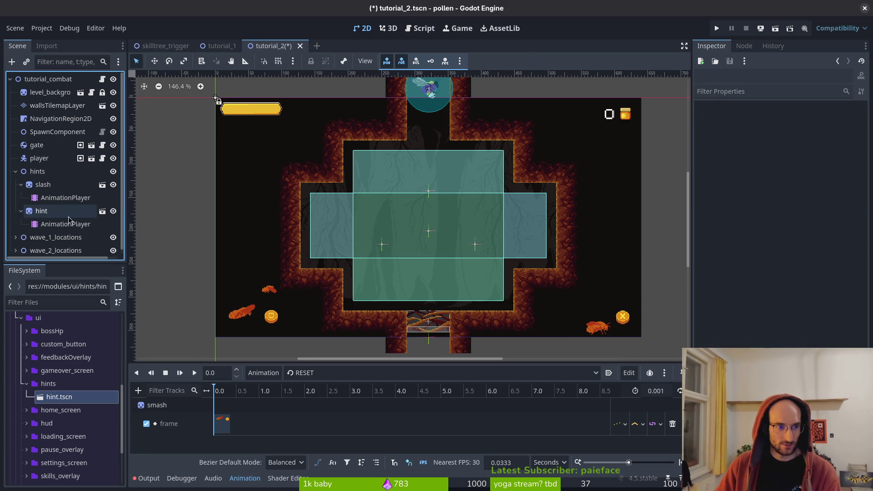
{"action": "key", "text": "ctrl+s"}
{"action": "double_click", "coordinate": [58, 211]}
{"action": "type", "text": "smash"}
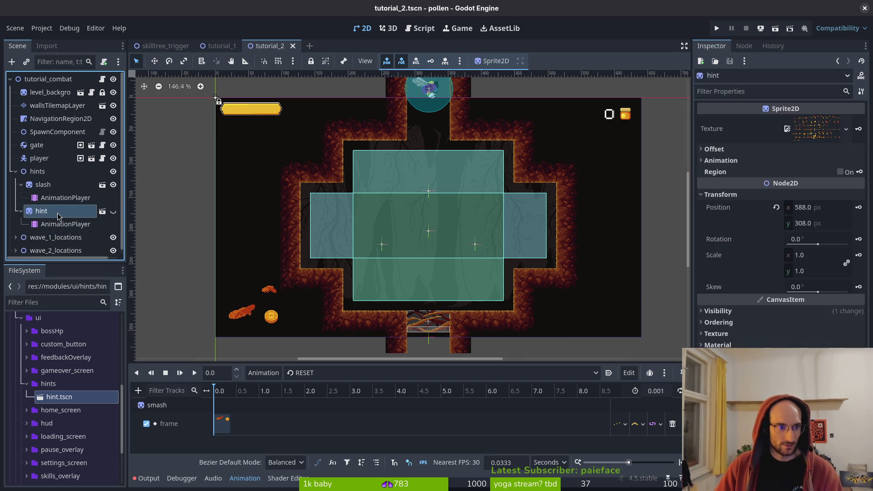
{"action": "key", "text": "Return"}
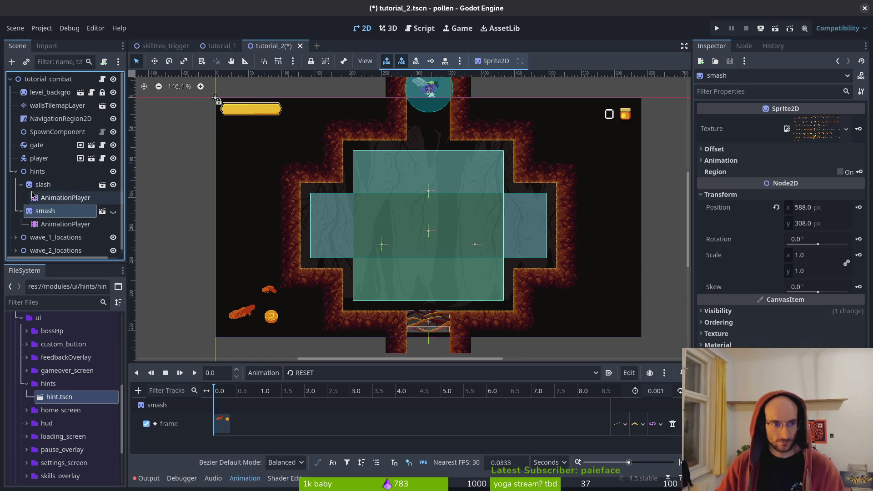
Step: Collapse the hints group, save tutorial_2 and launch the game
{"action": "left_click", "coordinate": [20, 184]}
{"action": "key", "text": "ctrl+s"}
{"action": "left_click", "coordinate": [16, 171]}
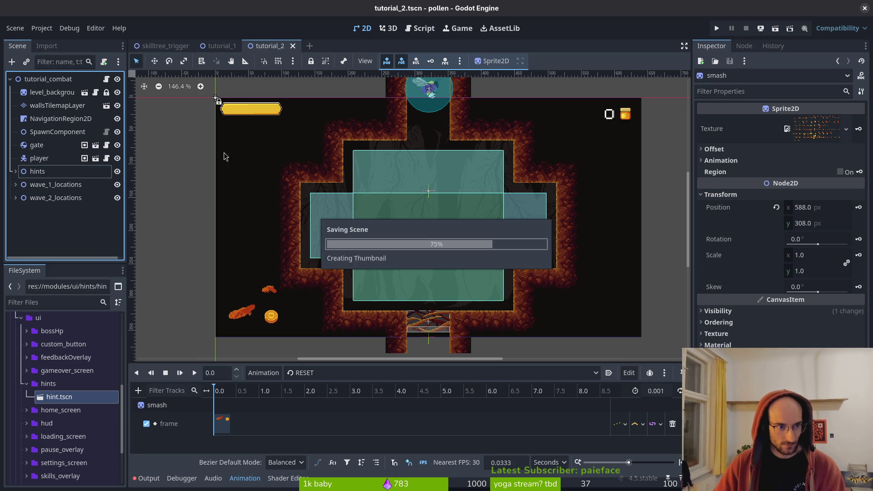
{"action": "left_click", "coordinate": [717, 29]}
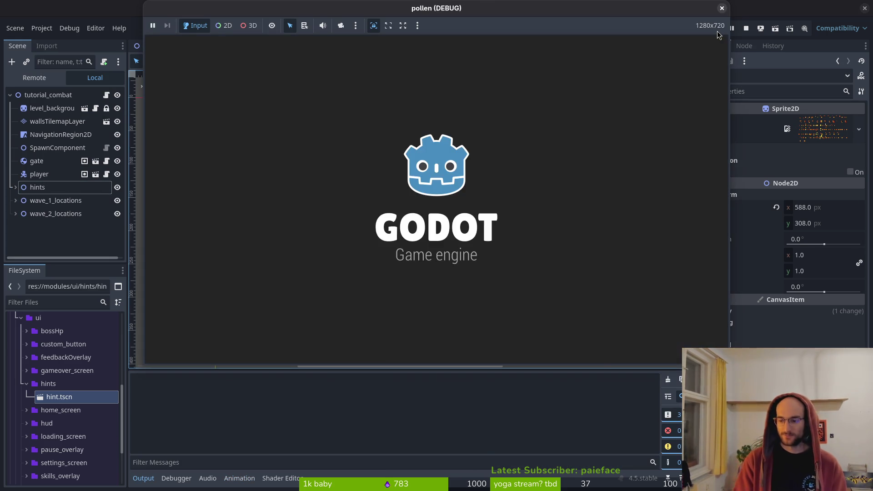
Step: Start the game and fly the bee up, right and down through the cave rooms, then return to the editor
{"action": "key", "text": "Return"}
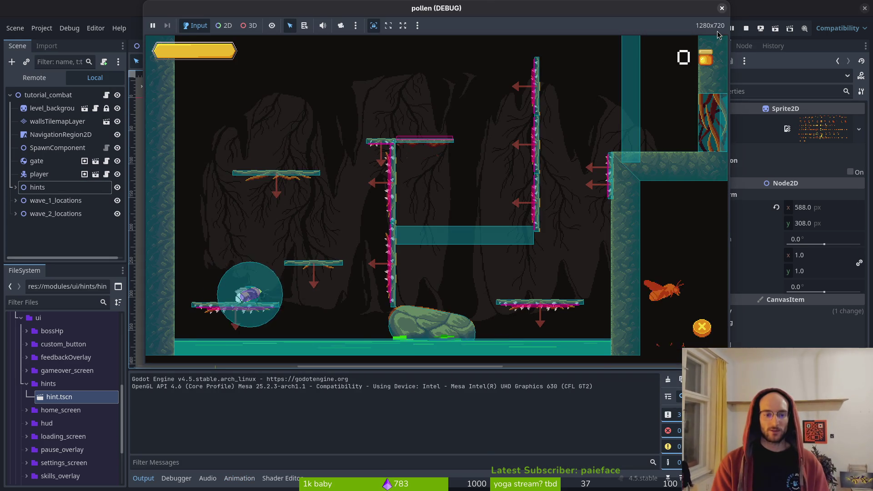
{"action": "key", "text": "w"}
{"action": "key", "text": "d"}
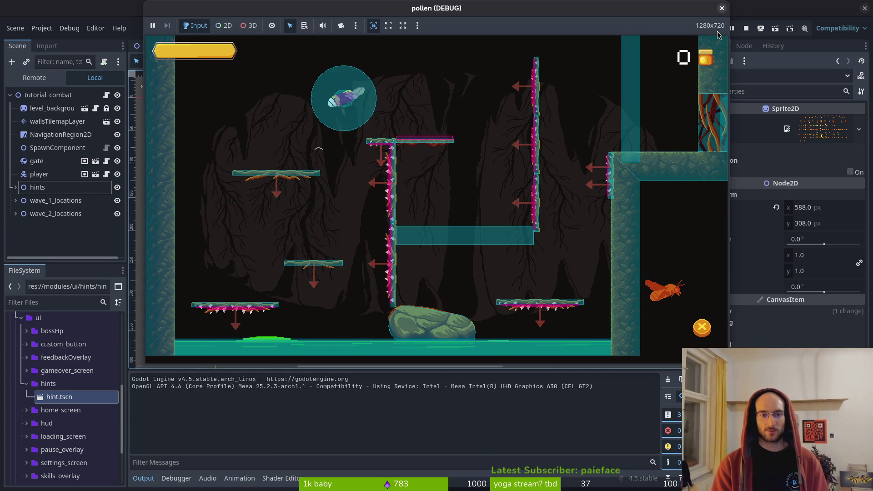
{"action": "key", "text": "s"}
{"action": "key", "text": "d"}
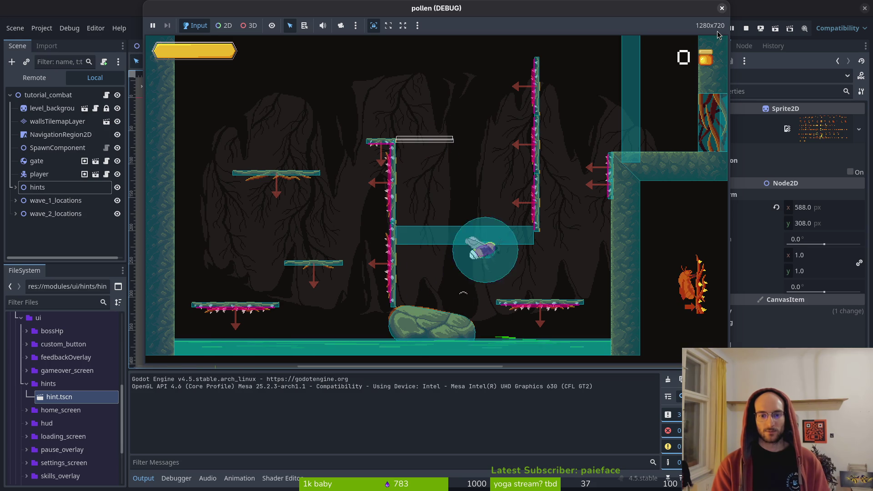
{"action": "key", "text": "w"}
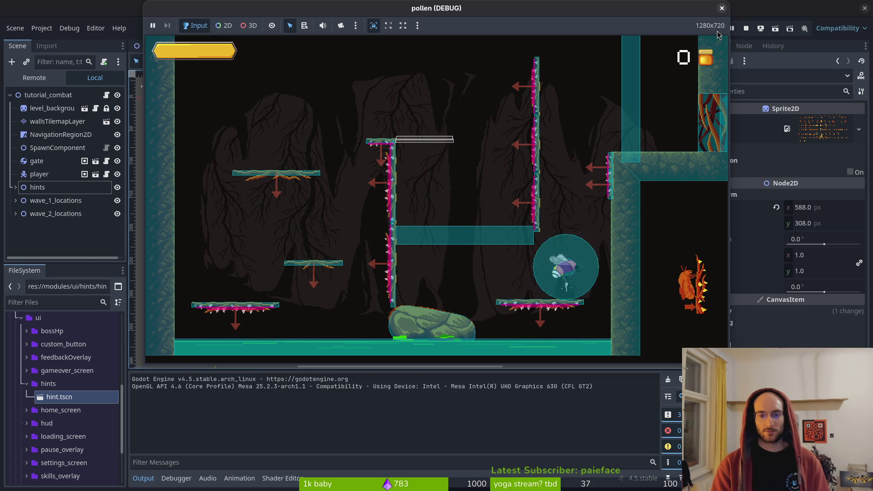
{"action": "key", "text": "w"}
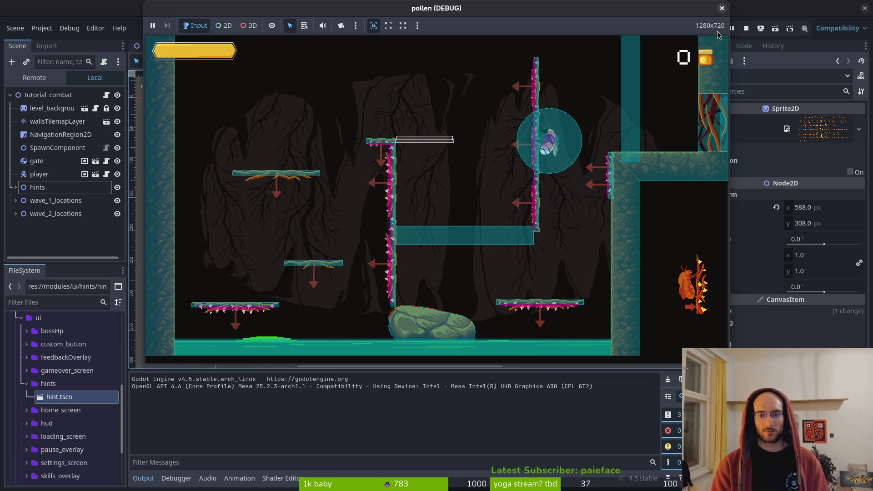
{"action": "key", "text": "d"}
{"action": "key", "text": "d"}
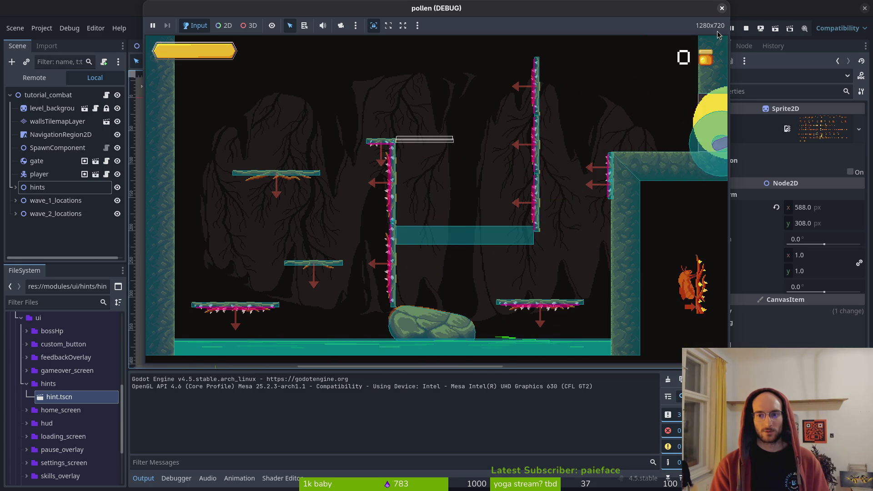
{"action": "key", "text": "s"}
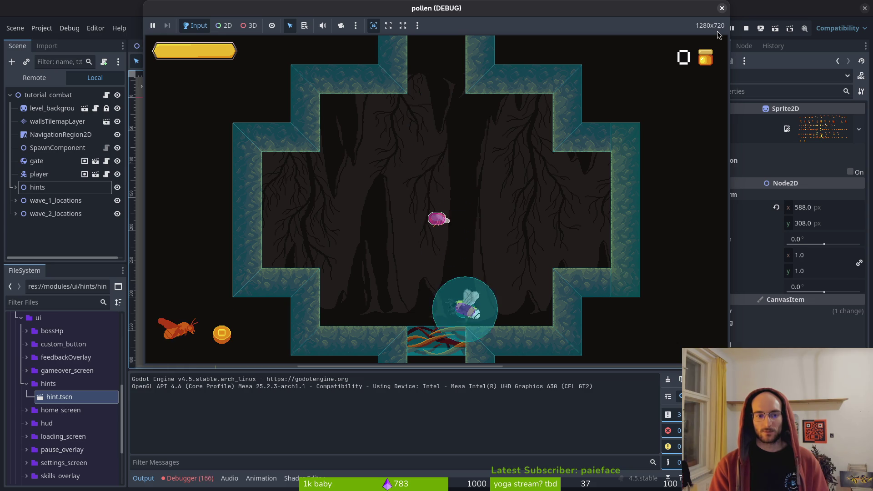
{"action": "key", "text": "w"}
{"action": "key", "text": "s"}
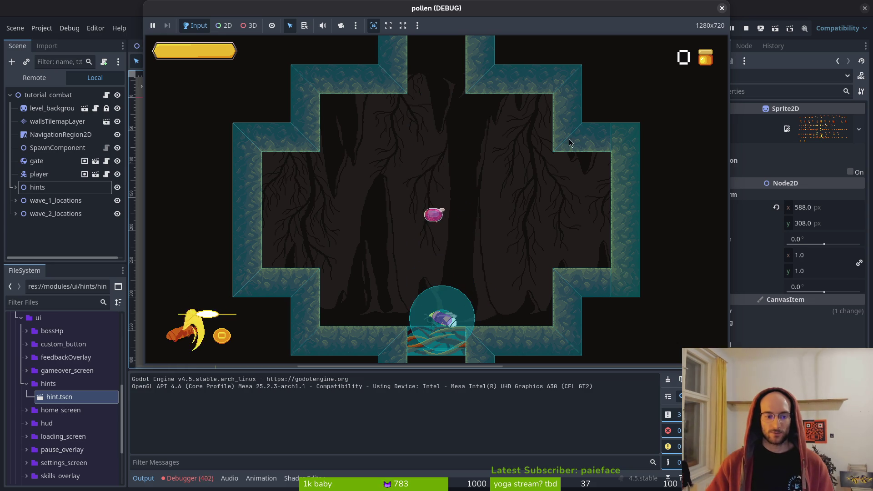
{"action": "left_click", "coordinate": [16, 187]}
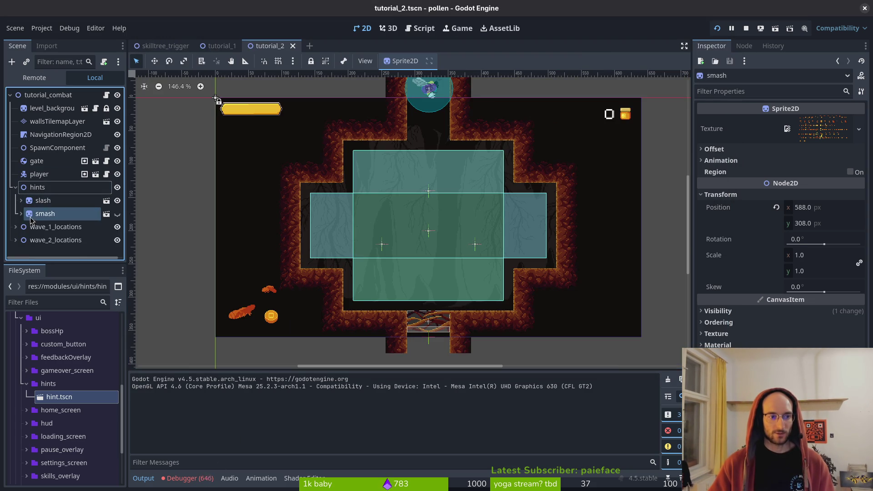
Step: Toggle Active on the smash and slash AnimationPlayers
{"action": "left_click", "coordinate": [21, 214]}
{"action": "left_click", "coordinate": [59, 226]}
{"action": "left_click", "coordinate": [788, 186]}
{"action": "left_click", "coordinate": [43, 201]}
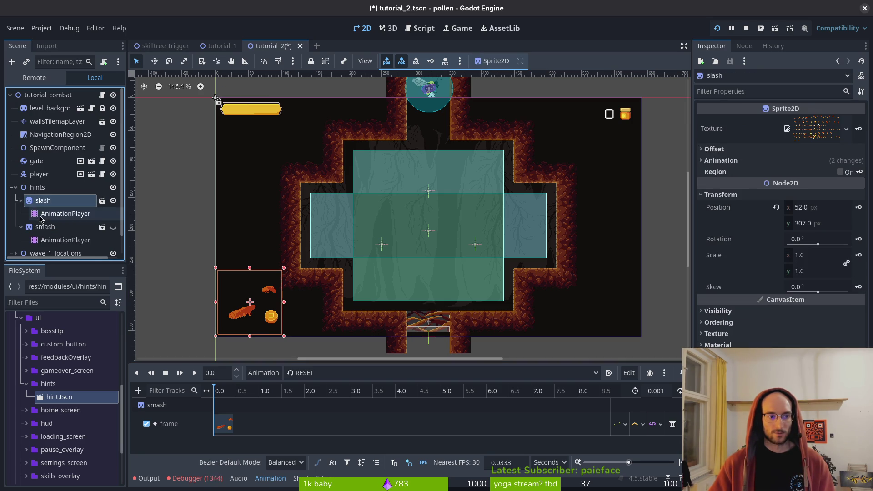
{"action": "left_click", "coordinate": [42, 215]}
{"action": "left_click", "coordinate": [784, 193]}
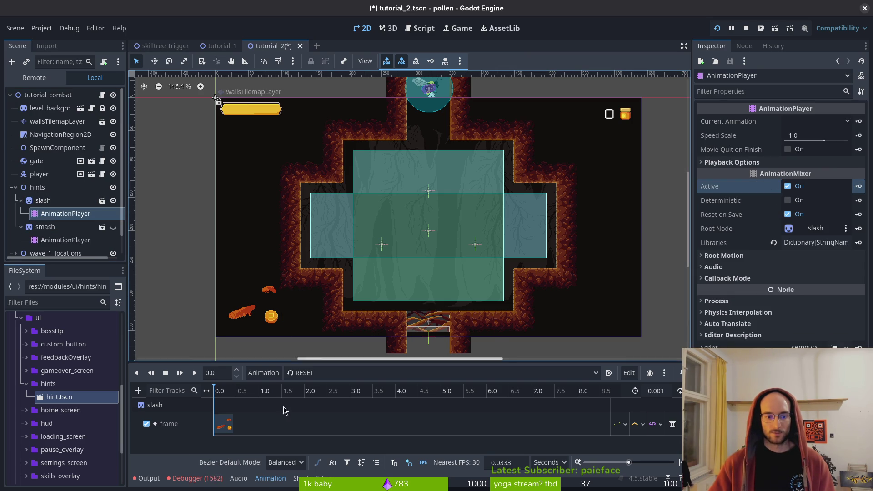
Step: Run and play the game, stop it, and save tutorial_2
{"action": "key", "text": "F5"}
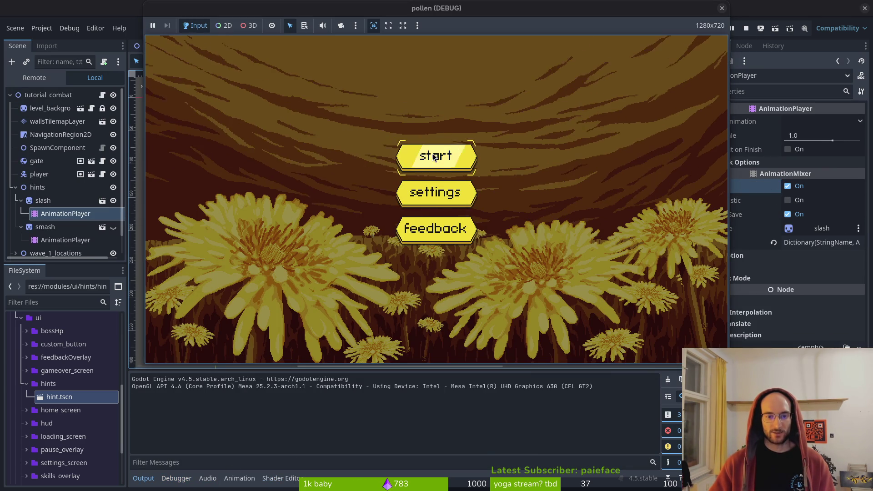
{"action": "left_click", "coordinate": [431, 155]}
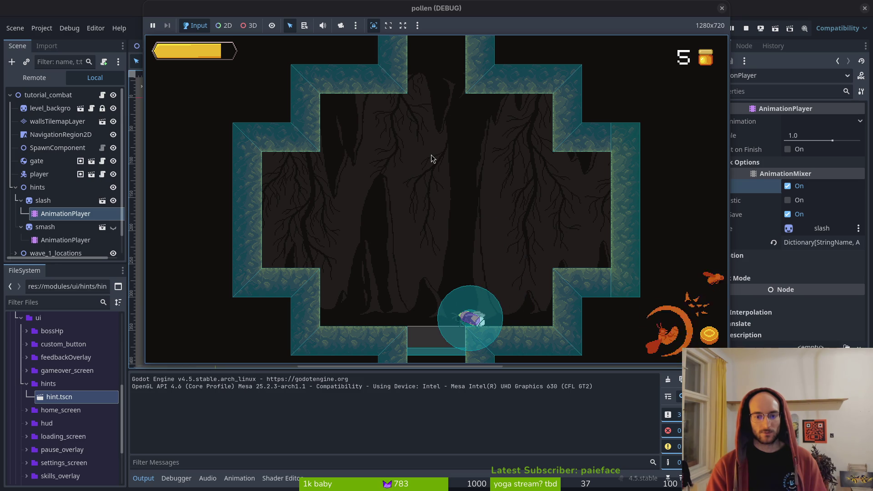
{"action": "left_click", "coordinate": [741, 29]}
{"action": "key", "text": "ctrl+s"}
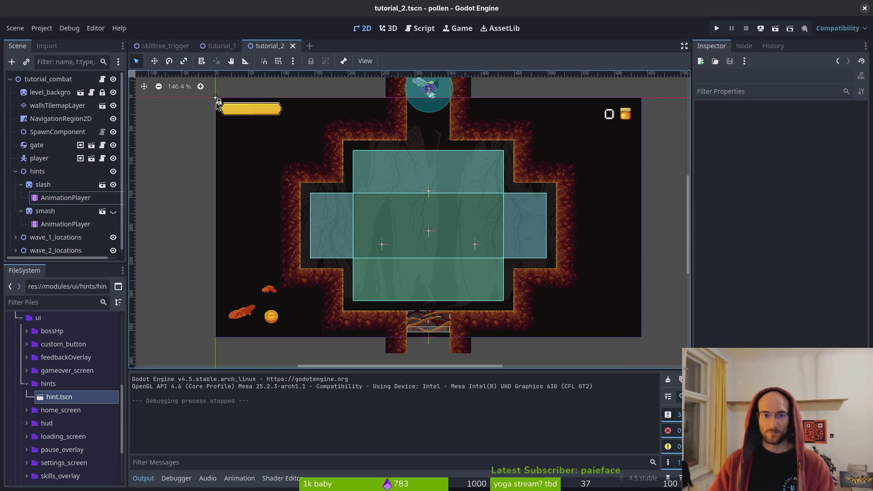
Step: Quick-open tutorial_3.tscn with 'tut3' and expand the dash hint node
{"action": "key", "text": "alt+shift+o"}
{"action": "type", "text": "tut3"}
{"action": "key", "text": "Down"}
{"action": "key", "text": "Return"}
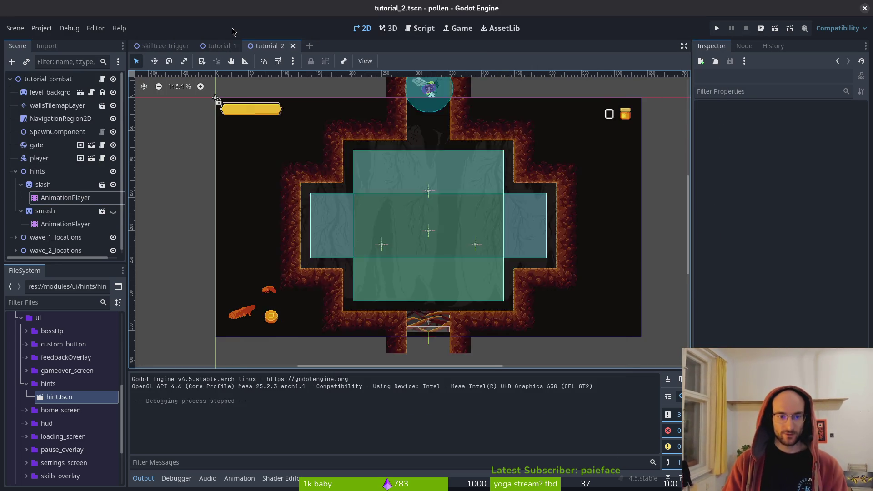
{"action": "left_click", "coordinate": [21, 211]}
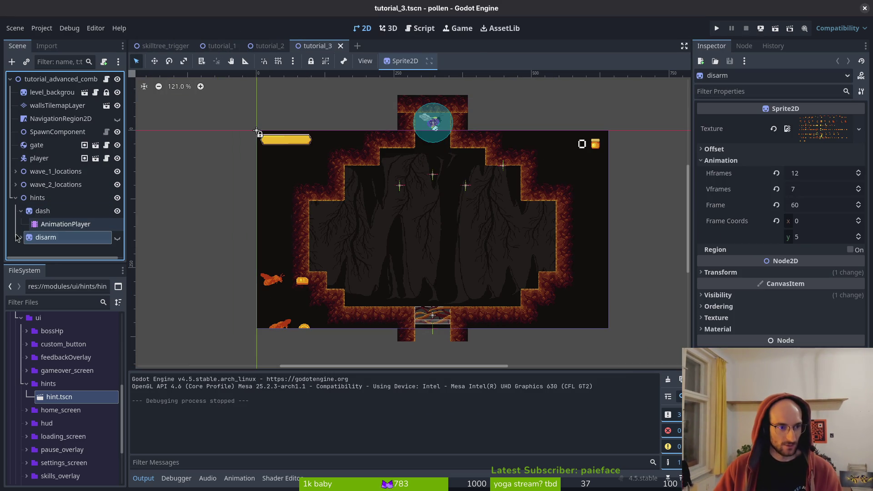
Step: Add two hint instances under hints and move dash's and disarm's AnimationPlayers onto them
{"action": "left_click", "coordinate": [20, 236]}
{"action": "mouse_move", "coordinate": [59, 397]}
{"action": "left_mouse_down"}
{"action": "mouse_move", "coordinate": [73, 386]}
{"action": "mouse_move", "coordinate": [53, 193]}
{"action": "mouse_move", "coordinate": [51, 203]}
{"action": "left_mouse_up"}
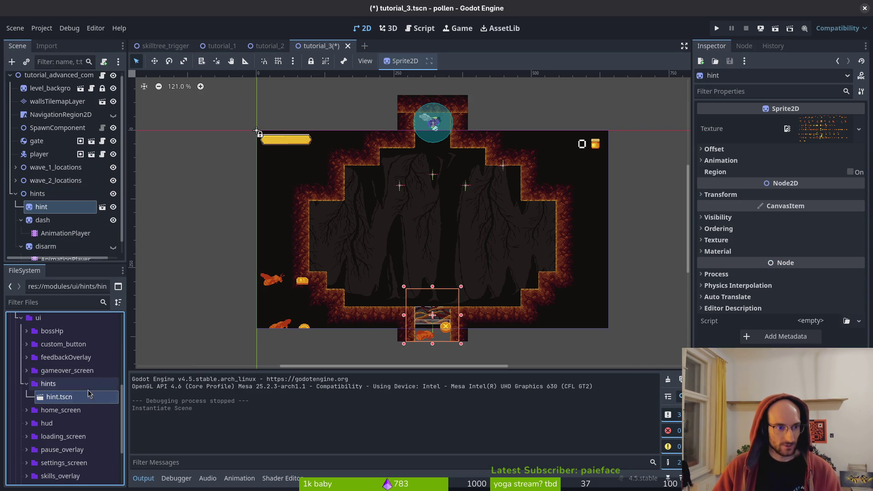
{"action": "mouse_move", "coordinate": [63, 398]}
{"action": "left_mouse_down"}
{"action": "mouse_move", "coordinate": [50, 229]}
{"action": "mouse_move", "coordinate": [36, 231]}
{"action": "left_mouse_up"}
{"action": "left_click", "coordinate": [50, 207]}
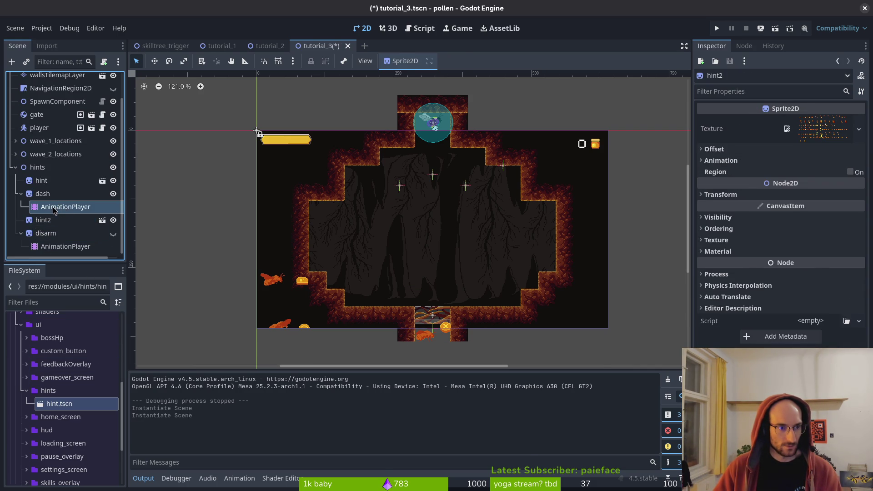
{"action": "left_click_drag", "start_coordinate": [43, 182], "coordinate": [43, 182]}
{"action": "left_click_drag", "start_coordinate": [66, 246], "coordinate": [51, 221]}
Step: Copy the dash sprite's position onto the first hint instance
{"action": "left_click", "coordinate": [43, 207]}
{"action": "left_click", "coordinate": [721, 160]}
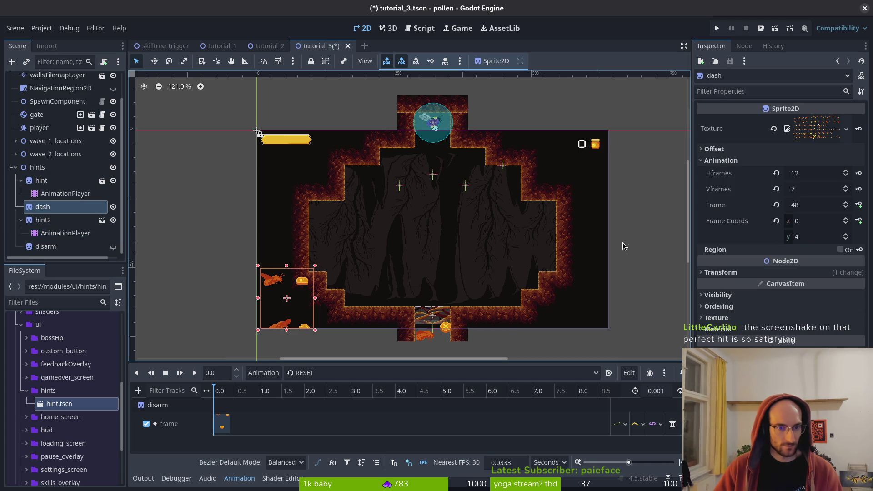
{"action": "left_click", "coordinate": [733, 272]}
{"action": "left_click", "coordinate": [42, 181]}
{"action": "left_click", "coordinate": [721, 194]}
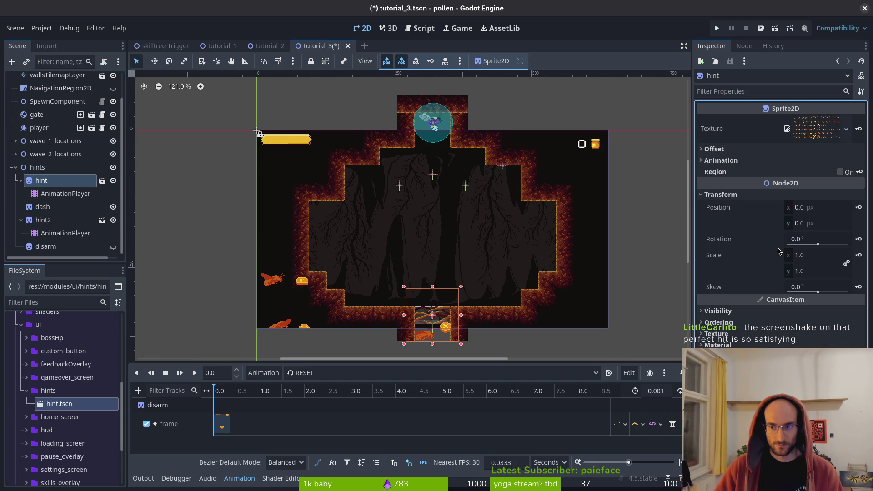
{"action": "right_click", "coordinate": [724, 208]}
{"action": "left_click", "coordinate": [757, 226]}
Step: Copy the disarm sprite's position onto hint2, placing it at 268, −21
{"action": "left_click", "coordinate": [42, 221]}
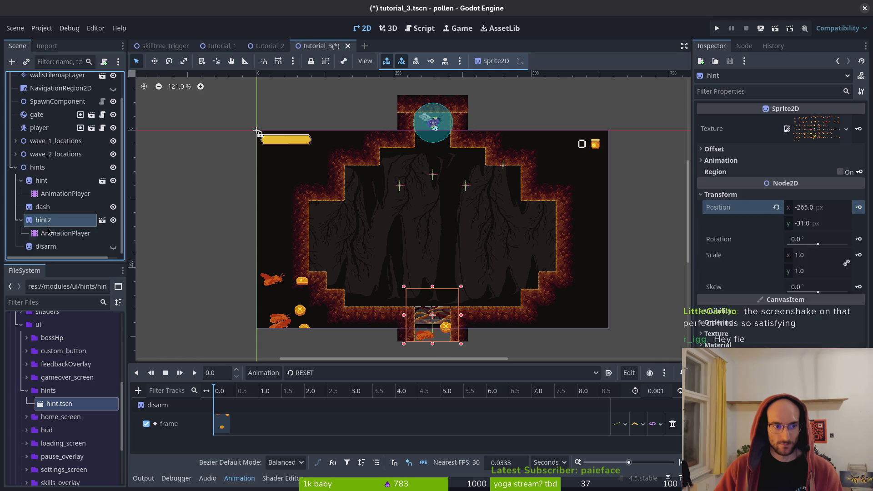
{"action": "left_click", "coordinate": [45, 246]}
{"action": "left_click", "coordinate": [727, 272]}
{"action": "right_click", "coordinate": [721, 285]}
{"action": "left_click", "coordinate": [754, 304]}
{"action": "left_click", "coordinate": [38, 222]}
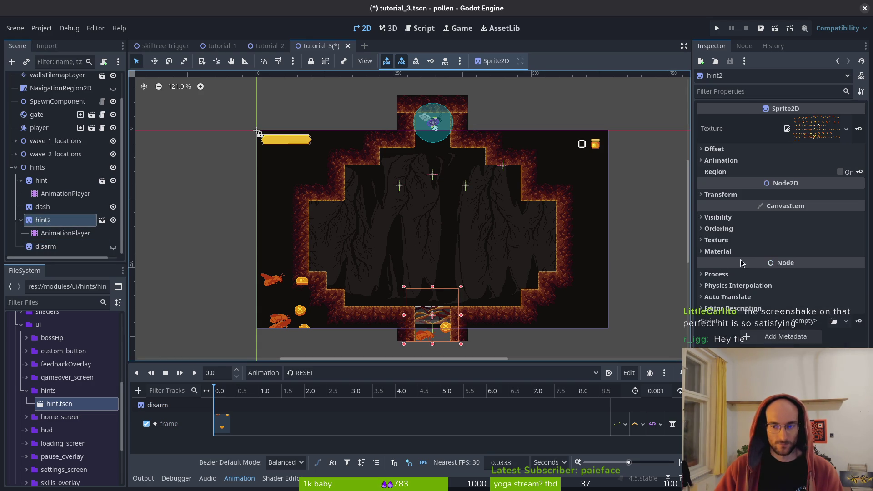
{"action": "left_click", "coordinate": [748, 196]}
{"action": "right_click", "coordinate": [742, 209]}
{"action": "left_click", "coordinate": [758, 226]}
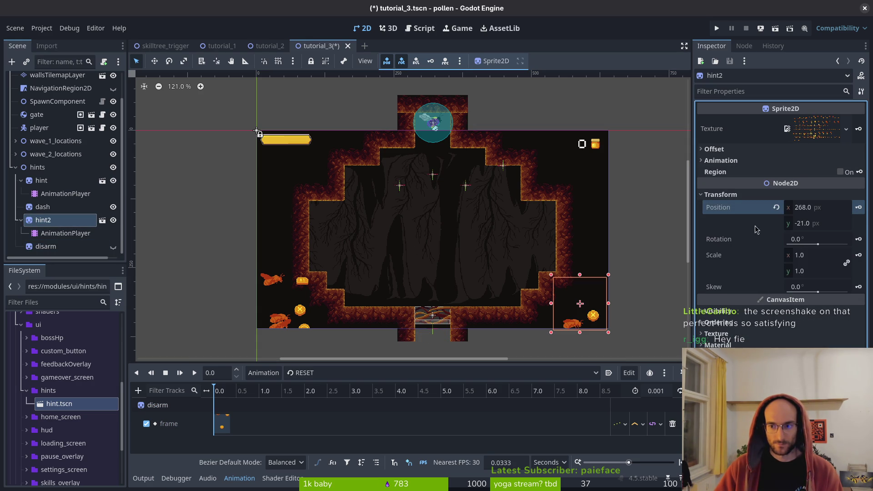
Step: Delete the old disarm sprite, rename hint2 to disarm, and delete the old dash sprite
{"action": "left_click", "coordinate": [45, 246]}
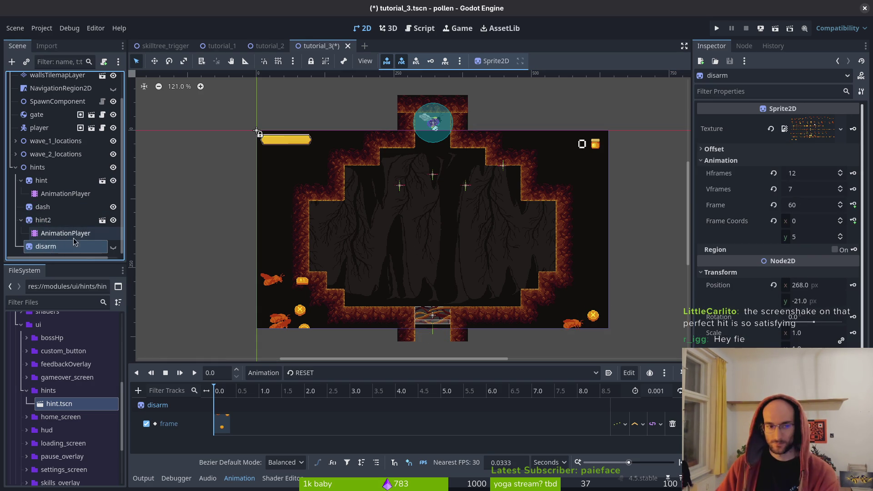
{"action": "key", "text": "Delete"}
{"action": "key", "text": "Return"}
{"action": "left_click", "coordinate": [64, 246]}
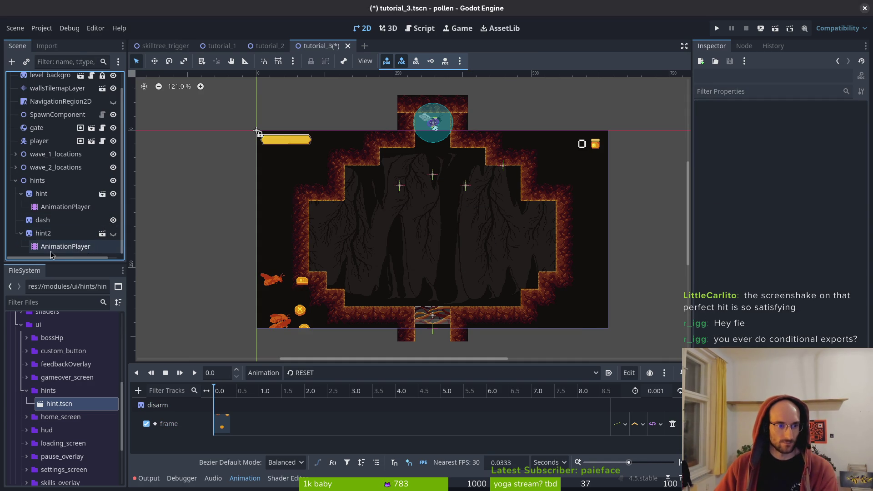
{"action": "left_click", "coordinate": [788, 186]}
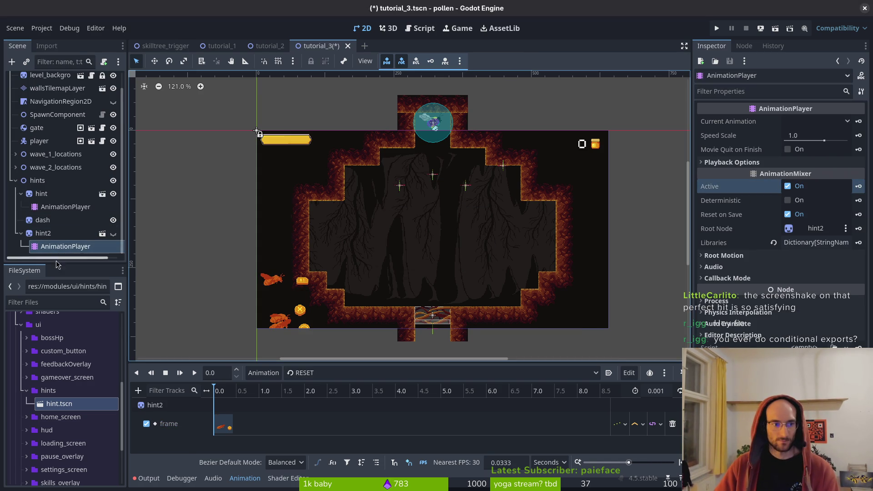
{"action": "left_click", "coordinate": [64, 234]}
{"action": "left_click", "coordinate": [64, 234]}
{"action": "type", "text": "disam"}
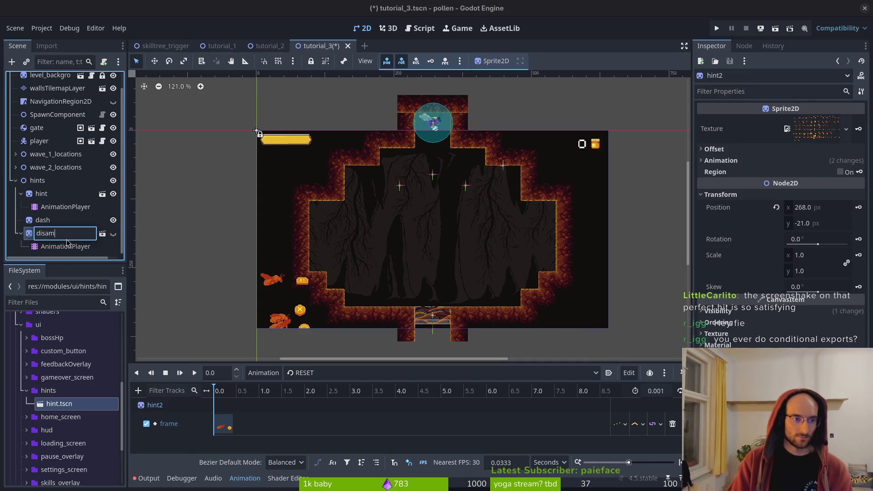
{"action": "key", "text": "BackSpace"}
{"action": "type", "text": "rm"}
{"action": "key", "text": "Return"}
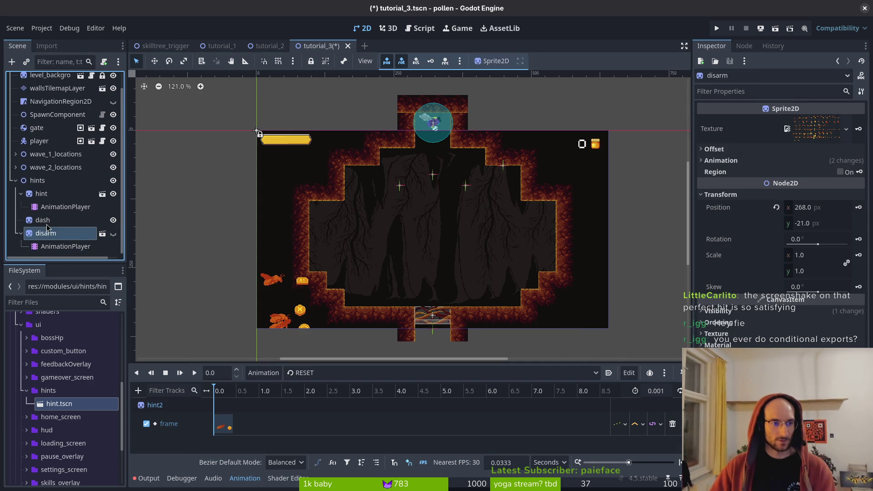
{"action": "left_click", "coordinate": [49, 220]}
{"action": "key", "text": "Delete"}
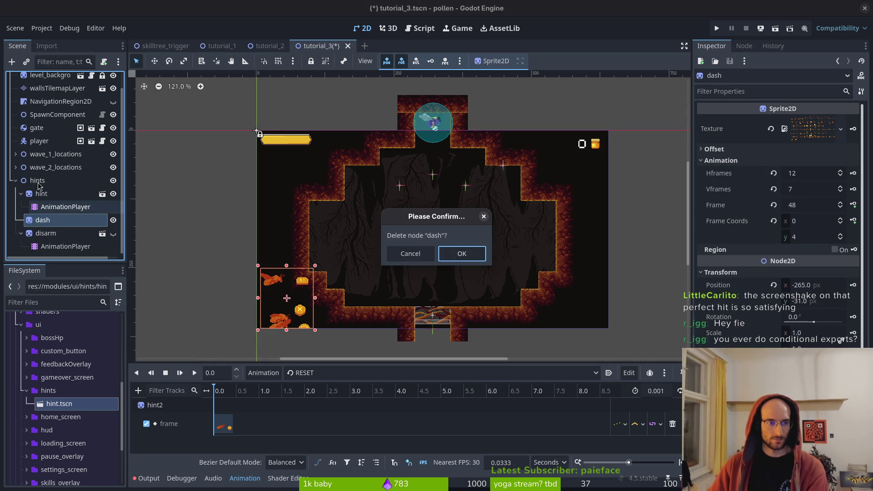
Step: Confirm the dash sprite's deletion, rename the remaining hint to dash, and inspect its AnimationPlayer
{"action": "key", "text": "Return"}
{"action": "left_click", "coordinate": [41, 207]}
{"action": "left_click", "coordinate": [41, 207]}
{"action": "type", "text": "dash"}
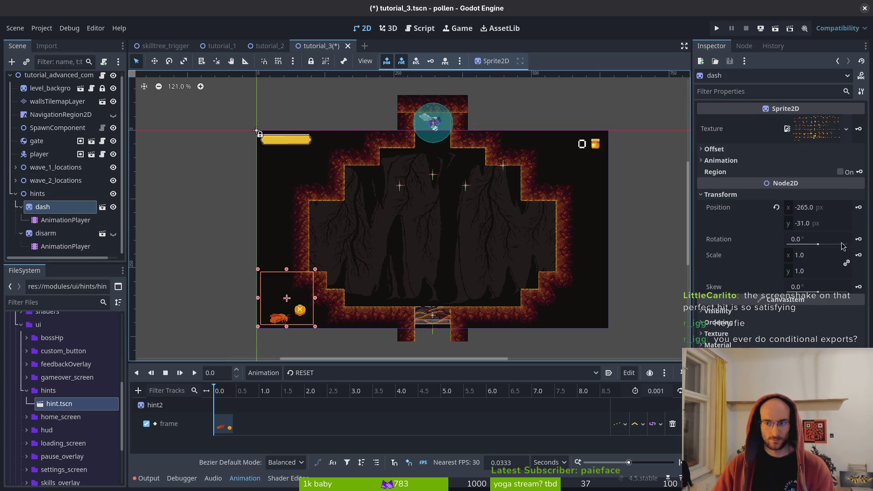
{"action": "left_click", "coordinate": [65, 220]}
{"action": "left_click", "coordinate": [787, 186]}
{"action": "mouse_move", "coordinate": [780, 205]}
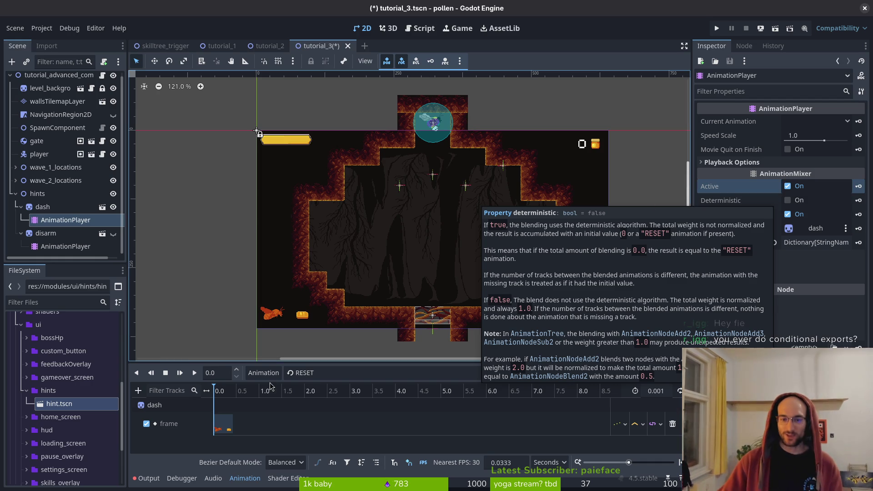
Step: Collapse the dash and hints nodes, save tutorial_3 and run the game
{"action": "left_click", "coordinate": [188, 240]}
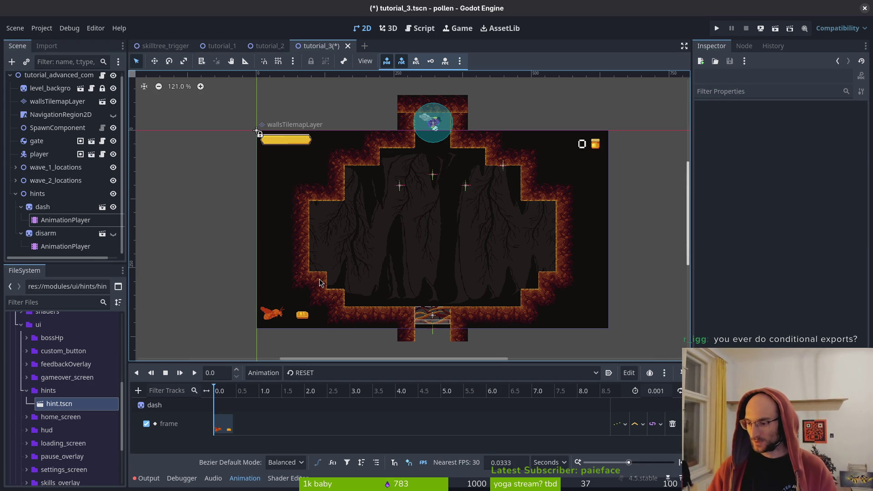
{"action": "left_click", "coordinate": [21, 207]}
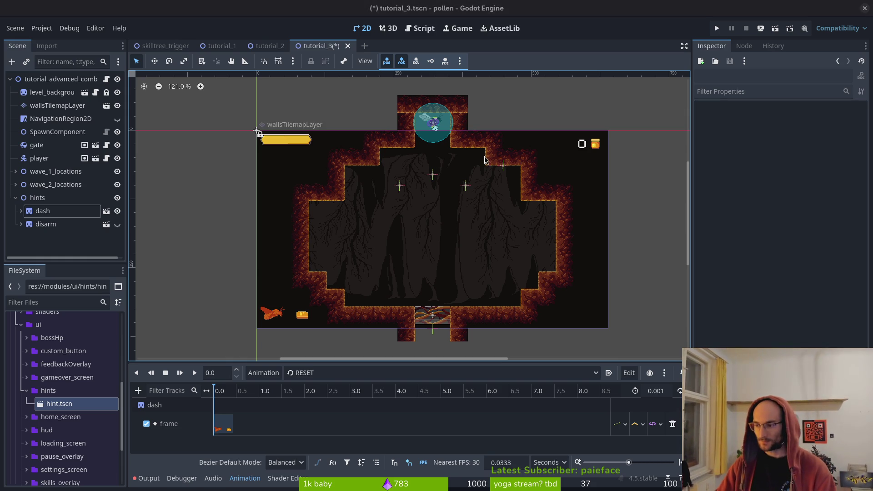
{"action": "left_click", "coordinate": [15, 197]}
{"action": "key", "text": "ctrl+s"}
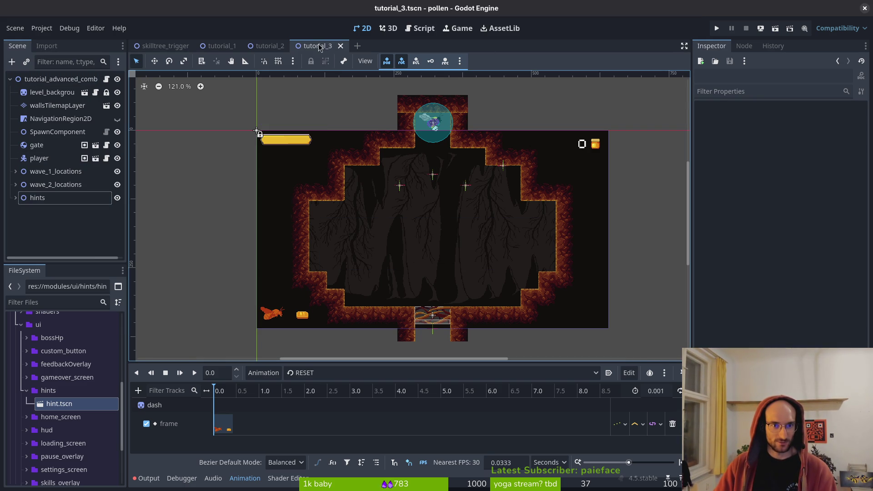
{"action": "left_click", "coordinate": [718, 28]}
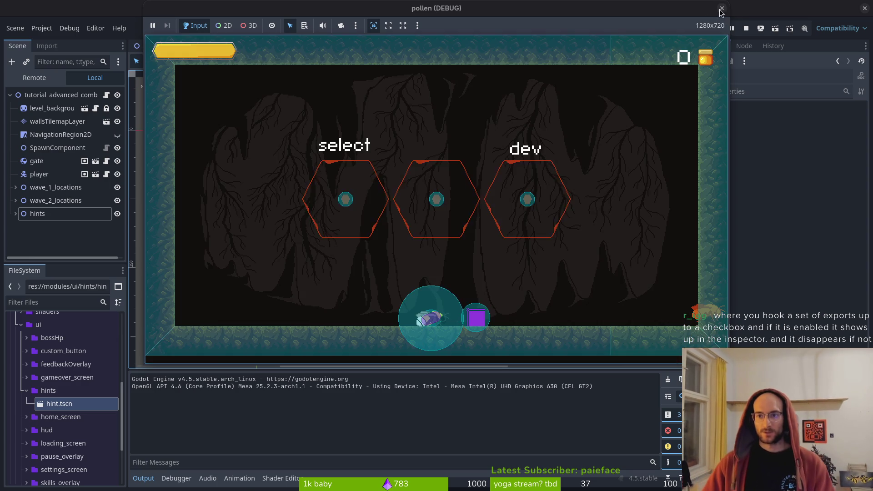
Step: Close the running debug game window after play-testing the level
{"action": "left_click", "coordinate": [722, 9]}
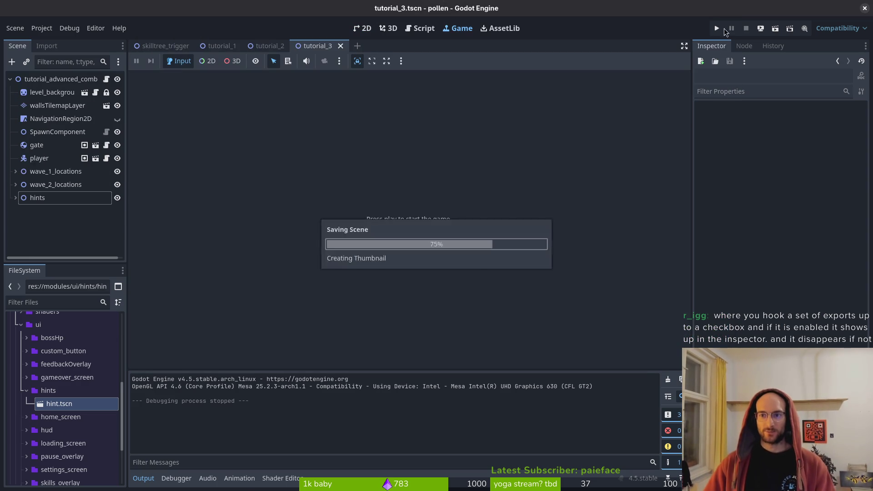
Step: Open the skills_overlay scene and add a hint instance named backHint
{"action": "key", "text": "ctrl+shift+w"}
{"action": "key", "text": "ctrl+shift+w"}
{"action": "key", "text": "ctrl+shift+w"}
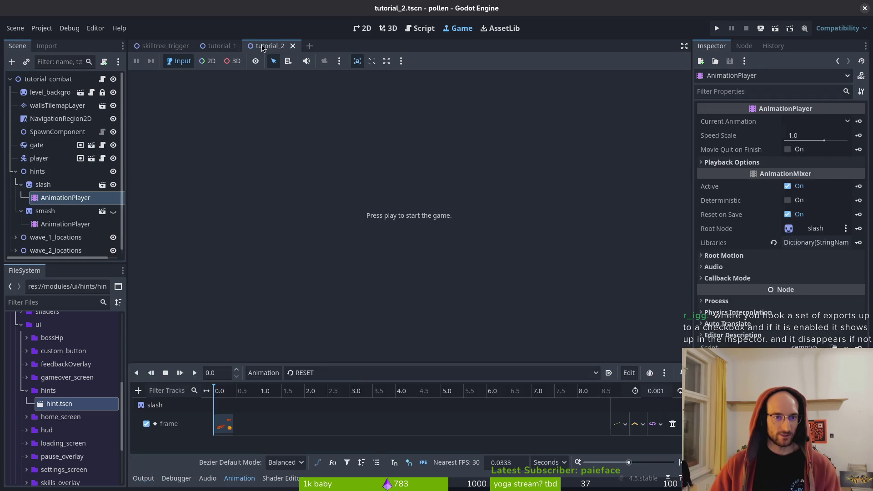
{"action": "type", "text": "sk"}
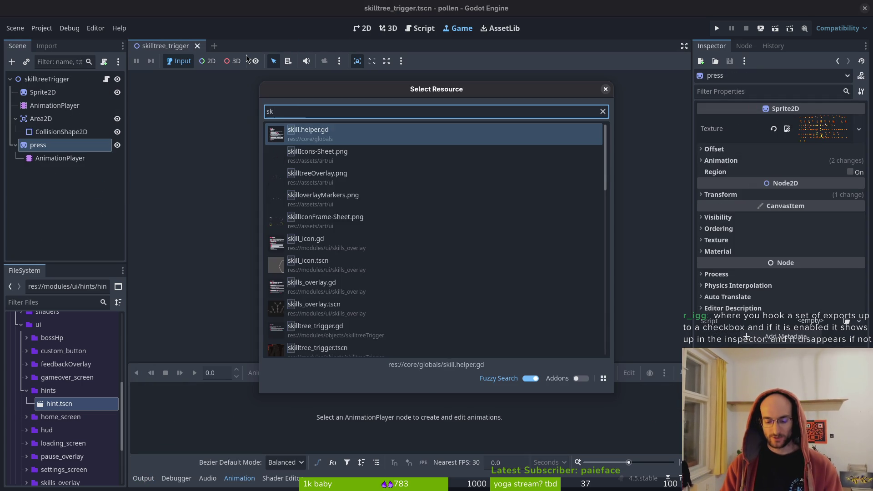
{"action": "type", "text": "lls_ov"}
{"action": "key", "text": "Return"}
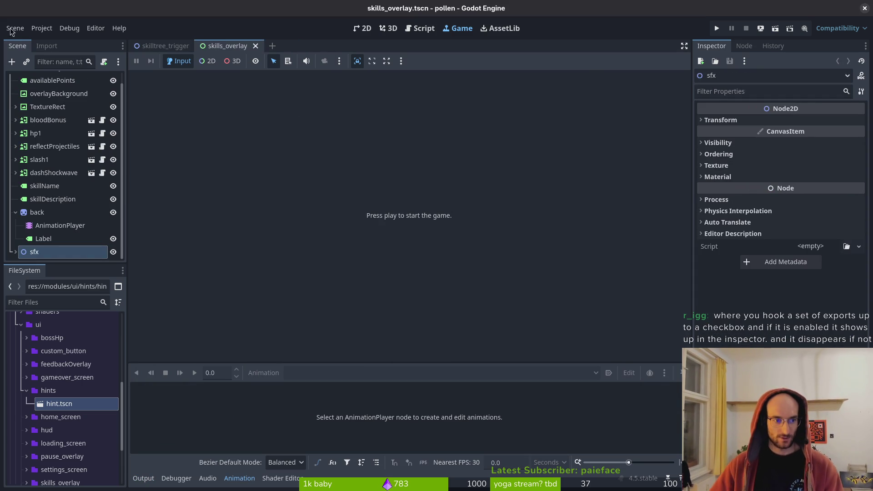
{"action": "left_click", "coordinate": [15, 212]}
{"action": "mouse_move", "coordinate": [52, 404]}
{"action": "left_mouse_down"}
{"action": "mouse_move", "coordinate": [28, 239]}
{"action": "mouse_move", "coordinate": [44, 220]}
{"action": "left_mouse_up"}
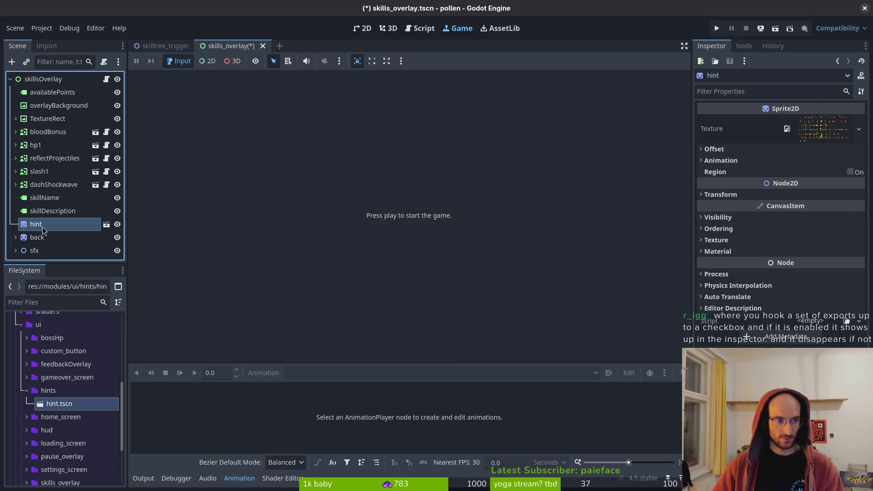
{"action": "double_click", "coordinate": [43, 228]}
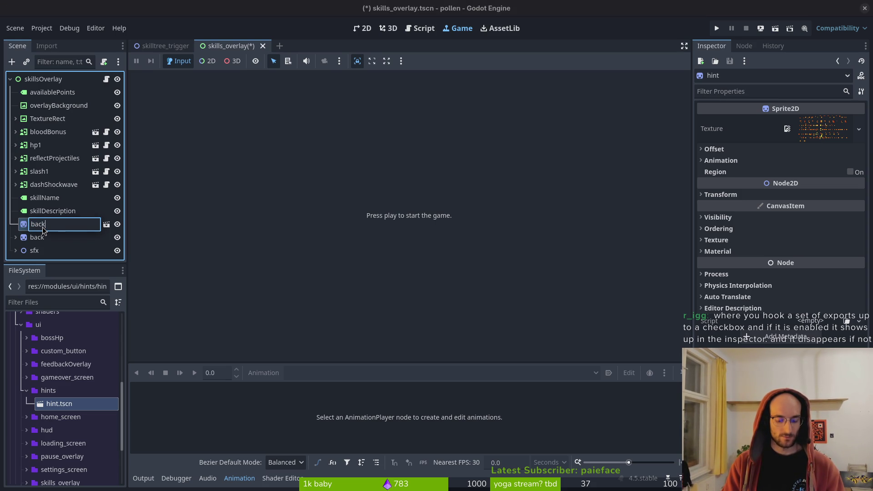
{"action": "type", "text": "Hint"}
{"action": "key", "text": "Return"}
Step: Move back's AnimationPlayer onto backHint and paste back's position 556, 334 onto it
{"action": "left_click", "coordinate": [16, 237]}
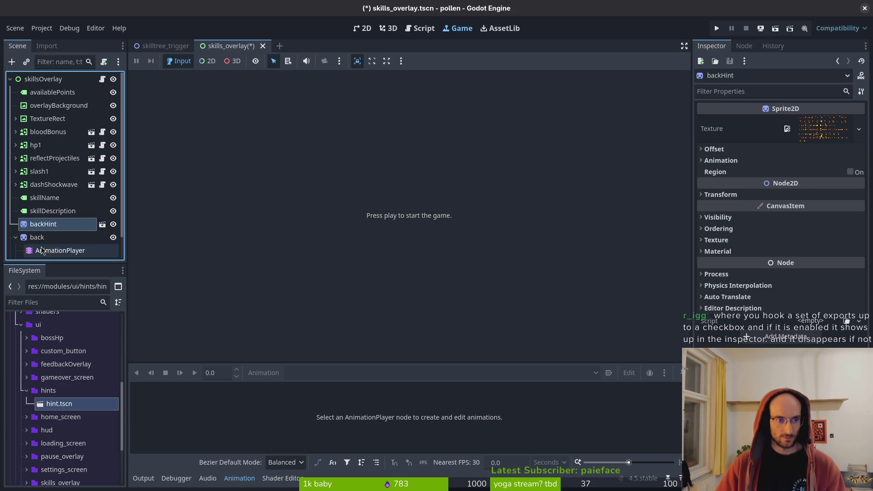
{"action": "left_click", "coordinate": [43, 251]}
{"action": "left_click_drag", "start_coordinate": [40, 227], "coordinate": [41, 225]}
{"action": "left_click", "coordinate": [36, 250]}
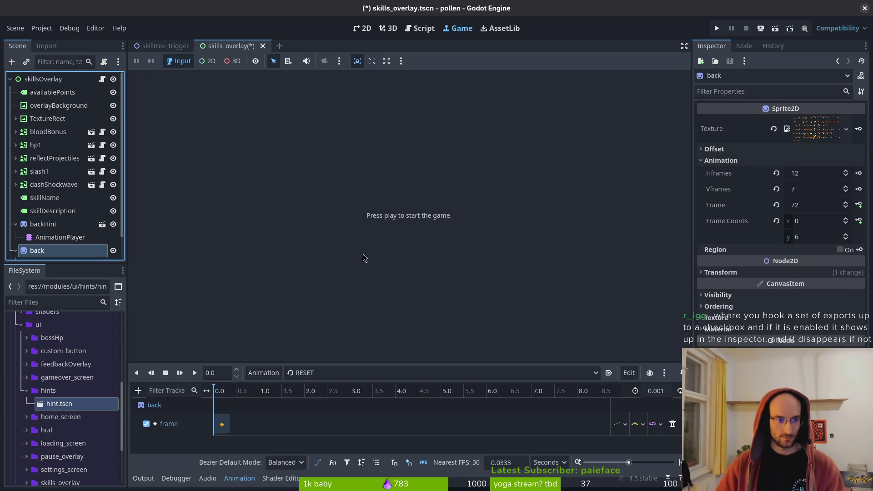
{"action": "left_click", "coordinate": [721, 272]}
{"action": "right_click", "coordinate": [742, 285]}
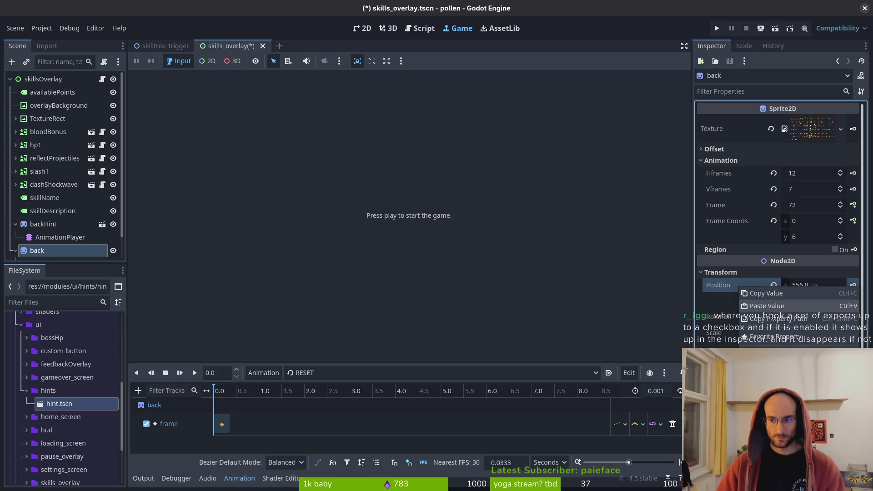
{"action": "left_click", "coordinate": [776, 293]}
{"action": "left_click", "coordinate": [55, 224]}
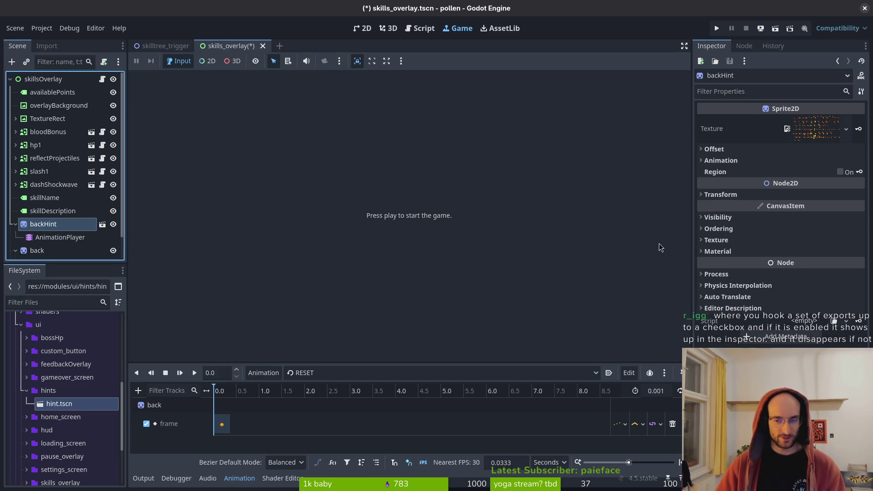
{"action": "left_click", "coordinate": [746, 194]}
{"action": "right_click", "coordinate": [745, 212]}
{"action": "left_click", "coordinate": [769, 229]}
Step: Delete the old back sprite and save the skills_overlay scene
{"action": "left_click", "coordinate": [34, 251]}
{"action": "key", "text": "Delete"}
{"action": "key", "text": "Return"}
{"action": "left_click", "coordinate": [43, 225]}
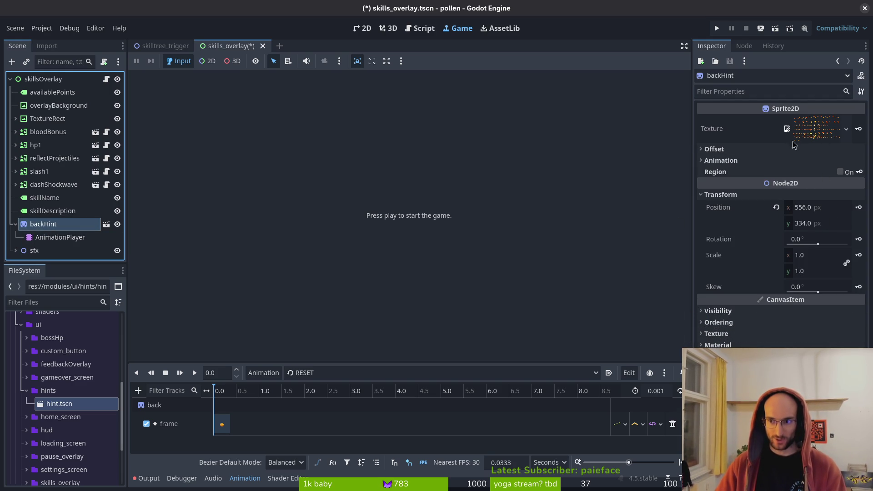
{"action": "left_click", "coordinate": [59, 237]}
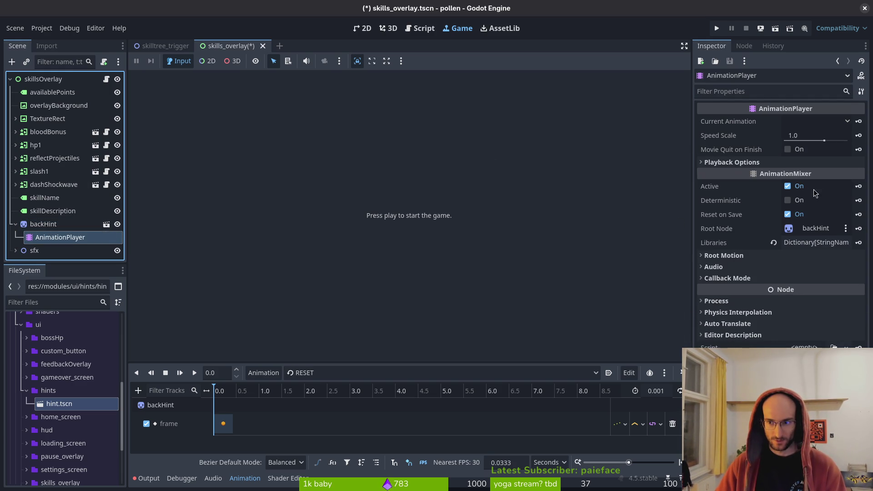
{"action": "key", "text": "ctrl+s"}
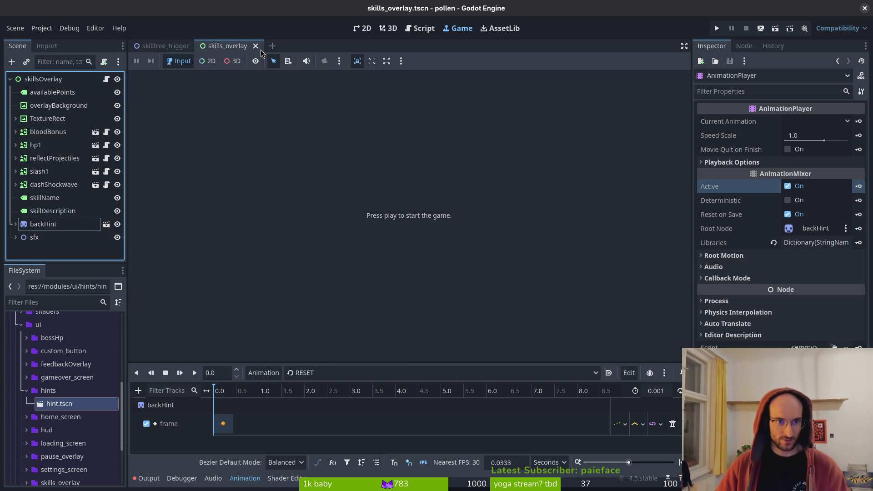
Step: Open and close hint.tscn, then close the skills_overlay scene
{"action": "key", "text": "ctrl+shift+o"}
{"action": "type", "text": "hints"}
{"action": "key", "text": "Return"}
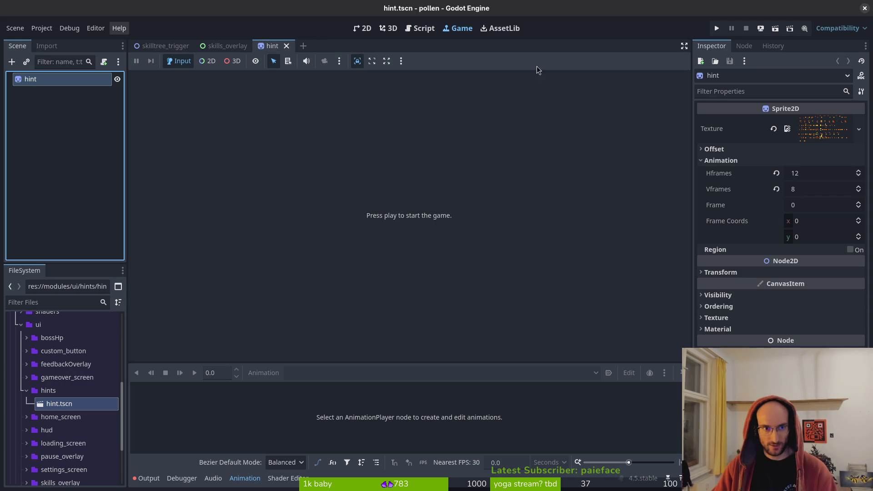
{"action": "middle_click", "coordinate": [273, 50]}
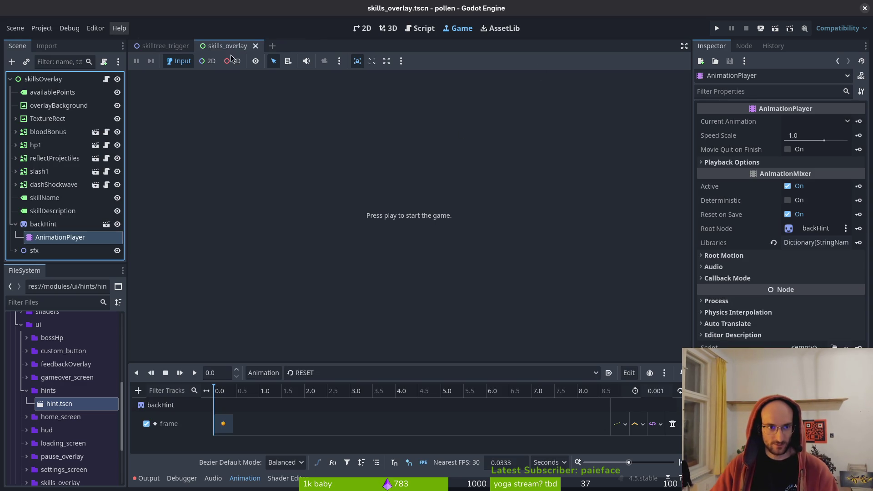
{"action": "left_click", "coordinate": [16, 225]}
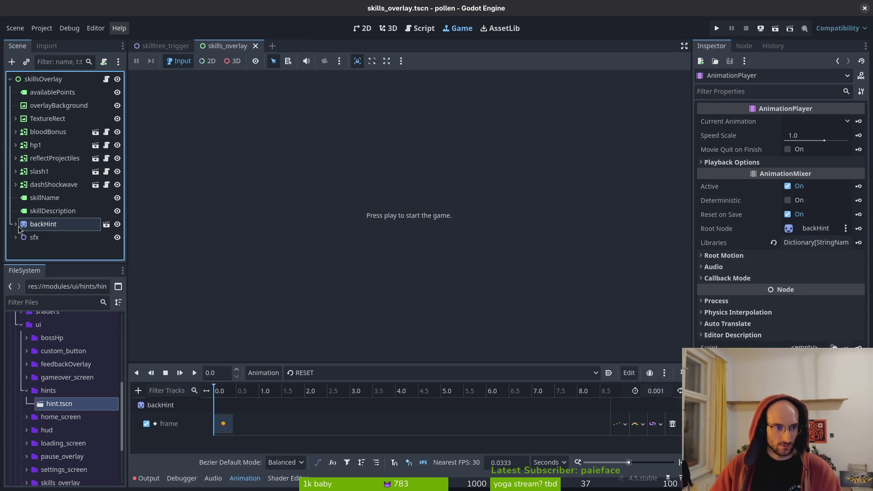
{"action": "left_click", "coordinate": [50, 228]}
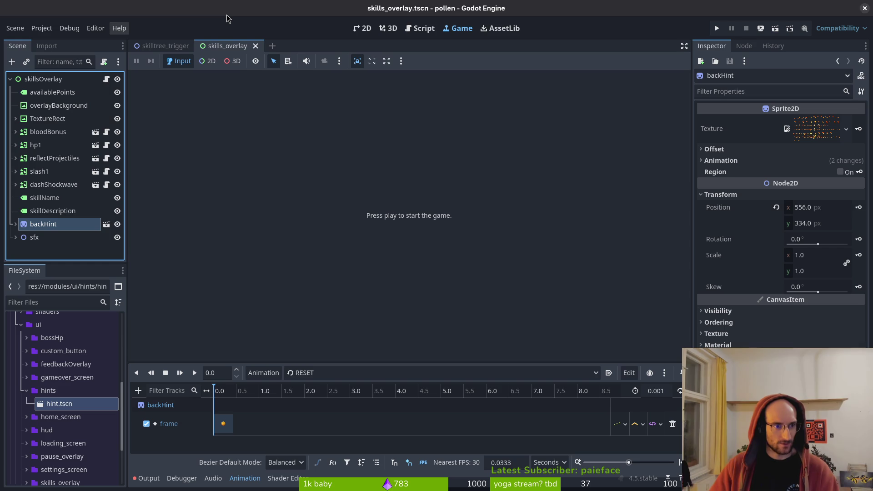
{"action": "key", "text": "shift+alt+o"}
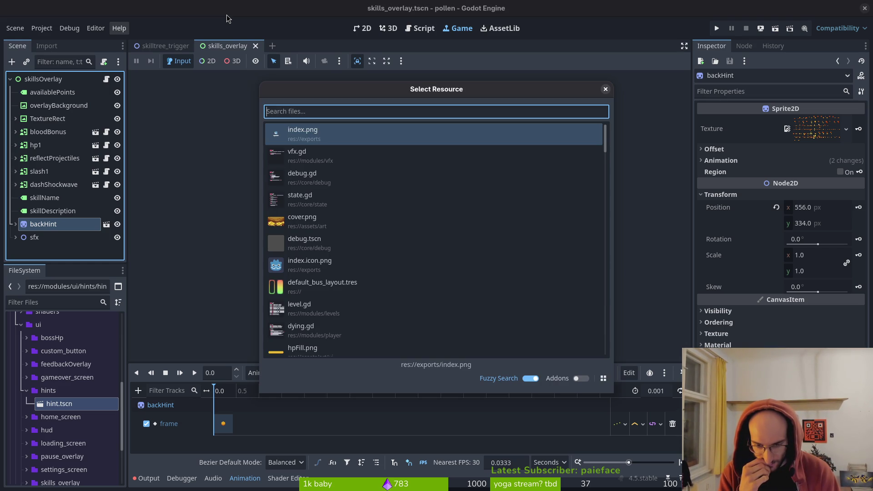
{"action": "key", "text": "Escape"}
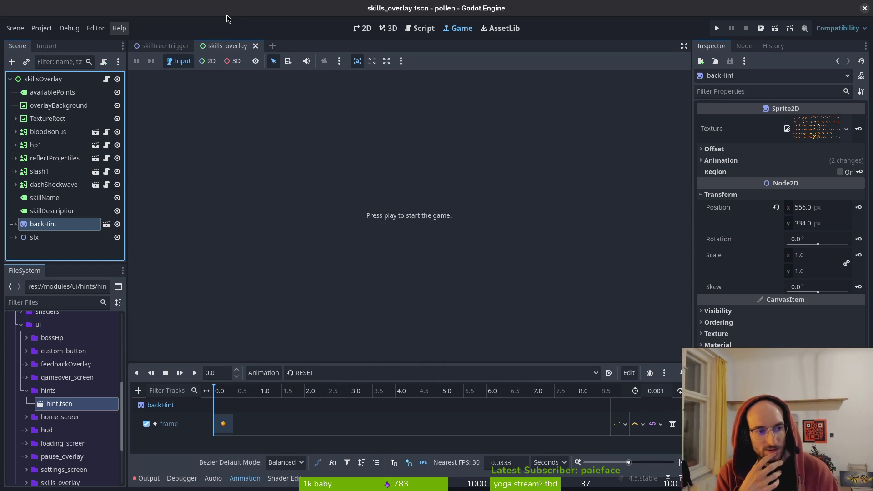
{"action": "middle_click", "coordinate": [212, 45]}
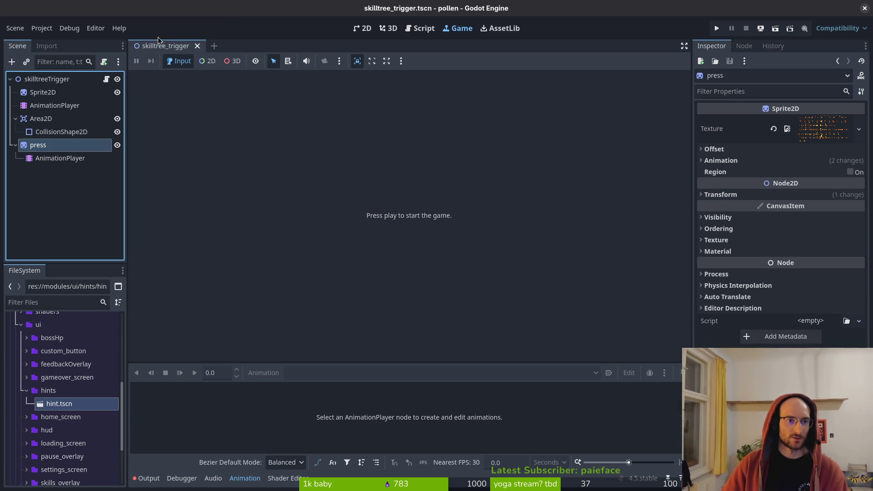
Step: Delete the press node and instance hint.tscn under the skilltreeTrigger root
{"action": "left_click", "coordinate": [16, 119]}
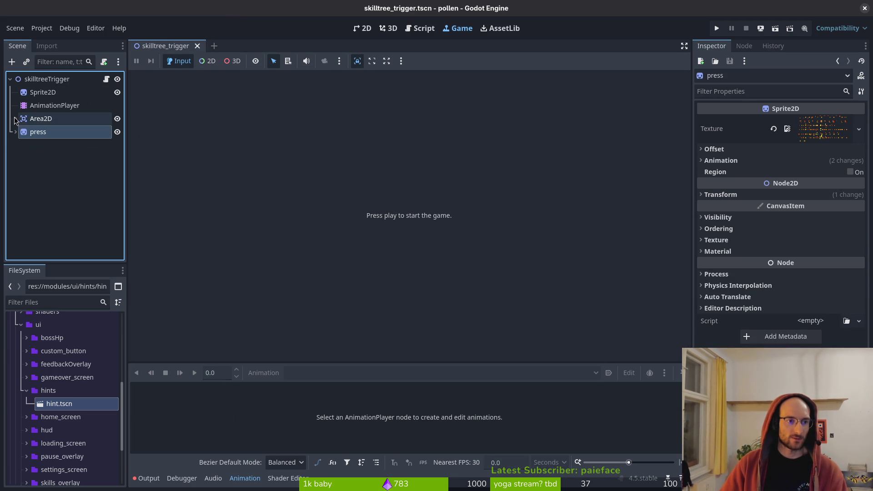
{"action": "double_click", "coordinate": [9, 79]}
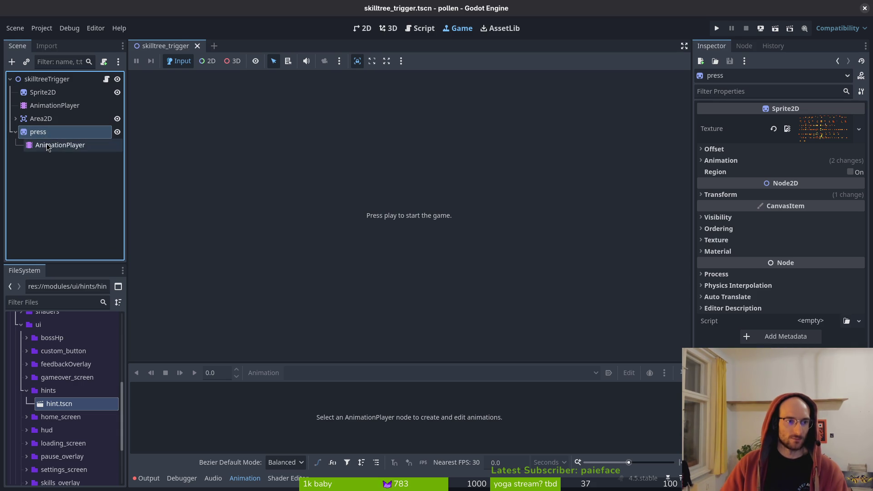
{"action": "key", "text": "Delete"}
{"action": "key", "text": "Return"}
{"action": "left_click_drag", "start_coordinate": [59, 404], "coordinate": [47, 161]}
{"action": "left_click_drag", "start_coordinate": [55, 130], "coordinate": [55, 130]}
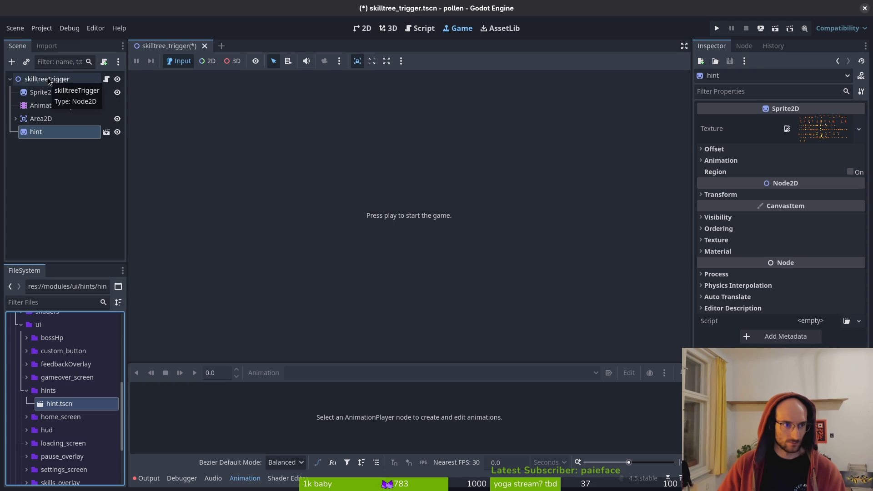
Step: Add an AnimationPlayer child under the hint instance
{"action": "key", "text": "ctrl+a"}
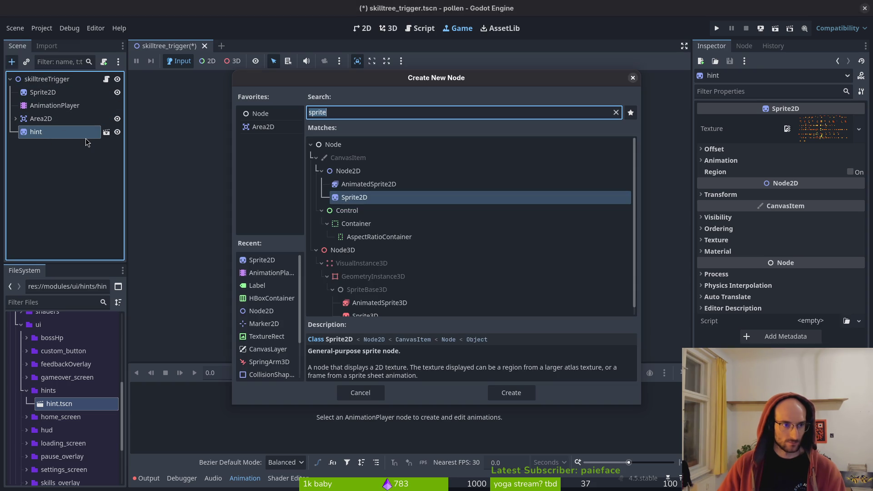
{"action": "type", "text": "animation"}
{"action": "key", "text": "Return"}
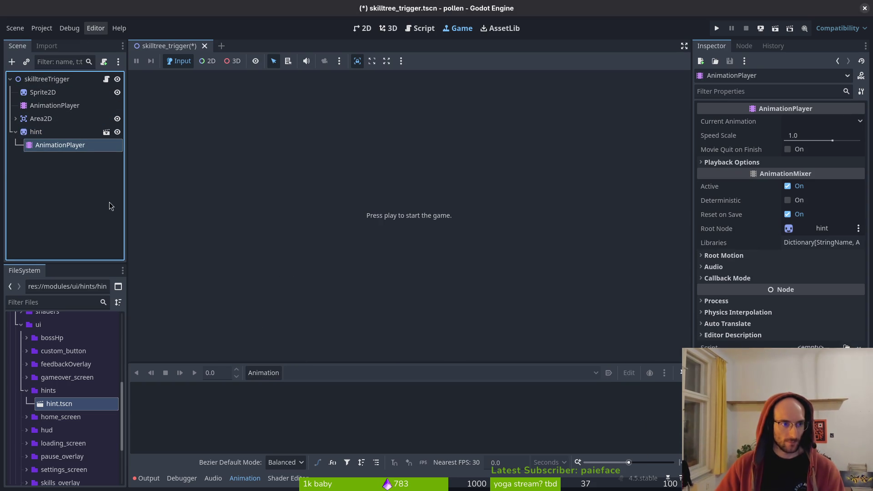
Step: Create a new animation named 'press' on the hint's AnimationPlayer
{"action": "left_click", "coordinate": [35, 132]}
{"action": "left_click", "coordinate": [39, 144]}
{"action": "left_click", "coordinate": [36, 132]}
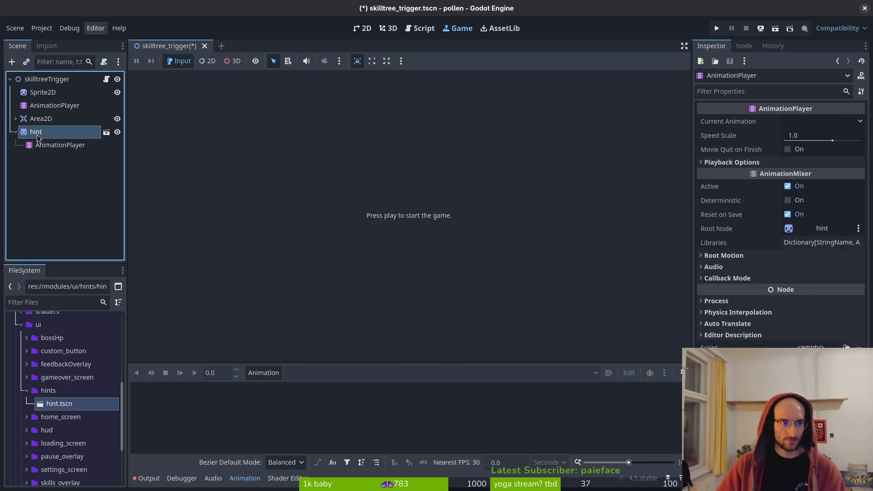
{"action": "left_click", "coordinate": [773, 161]}
{"action": "left_click", "coordinate": [67, 145]}
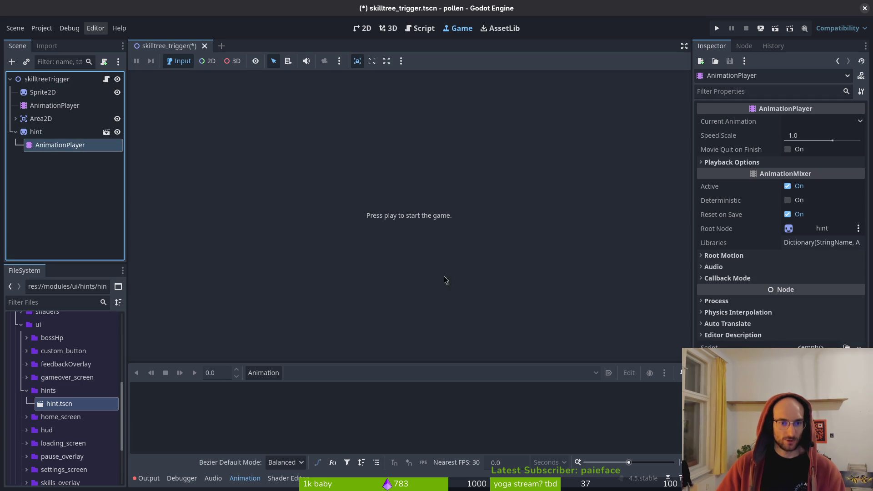
{"action": "left_click", "coordinate": [266, 374]}
{"action": "left_click", "coordinate": [271, 387]}
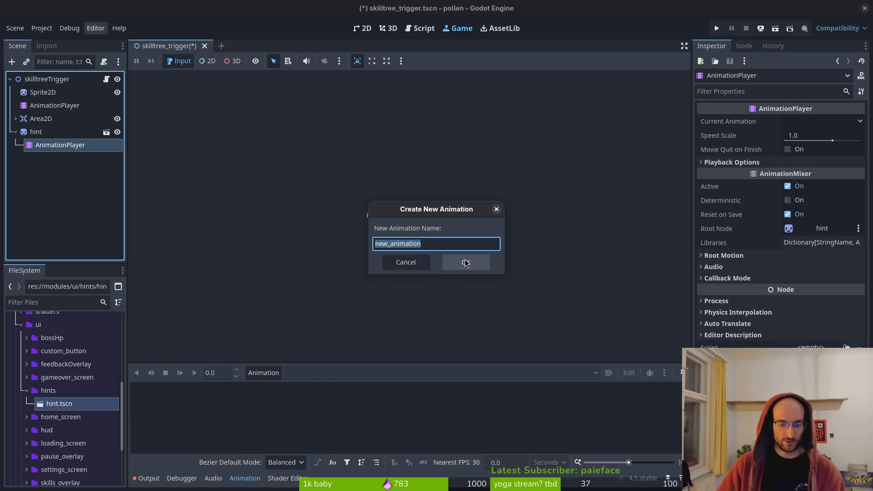
{"action": "type", "text": "ress"}
{"action": "left_click", "coordinate": [466, 263]}
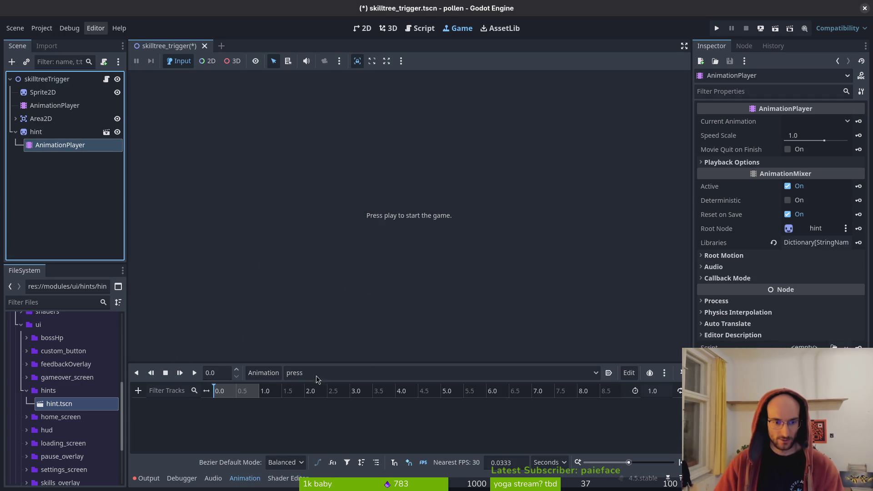
Step: Set the animation timeline snap to 12 FPS and save the scene
{"action": "left_click", "coordinate": [550, 462]}
{"action": "left_click", "coordinate": [541, 483]}
{"action": "type", "text": "12"}
{"action": "key", "text": "Return"}
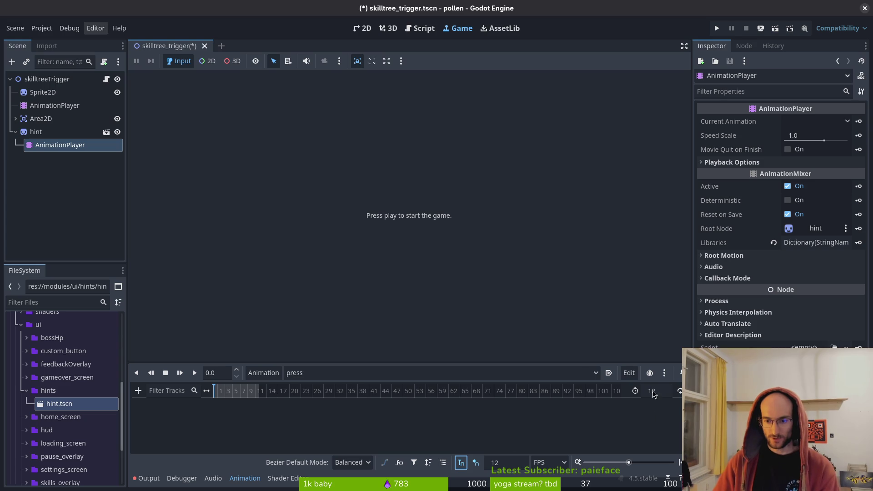
{"action": "scroll", "coordinate": [292, 396], "scroll_direction": "up", "scroll_amount": 5}
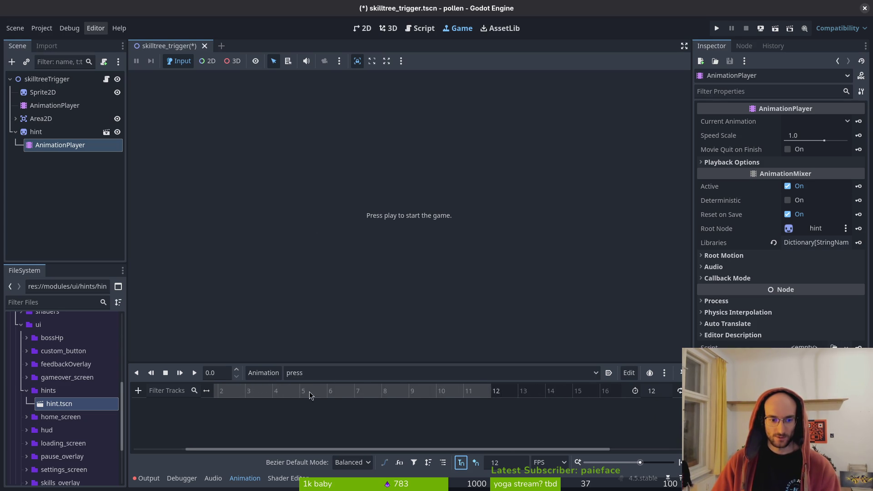
{"action": "key", "text": "ctrl+s"}
Step: Set the hint's Frame Coords y to 7 and key its frame in the press animation
{"action": "left_click", "coordinate": [36, 131]}
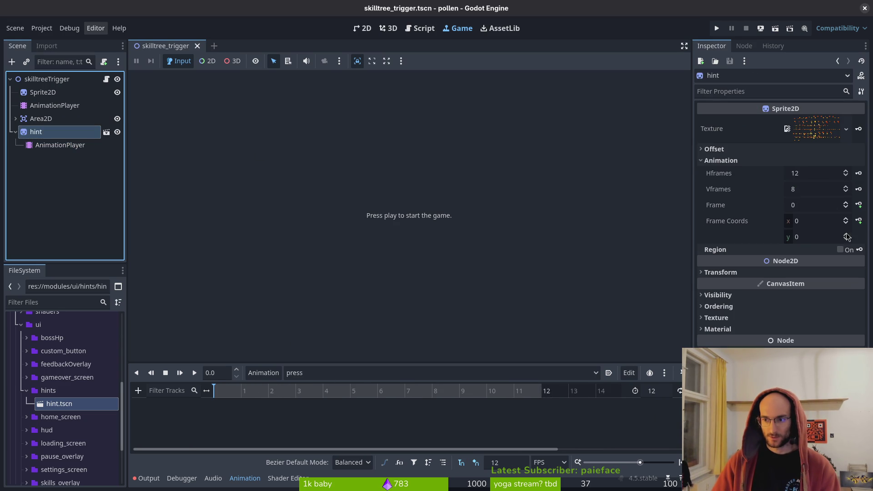
{"action": "left_click", "coordinate": [821, 242]}
{"action": "type", "text": "7"}
{"action": "key", "text": "Return"}
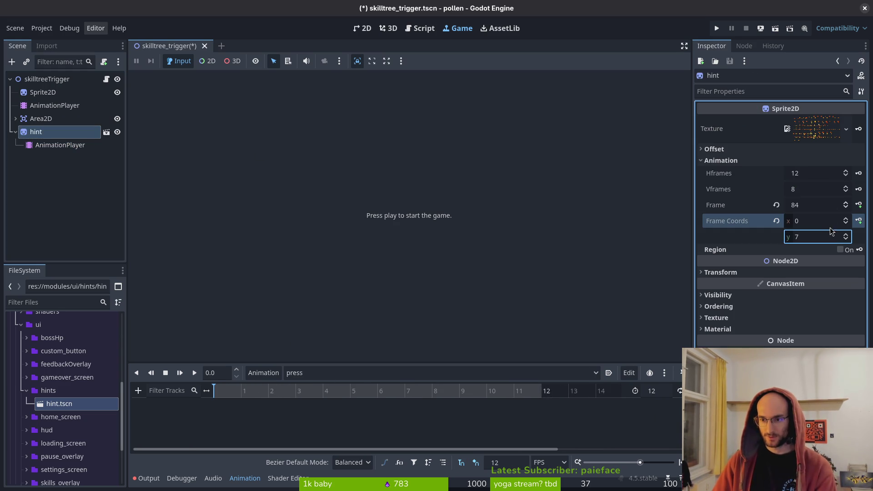
{"action": "left_click", "coordinate": [364, 26]}
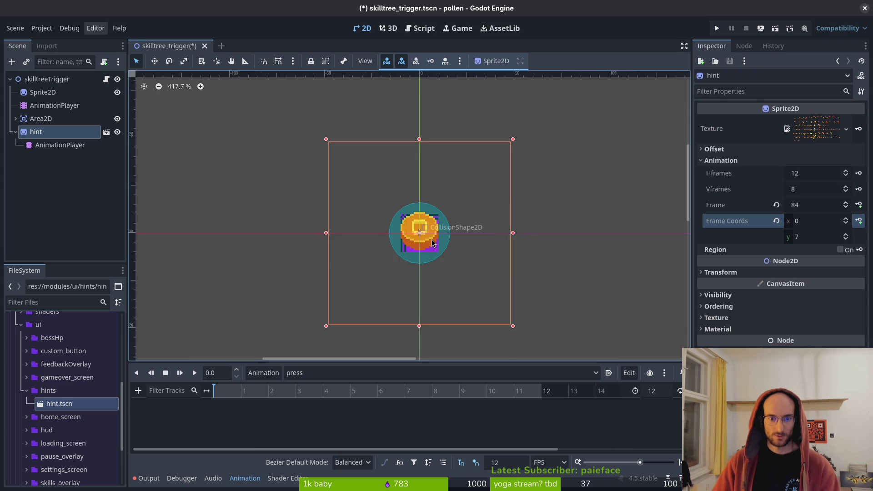
{"action": "left_click", "coordinate": [859, 221]}
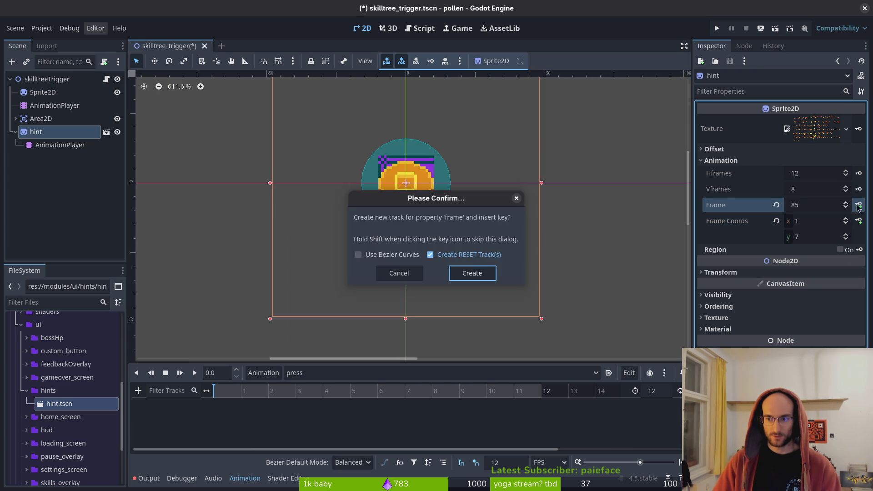
Step: Build the press frame track: frame 85 at frame 3, back to frame 84 at frame 5
{"action": "left_click", "coordinate": [473, 273]}
{"action": "left_click", "coordinate": [245, 391]}
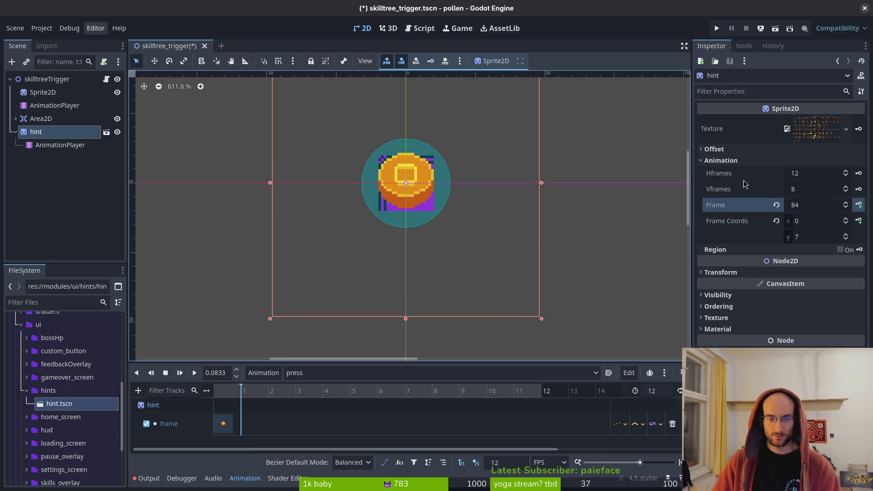
{"action": "left_click", "coordinate": [846, 204]}
{"action": "left_click", "coordinate": [859, 205]}
{"action": "left_click_drag", "start_coordinate": [251, 424], "coordinate": [304, 424]}
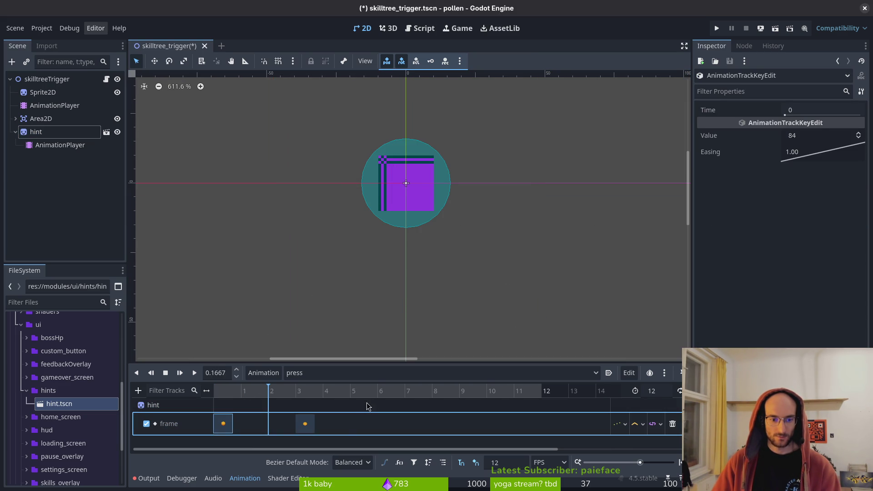
{"action": "left_click", "coordinate": [377, 391]}
{"action": "double_click", "coordinate": [386, 418]}
{"action": "left_click_drag", "start_coordinate": [387, 424], "coordinate": [354, 431]}
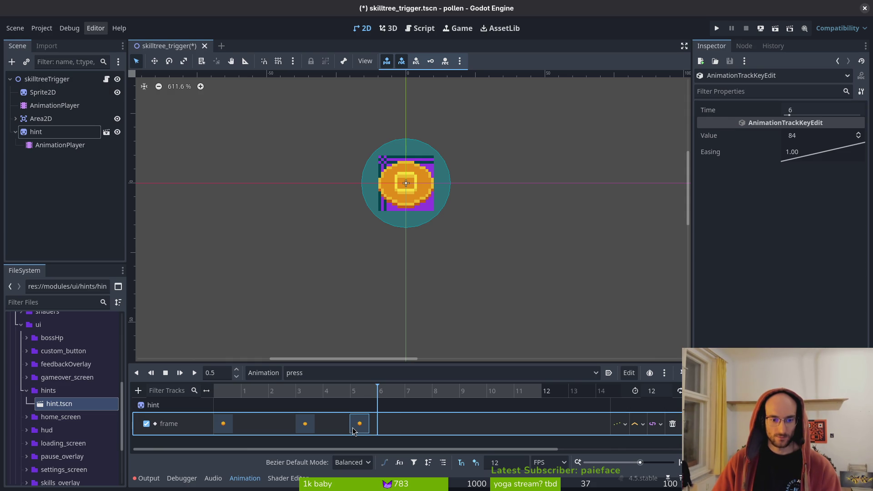
{"action": "key", "text": "ctrl+s"}
Step: Make the press animation loop and autoplay on load, save, and preview it
{"action": "left_click", "coordinate": [678, 391]}
{"action": "left_click", "coordinate": [610, 373]}
{"action": "key", "text": "ctrl+s"}
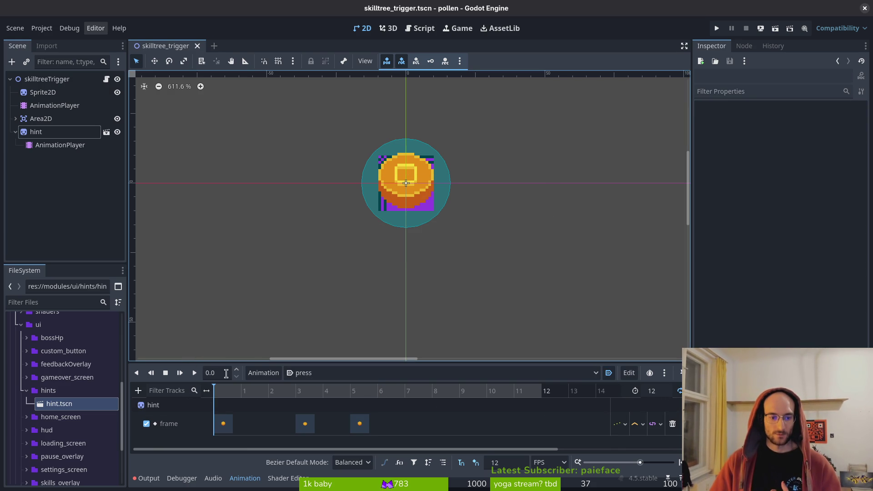
{"action": "left_click", "coordinate": [166, 374]}
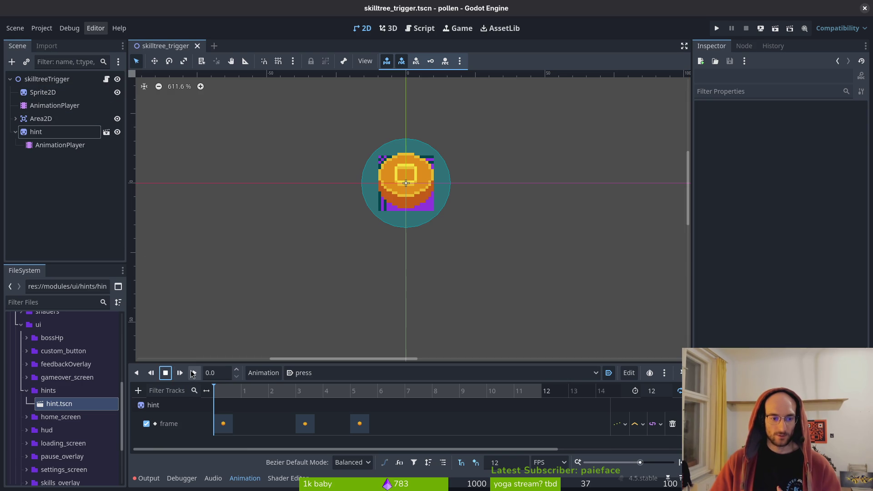
{"action": "scroll", "coordinate": [404, 195], "scroll_direction": "down", "scroll_amount": 2}
{"action": "scroll", "coordinate": [419, 213], "scroll_direction": "up", "scroll_amount": 4}
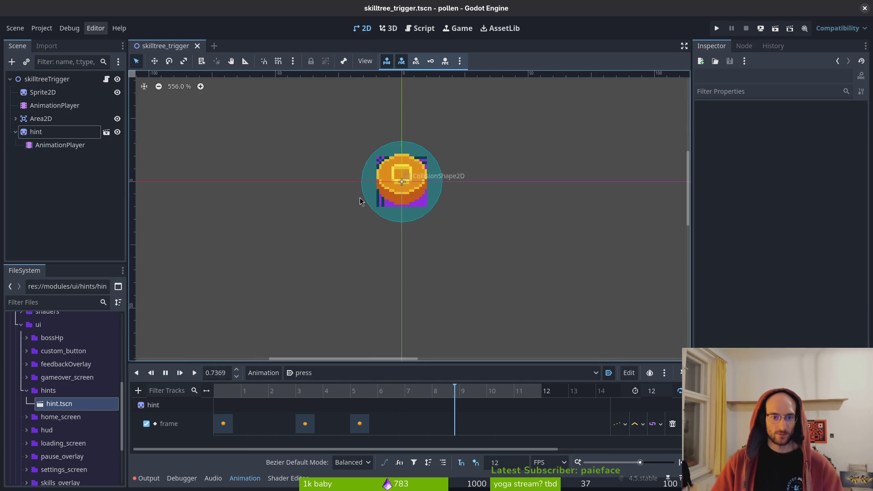
Step: Move the hint sprite up and right of the trigger circle and save the scene
{"action": "left_click", "coordinate": [36, 131]}
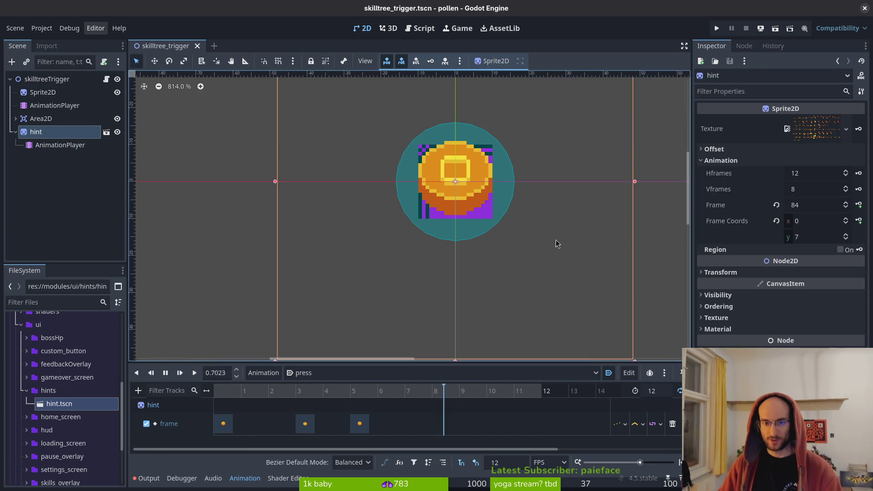
{"action": "left_click_drag", "start_coordinate": [539, 228], "coordinate": [643, 200]}
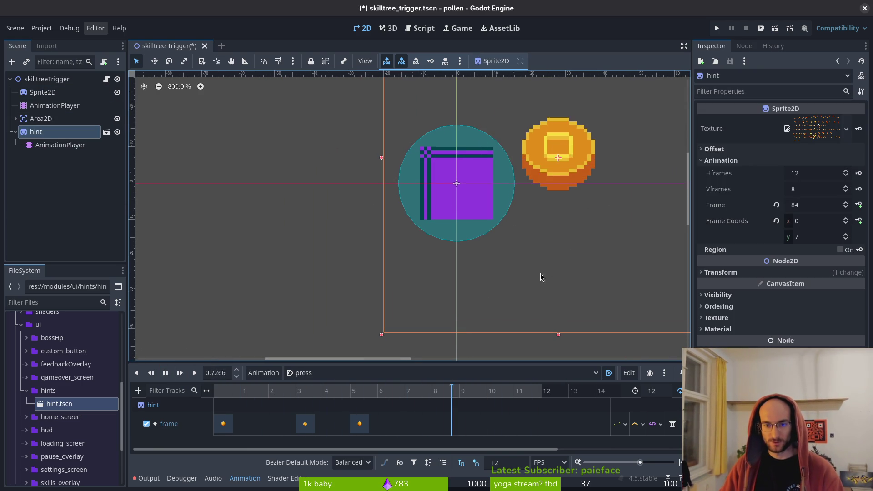
{"action": "key", "text": "shift+f"}
{"action": "scroll", "coordinate": [392, 273], "scroll_direction": "down", "scroll_amount": 2}
{"action": "mouse_move", "coordinate": [415, 221]}
{"action": "left_mouse_down"}
{"action": "mouse_move", "coordinate": [408, 201]}
{"action": "mouse_move", "coordinate": [402, 206]}
{"action": "mouse_move", "coordinate": [418, 195]}
{"action": "mouse_move", "coordinate": [415, 207]}
{"action": "mouse_move", "coordinate": [409, 203]}
{"action": "left_mouse_up"}
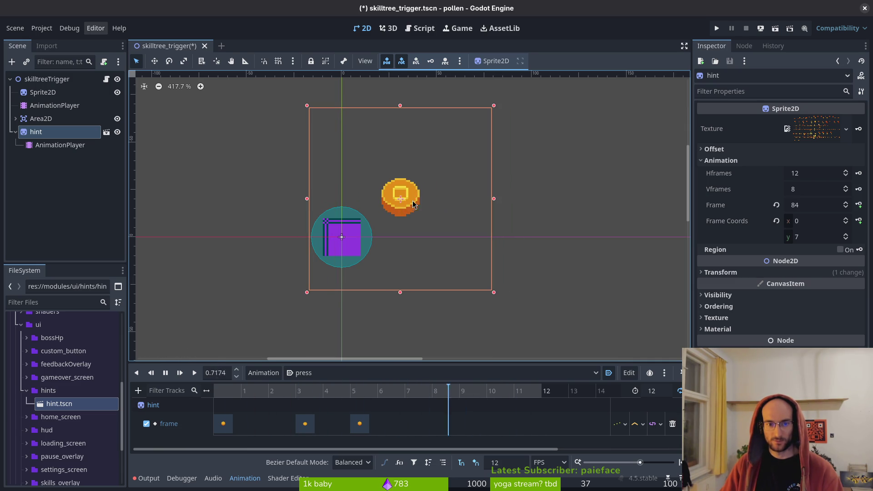
{"action": "key", "text": "ctrl+s"}
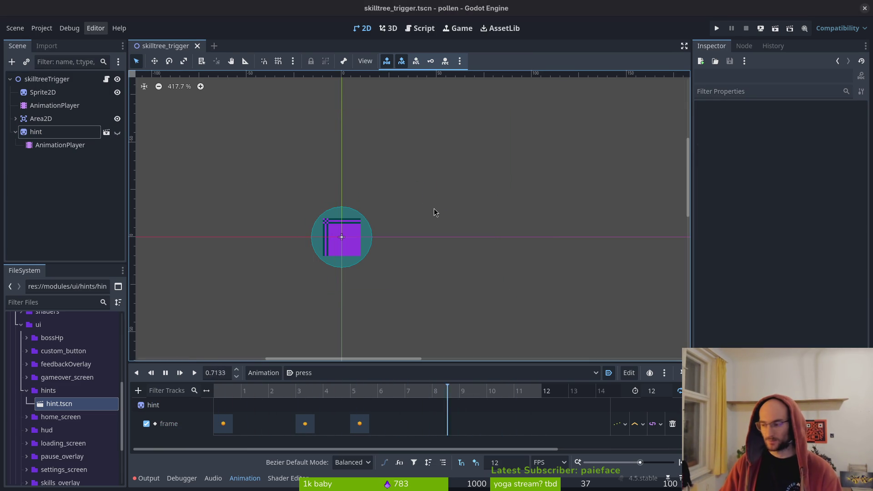
{"action": "key", "text": "alt+Tab"}
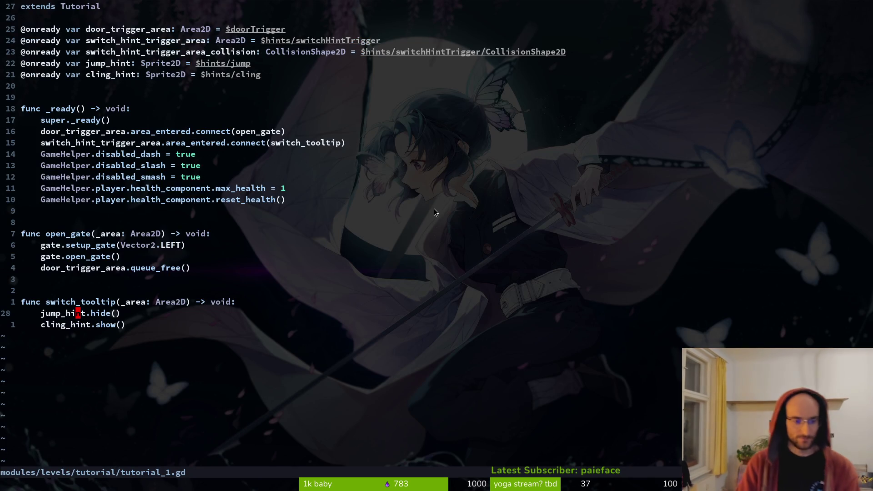
Step: Open skilltree_trigger.gd in Neovim via the file finder
{"action": "key", "text": "ctrl+p"}
{"action": "type", "text": "tuttrig"}
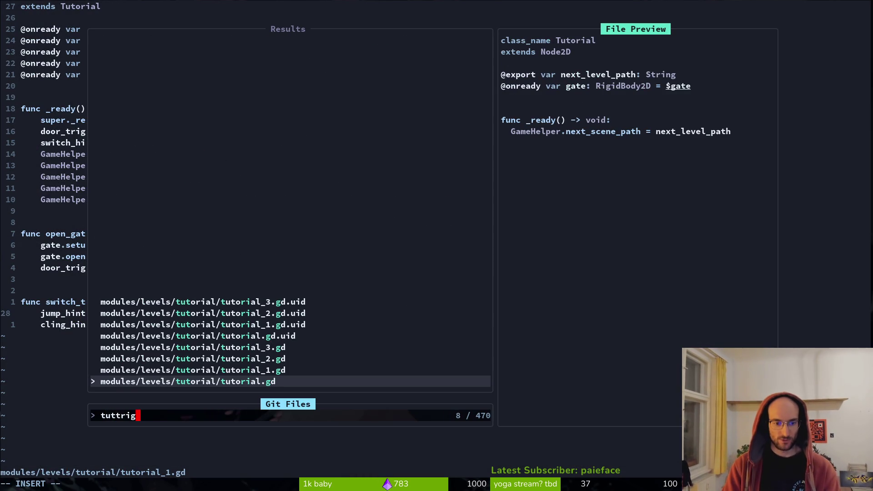
{"action": "key", "text": "BackSpace"}
{"action": "key", "text": "BackSpace"}
{"action": "key", "text": "BackSpace"}
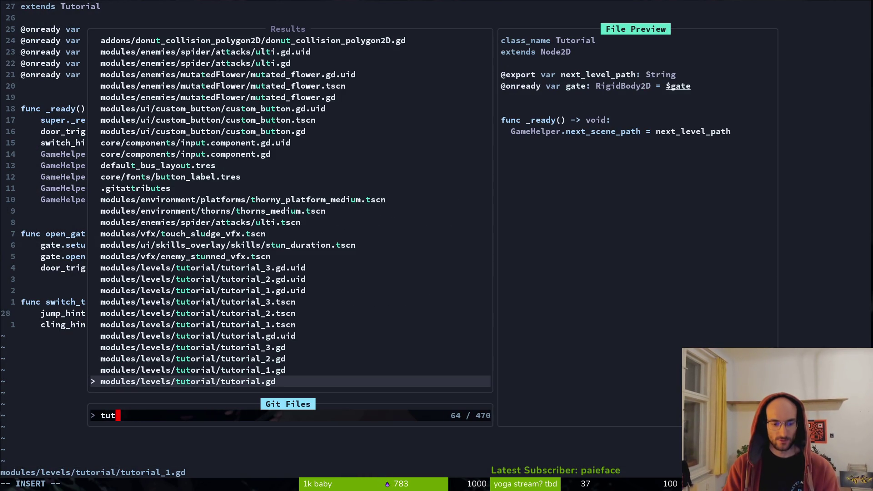
{"action": "key", "text": "BackSpace"}
{"action": "key", "text": "BackSpace"}
{"action": "key", "text": "BackSpace"}
{"action": "type", "text": "skiltrigg"}
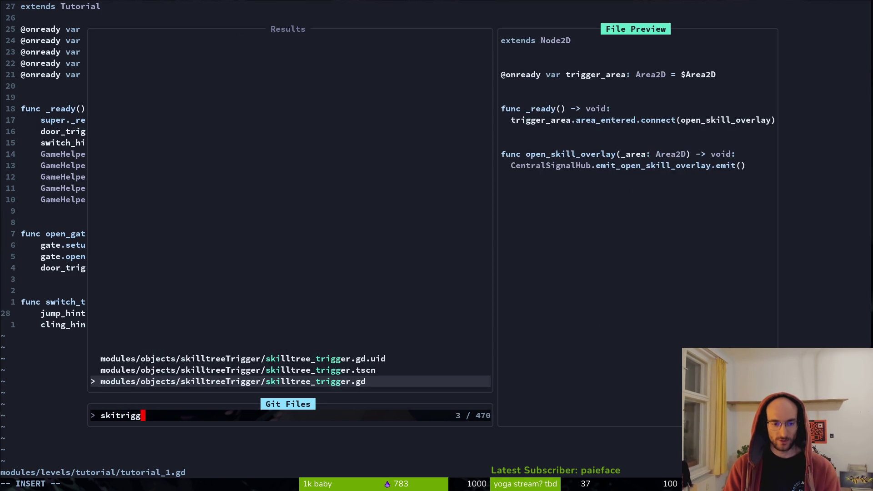
{"action": "key", "text": "Return"}
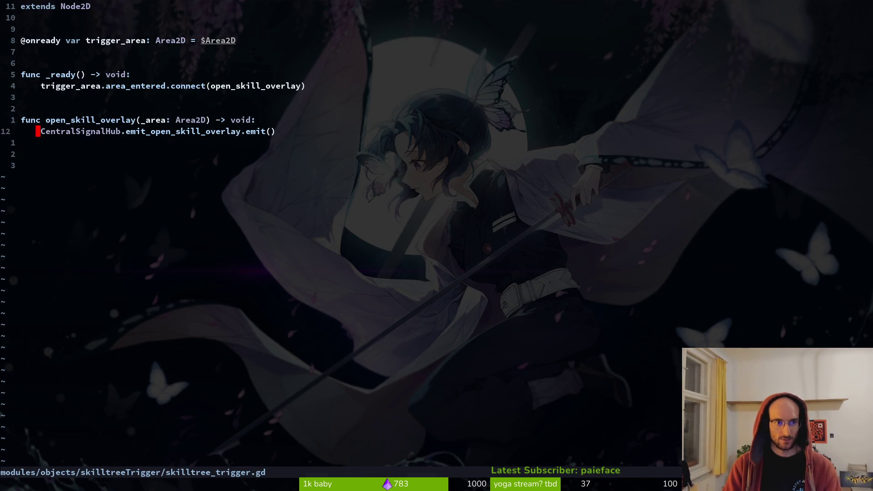
{"action": "key", "text": "o"}
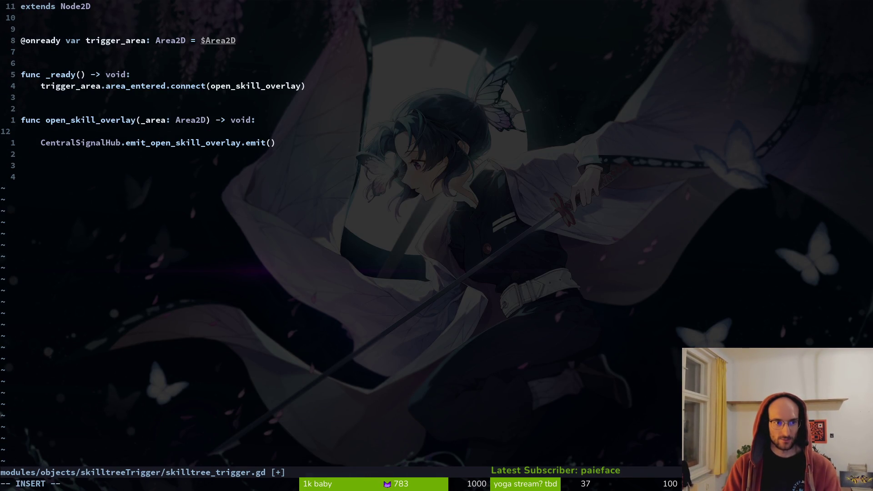
{"action": "key", "text": "Escape"}
{"action": "key", "text": "d"}
{"action": "key", "text": "d"}
{"action": "type", "text": ":w"}
{"action": "key", "text": "Return"}
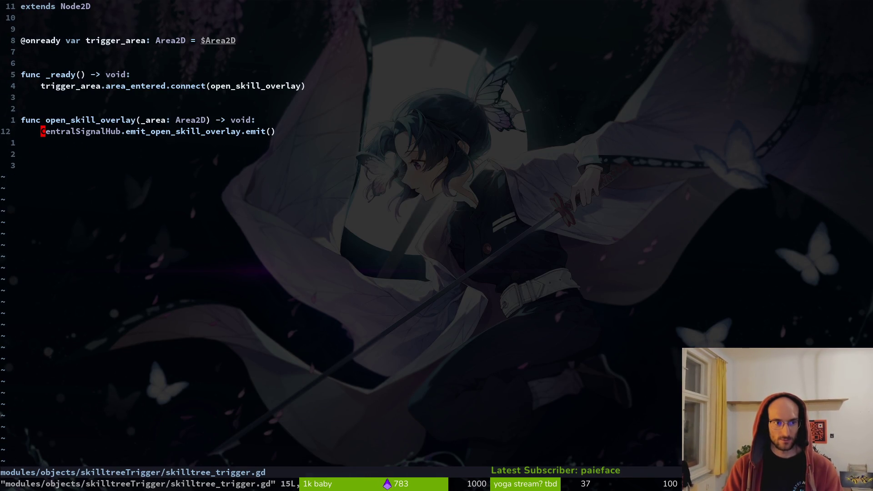
{"action": "key", "text": "O"}
{"action": "key", "text": "Escape"}
{"action": "key", "text": "4"}
{"action": "key", "text": "k"}
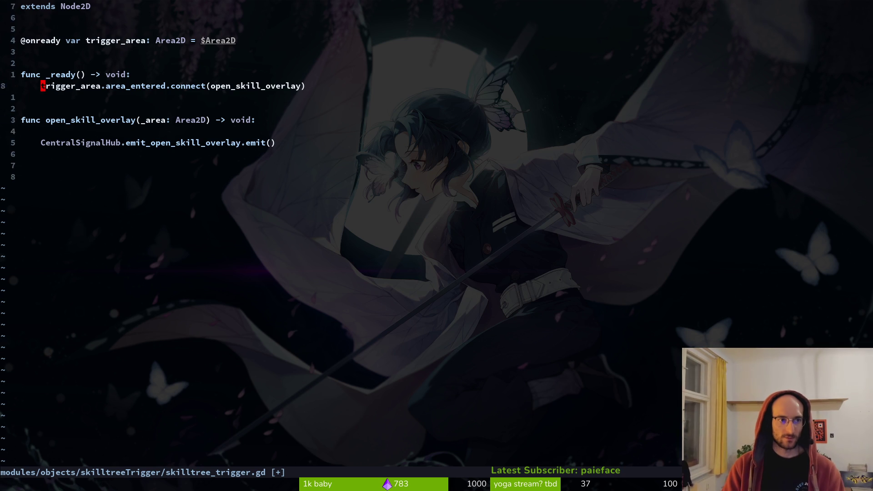
{"action": "key", "text": "k"}
{"action": "key", "text": "y"}
{"action": "key", "text": "y"}
{"action": "key", "text": "p"}
{"action": "key", "text": "l"}
{"action": "key", "text": "c"}
{"action": "key", "text": "w"}
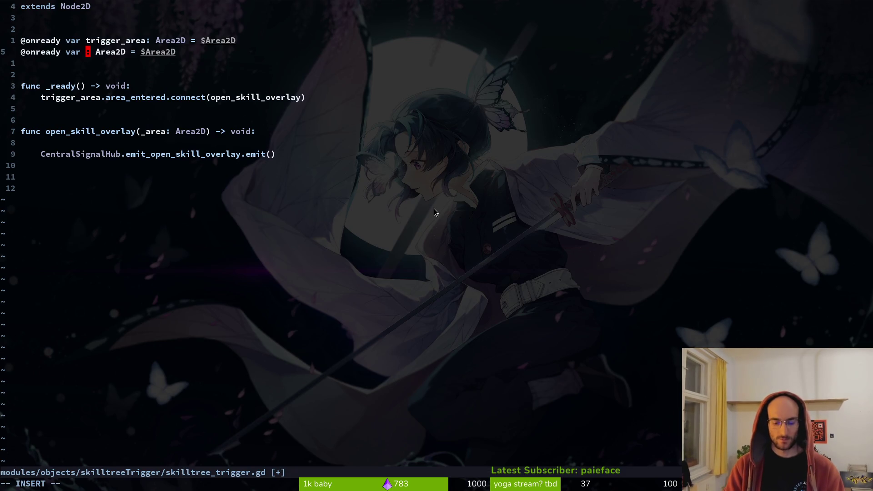
{"action": "type", "text": "cw"}
{"action": "type", "text": "Sp"}
{"action": "key", "text": "Return"}
{"action": "type", "text": "cwhint"}
{"action": "key", "text": "Escape"}
{"action": "type", "text": ":w"}
{"action": "key", "text": "Return"}
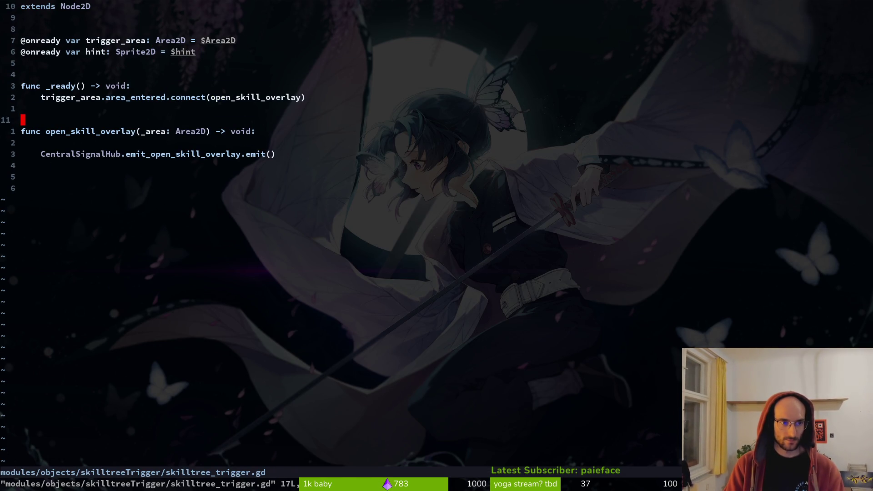
Step: Replace the CentralSignalHub emit in open_skill_overlay with a hint.show() call
{"action": "key", "text": "j"}
{"action": "key", "text": "o"}
{"action": "key", "text": "BackSpace"}
{"action": "key", "text": "BackSpace"}
{"action": "type", "text": "int.sho"}
{"action": "key", "text": "Return"}
{"action": "key", "text": "Escape"}
{"action": "key", "text": "j"}
{"action": "key", "text": "j"}
{"action": "key", "text": "d"}
{"action": "key", "text": "d"}
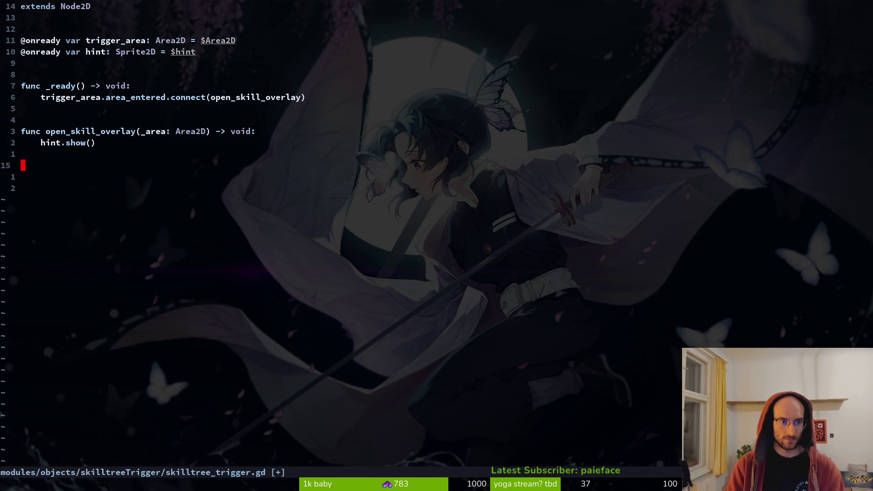
Step: Duplicate the connect line to connect area_exited to hint.hide
{"action": "key", "text": "k"}
{"action": "key", "text": "k"}
{"action": "key", "text": "k"}
{"action": "key", "text": "shift+v"}
{"action": "key", "text": "y"}
{"action": "key", "text": "p"}
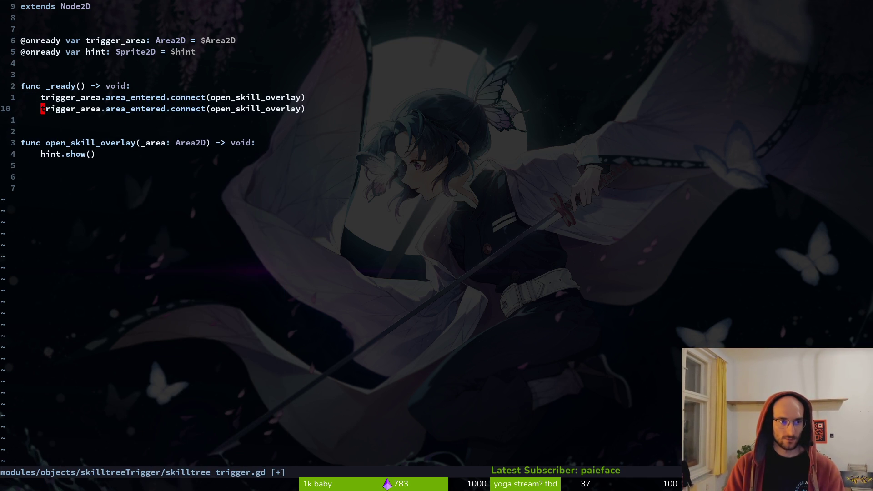
{"action": "key", "text": "c"}
{"action": "key", "text": "t"}
{"action": "key", "text": "period"}
{"action": "type", "text": "are"}
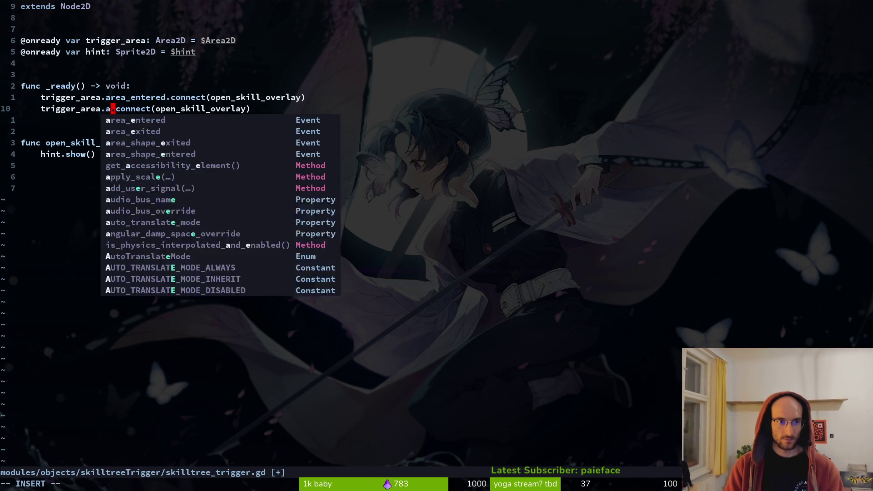
{"action": "key", "text": "Tab"}
{"action": "key", "text": "Escape"}
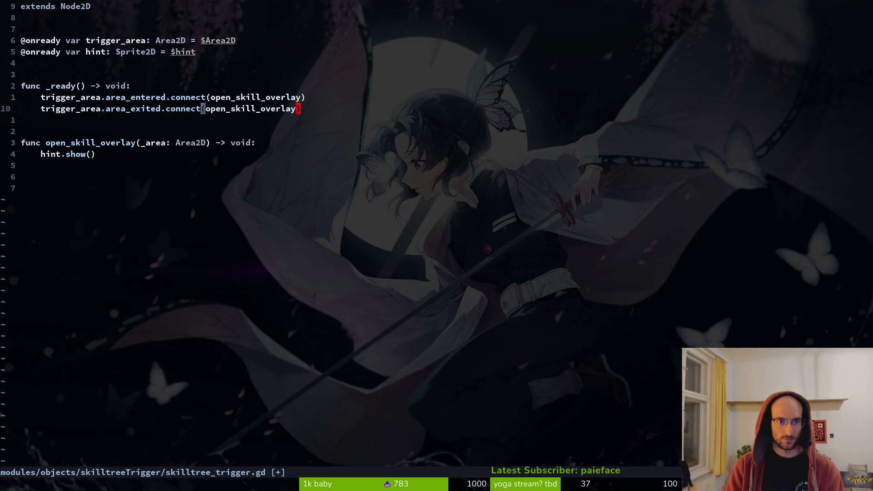
{"action": "key", "text": "c"}
{"action": "key", "text": "t"}
{"action": "key", "text": "parenright"}
{"action": "type", "text": "hint.hide"}
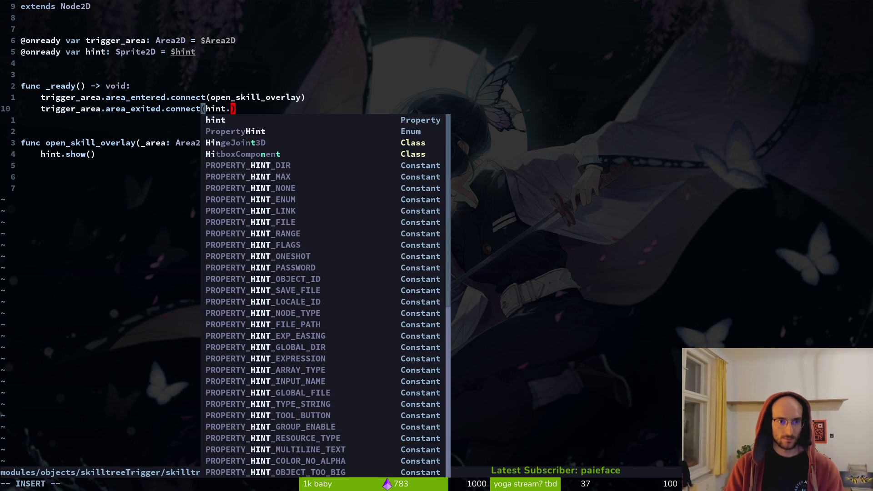
{"action": "key", "text": "Escape"}
Step: Connect area_entered to hint.show instead of open_skill_overlay and save
{"action": "key", "text": "k"}
{"action": "key", "text": "c"}
{"action": "key", "text": "t"}
{"action": "key", "text": "parenright"}
{"action": "type", "text": "hint.show"}
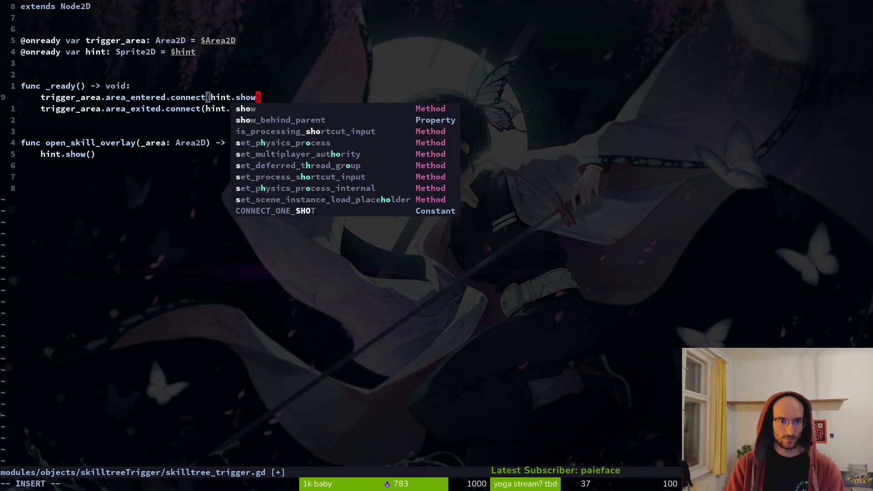
{"action": "key", "text": "Escape"}
{"action": "type", "text": "j:w"}
{"action": "key", "text": "Return"}
Step: Delete the open_skill_overlay function, save, and run the game from Godot
{"action": "key", "text": "j"}
{"action": "key", "text": "shift+v"}
{"action": "key", "text": "j"}
{"action": "key", "text": "j"}
{"action": "type", "text": "d:w"}
{"action": "key", "text": "Return"}
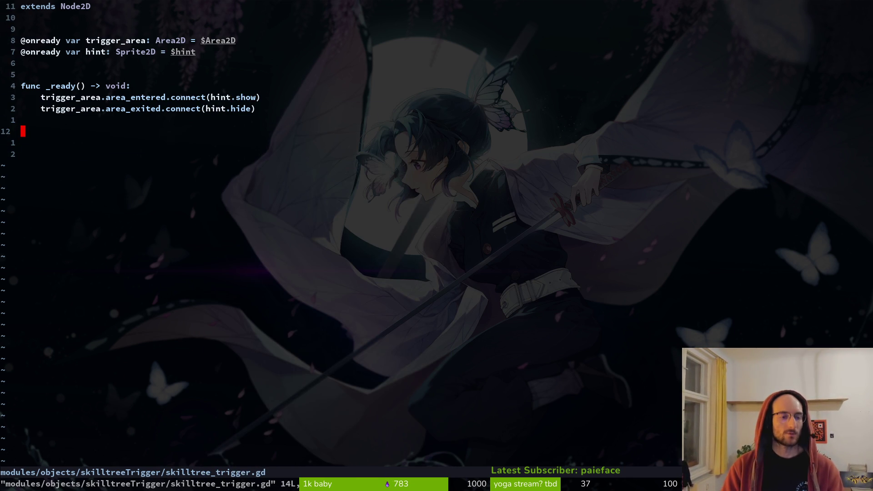
{"action": "key", "text": "alt+Tab"}
{"action": "key", "text": "F5"}
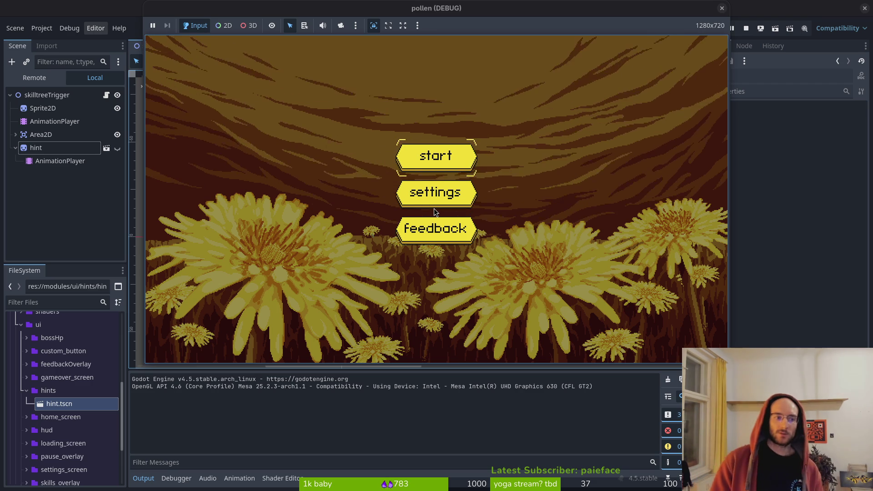
{"action": "left_click", "coordinate": [721, 8]}
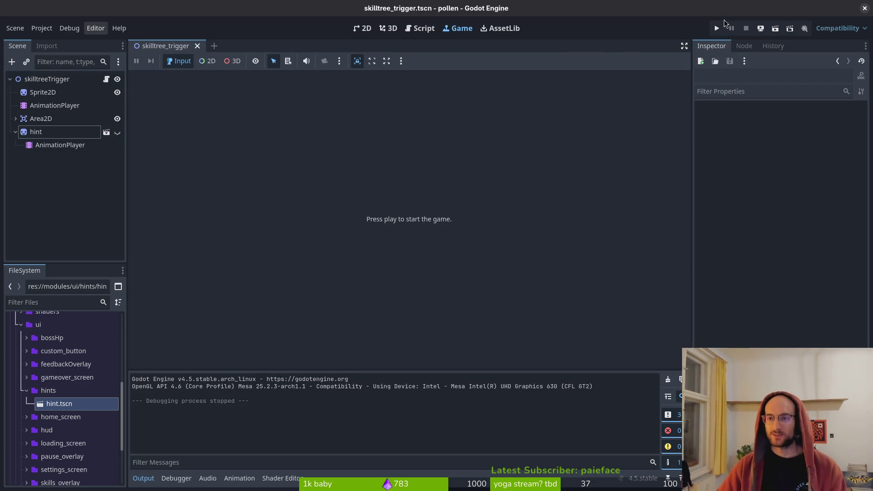
Step: Open debug.helper.gd in Neovim to look through it
{"action": "key", "text": "alt+Tab"}
{"action": "key", "text": "ctrl+p"}
{"action": "type", "text": "debuhel"}
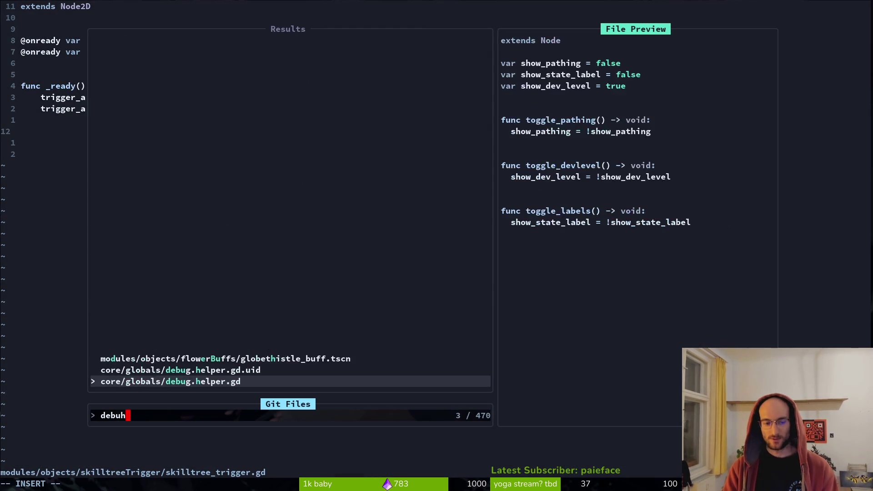
{"action": "key", "text": "BackSpace"}
{"action": "key", "text": "Return"}
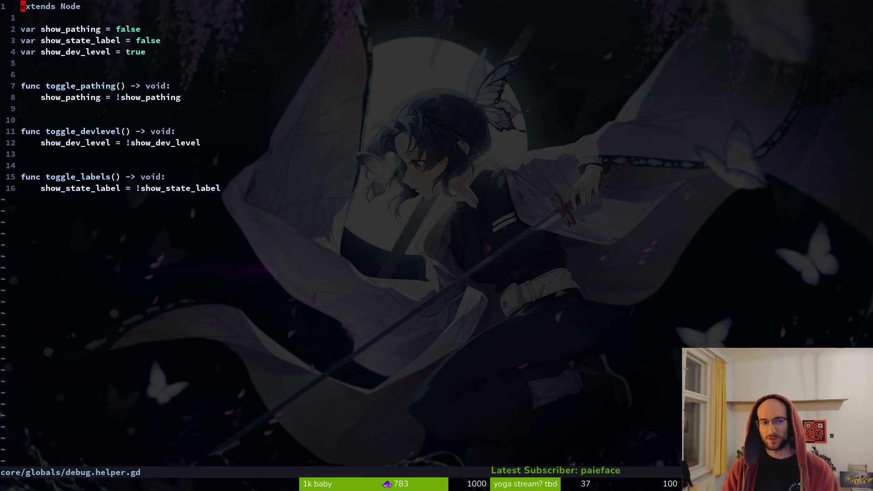
{"action": "left_click_drag", "start_coordinate": [129, 35], "coordinate": [146, 52]}
{"action": "left_click", "coordinate": [97, 29]}
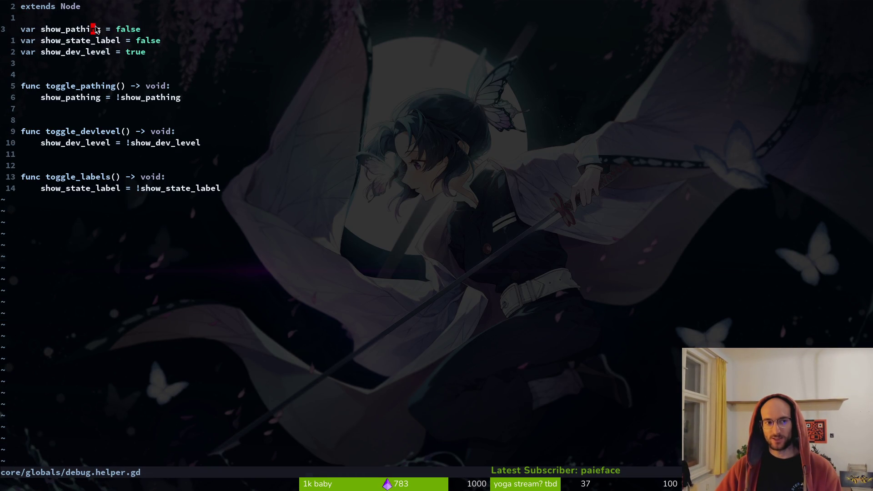
Step: Open player.gd and go to the hurt_vfx_scene export line
{"action": "key", "text": "ctrl+p"}
{"action": "type", "text": "plapla"}
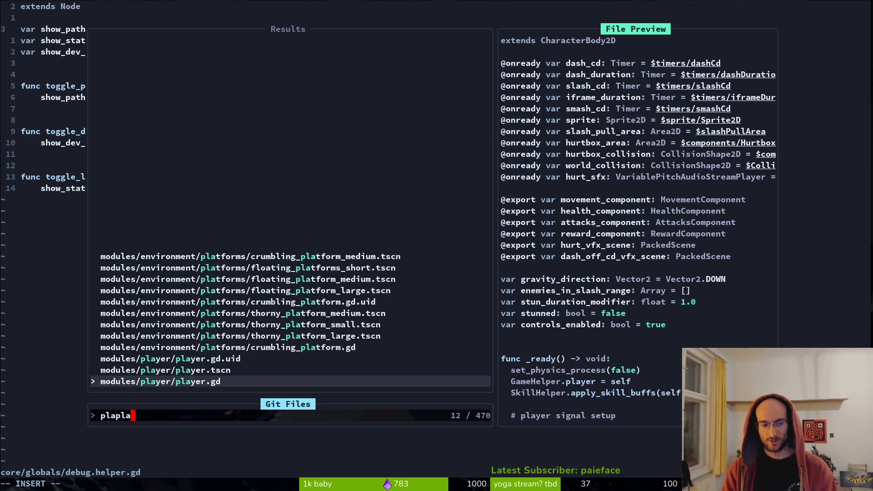
{"action": "key", "text": "Return"}
{"action": "mouse_move", "coordinate": [80, 167]}
{"action": "left_mouse_down"}
{"action": "mouse_move", "coordinate": [211, 214]}
{"action": "mouse_move", "coordinate": [27, 165]}
{"action": "mouse_move", "coordinate": [177, 227]}
{"action": "mouse_move", "coordinate": [105, 190]}
{"action": "mouse_move", "coordinate": [143, 211]}
{"action": "left_mouse_up"}
{"action": "left_click", "coordinate": [142, 211]}
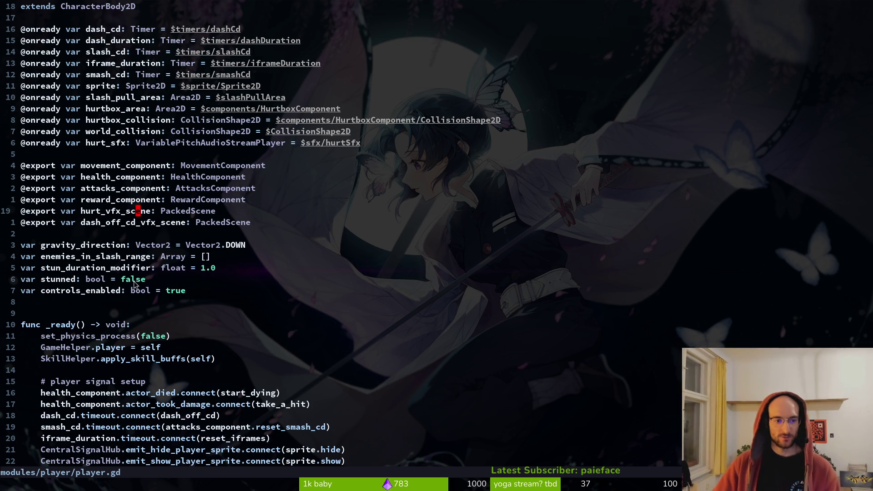
Step: Back in Godot, collapse the hint node and save the skilltree trigger scene
{"action": "key", "text": "alt+Tab"}
{"action": "left_click", "coordinate": [15, 132]}
{"action": "key", "text": "ctrl+s"}
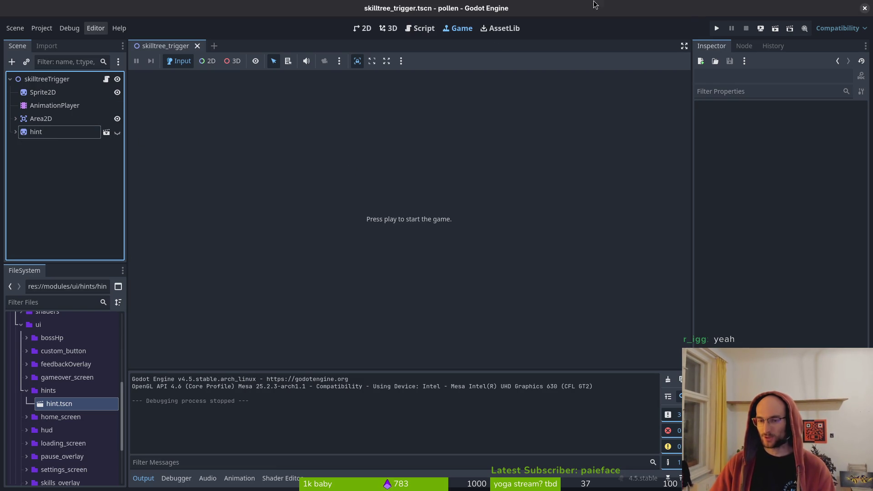
Step: Run the game, start the level, then view the two show/hide argument errors in Debugger
{"action": "left_click", "coordinate": [363, 28]}
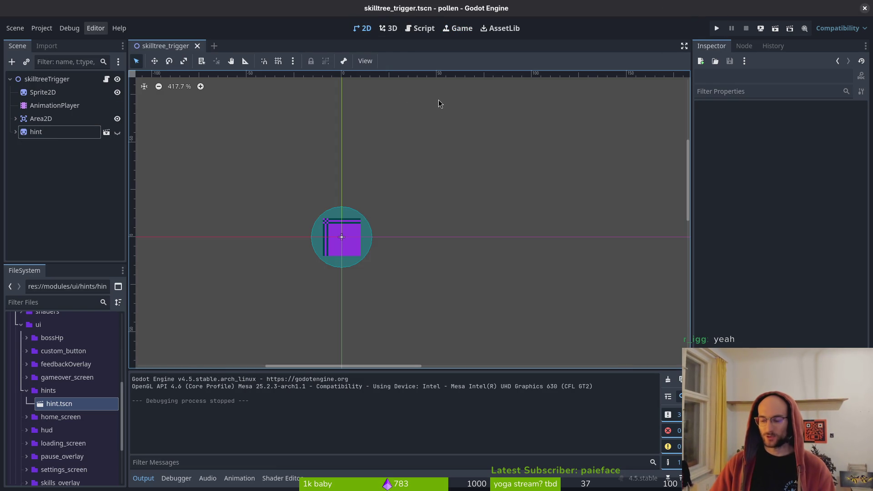
{"action": "scroll", "coordinate": [380, 230], "scroll_direction": "down", "scroll_amount": 5}
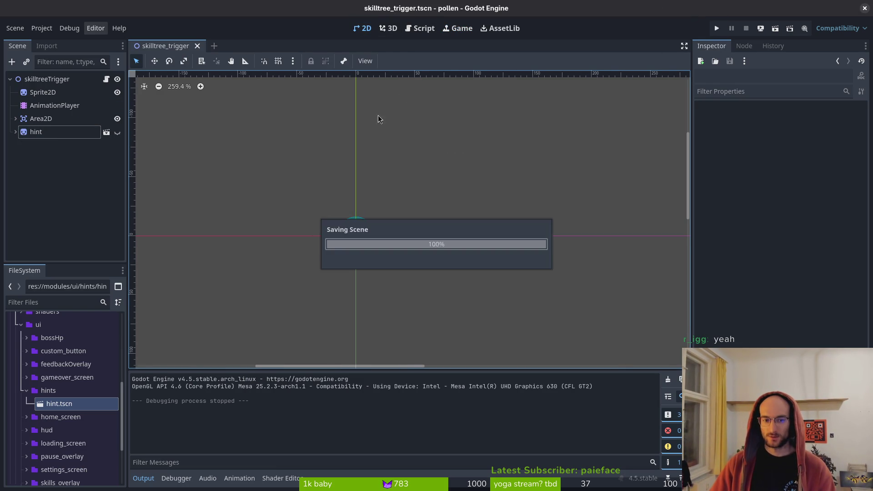
{"action": "left_click", "coordinate": [718, 29]}
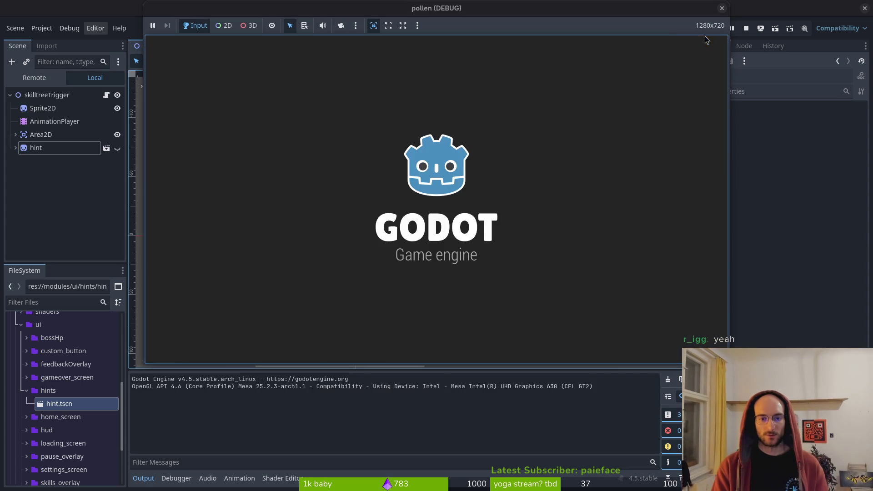
{"action": "key", "text": "Return"}
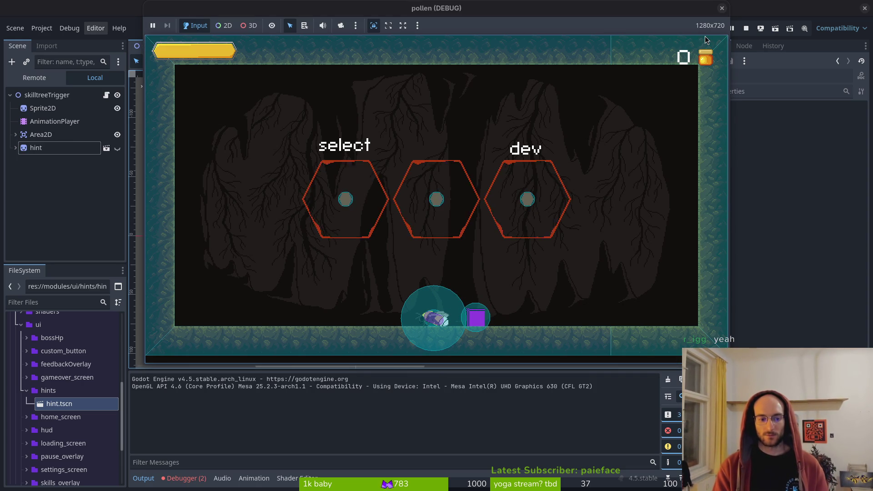
{"action": "left_click", "coordinate": [722, 7]}
{"action": "left_click", "coordinate": [187, 478]}
{"action": "left_click", "coordinate": [190, 366]}
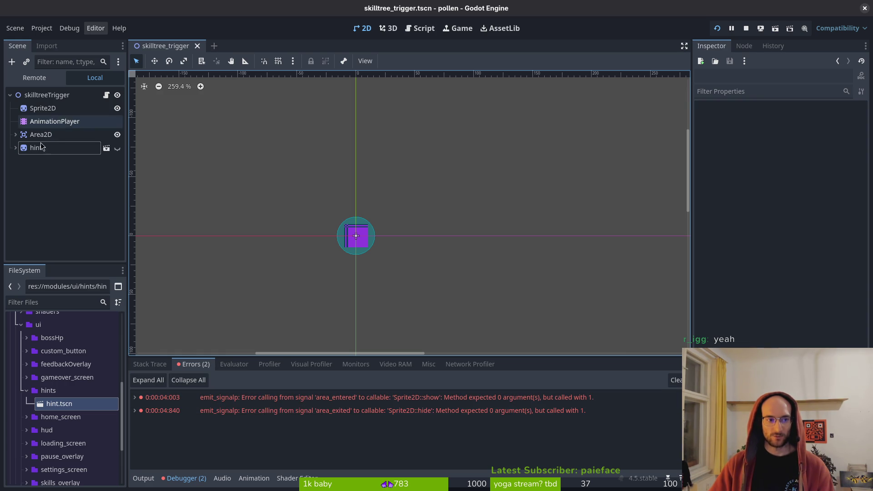
Step: In Neovim, open skilltree_trigger.gd through the project file finder
{"action": "key", "text": "alt+Tab"}
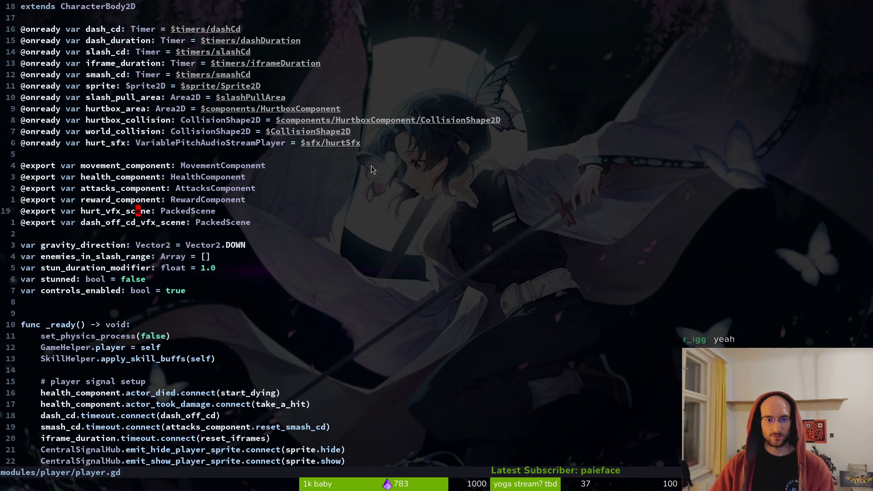
{"action": "key", "text": "ctrl+o"}
{"action": "key", "text": "ctrl+o"}
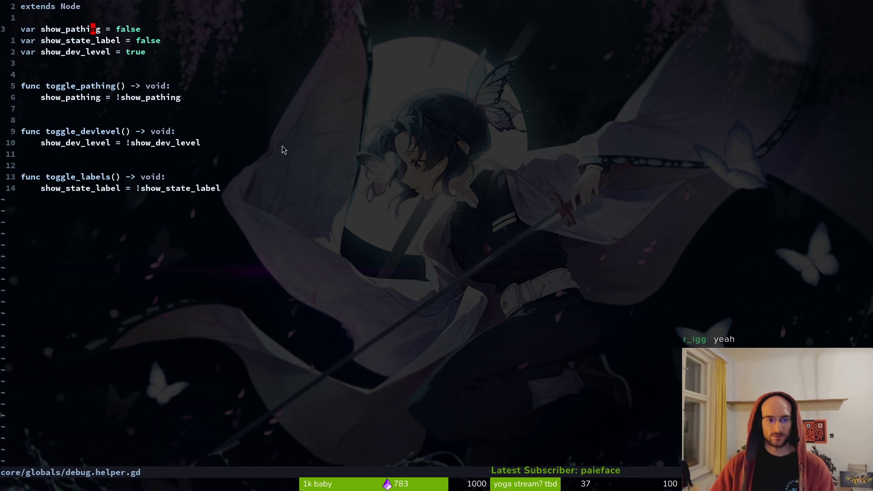
{"action": "key", "text": "ctrl+o"}
{"action": "key", "text": "ctrl+p"}
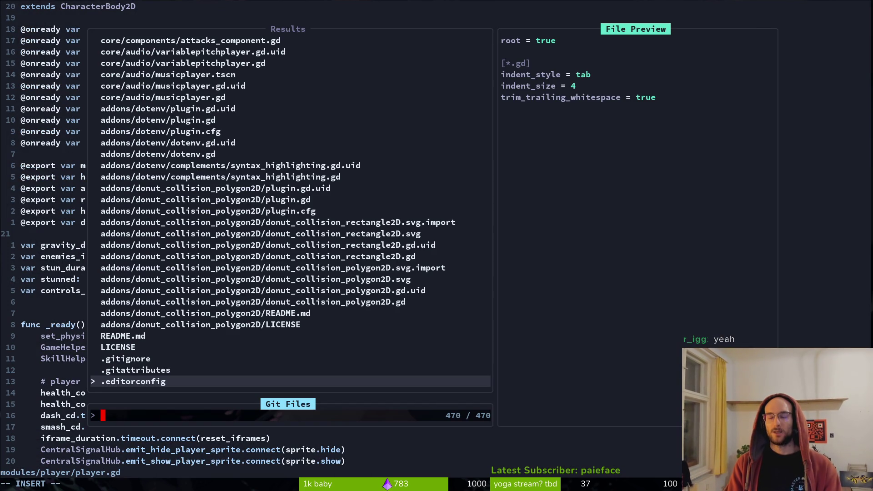
{"action": "type", "text": "skiltrig"}
{"action": "key", "text": "Return"}
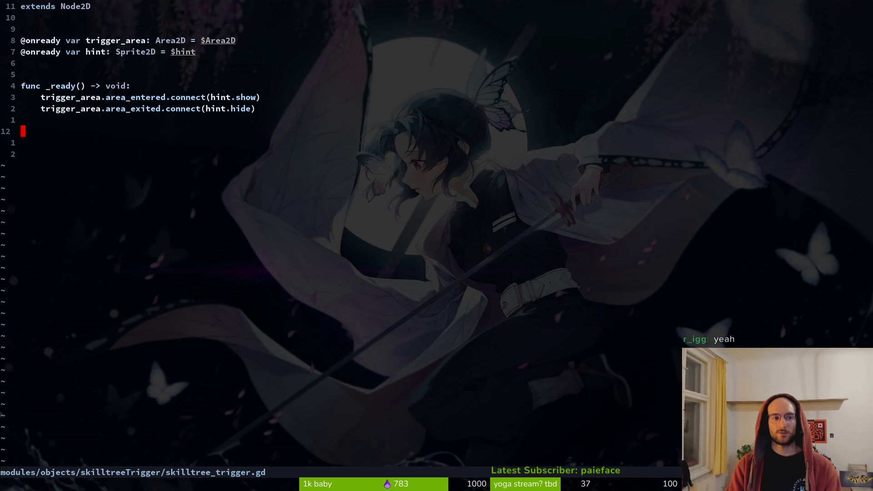
Step: Wrap the area_entered hint.show connection in a func(_area: Area2D) lambda and save
{"action": "key", "text": "w"}
{"action": "key", "text": "w"}
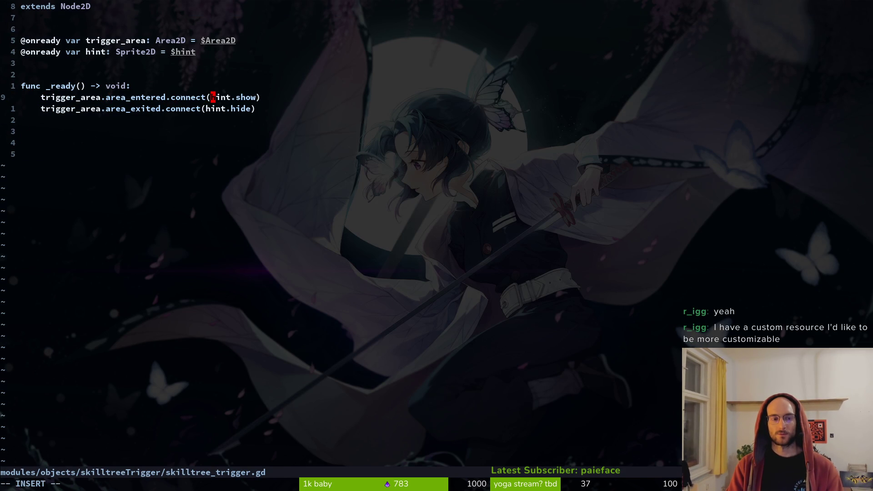
{"action": "type", "text": "ifunc"}
{"action": "type", "text": "():"}
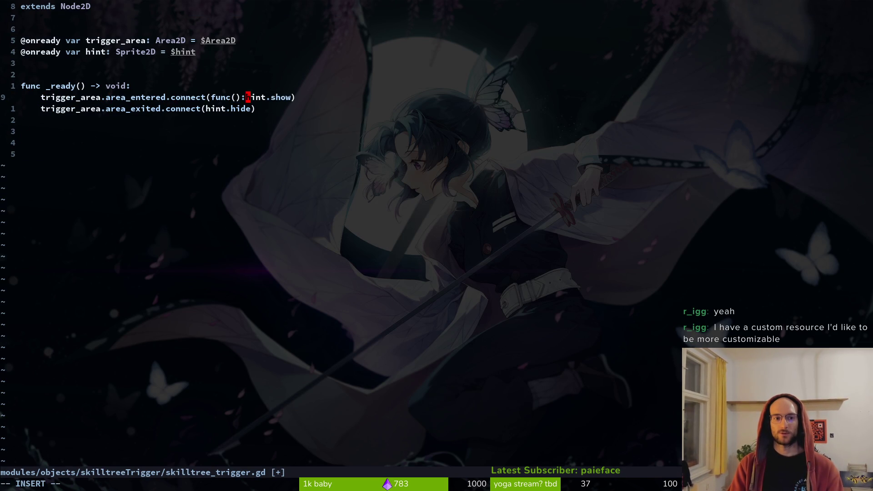
{"action": "key", "text": "Escape"}
{"action": "type", "text": ":write"}
{"action": "key", "text": "Return"}
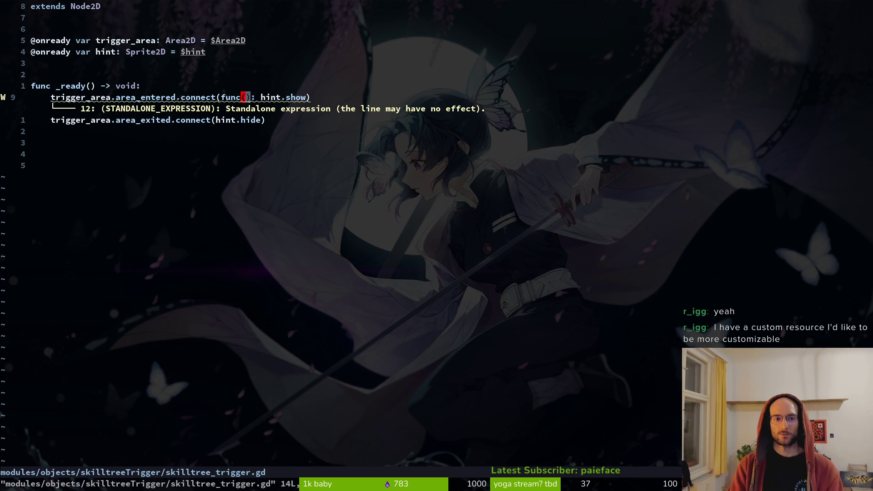
{"action": "type", "text": "a"}
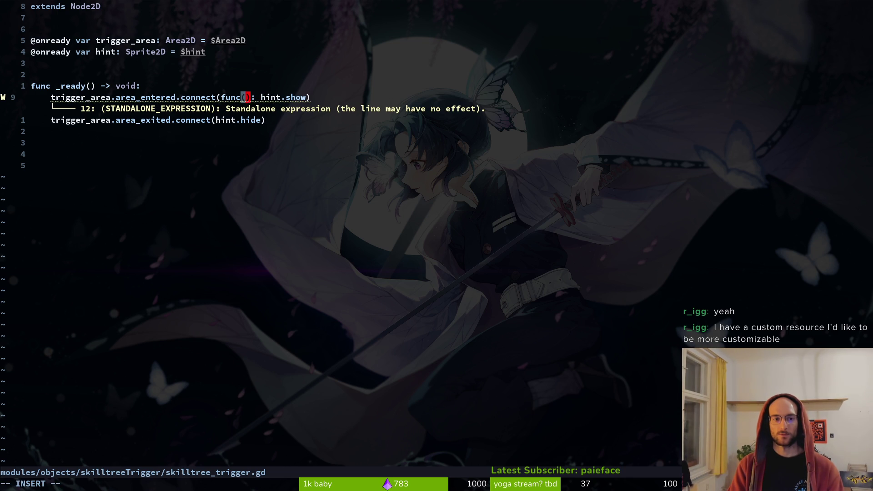
{"action": "type", "text": "_area: Area2D"}
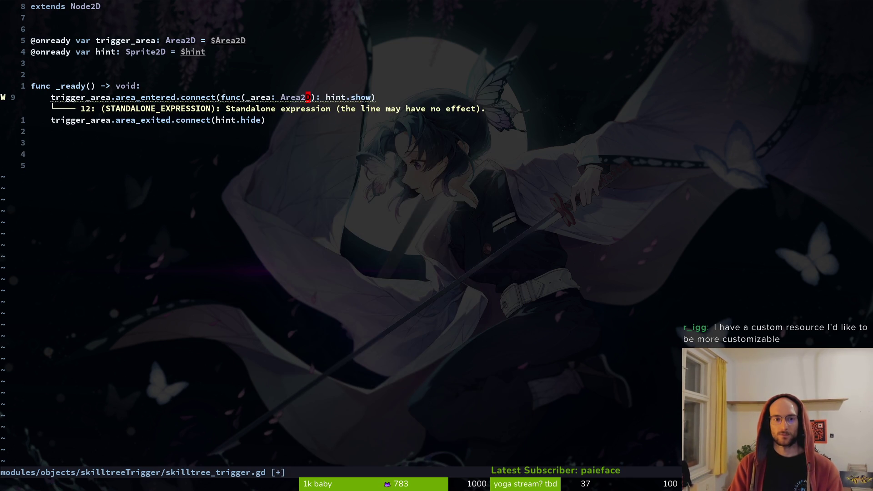
Step: Duplicate the connection line as an area_exited lambda calling hint.hide, and save
{"action": "key", "text": "y"}
{"action": "key", "text": "y"}
{"action": "key", "text": "j"}
{"action": "key", "text": "p"}
{"action": "key", "text": "k"}
{"action": "key", "text": "d"}
{"action": "key", "text": "d"}
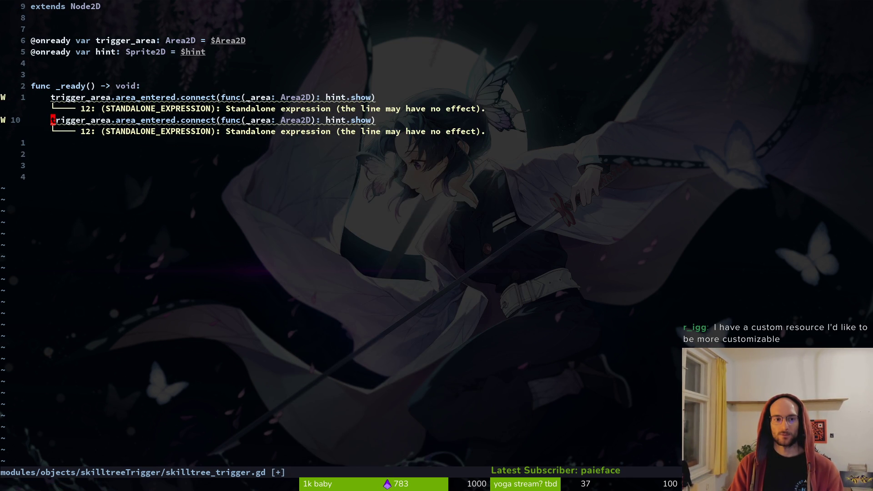
{"action": "type", "text": "cearea_exited"}
{"action": "key", "text": "Escape"}
{"action": "type", "text": "cehide"}
{"action": "key", "text": "Escape"}
{"action": "type", "text": ":w"}
{"action": "key", "text": "Return"}
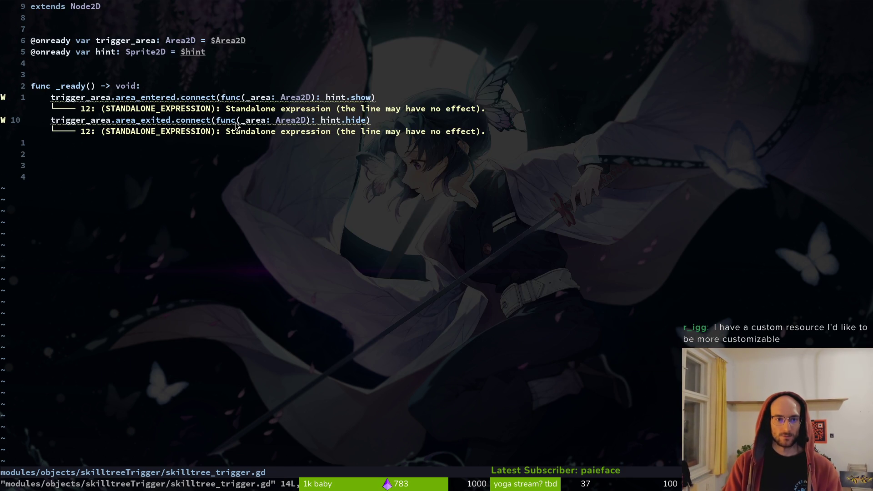
Step: Add call parentheses to hint.hide() and hint.show(), save, and relaunch the game with F5
{"action": "type", "text": "ady()"}
{"action": "key", "text": "Escape"}
{"action": "key", "text": "k"}
{"action": "key", "text": "k"}
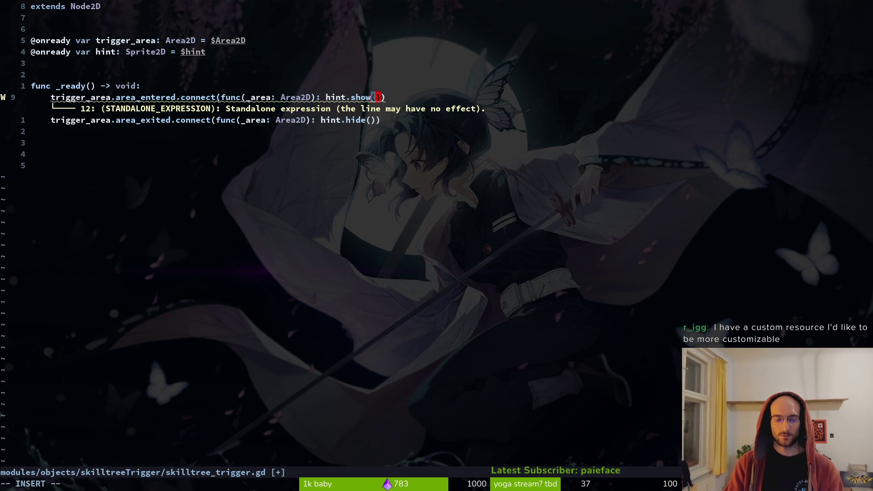
{"action": "type", "text": "()"}
{"action": "key", "text": "Escape"}
{"action": "type", "text": ":w"}
{"action": "key", "text": "Return"}
{"action": "key", "text": "F5"}
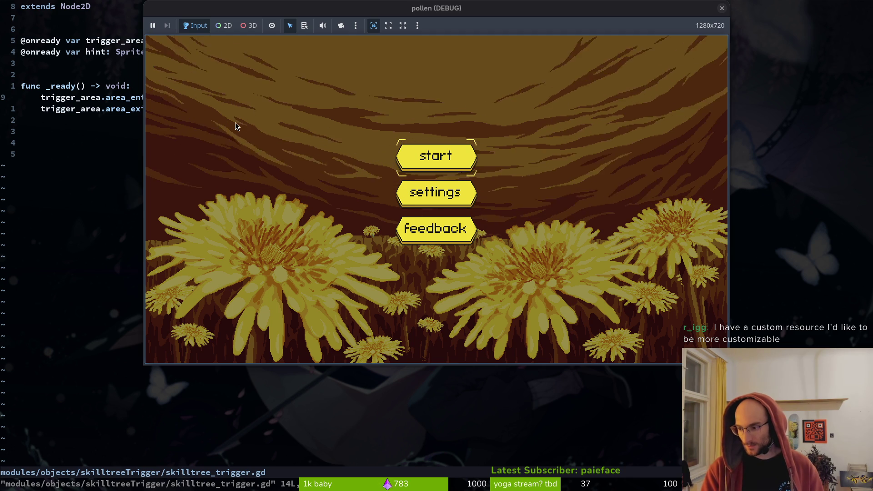
Step: Start the game, walk the player left and right across the skilltree trigger, then close the debug window
{"action": "key", "text": "Return"}
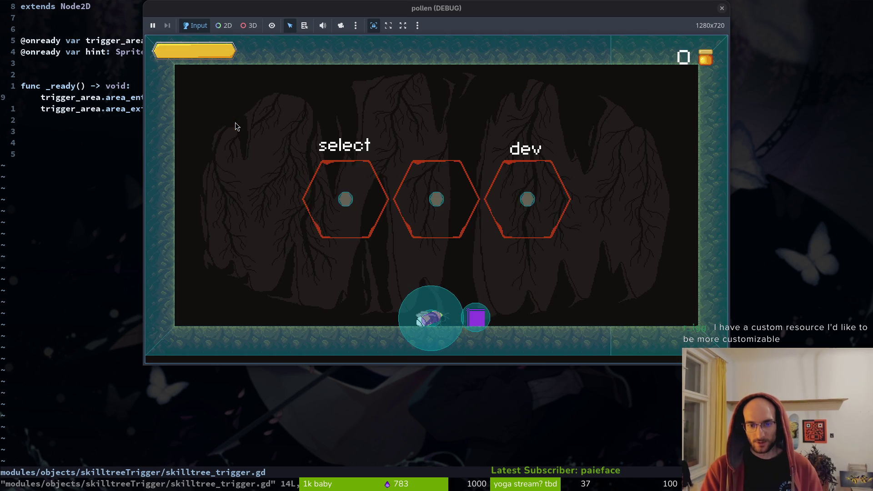
{"action": "key", "text": "a"}
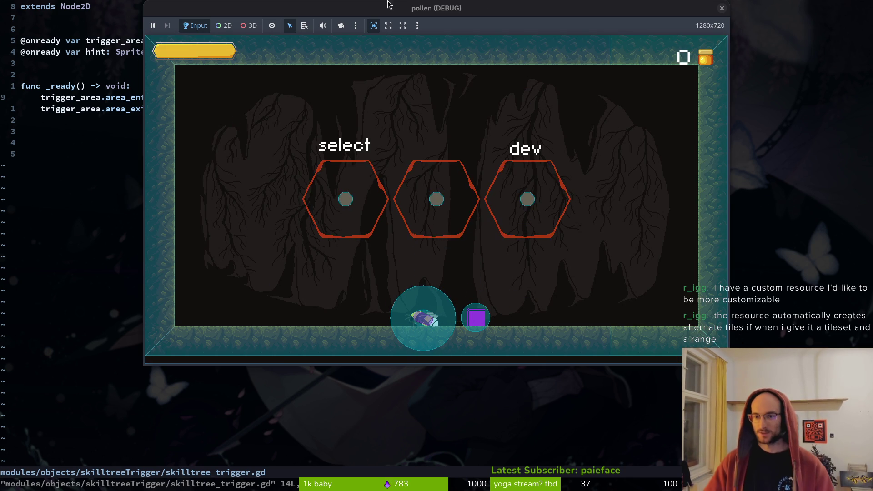
{"action": "key", "text": "d"}
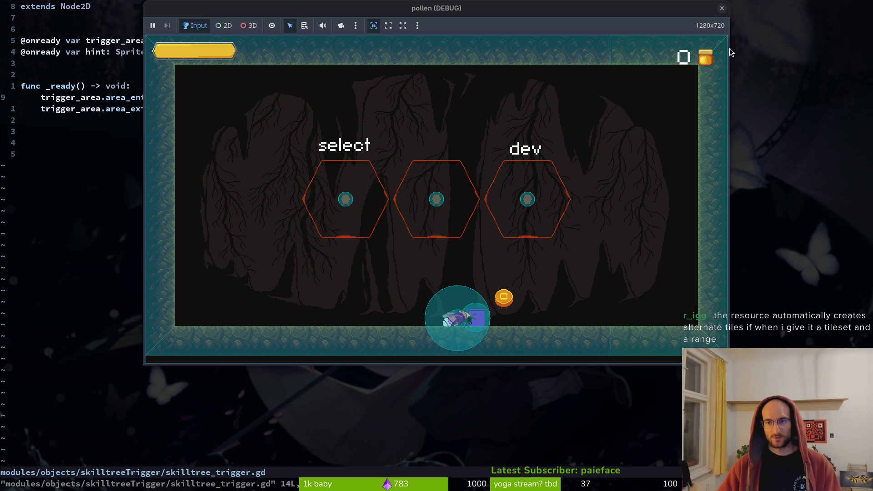
{"action": "left_click", "coordinate": [722, 10]}
{"action": "left_click", "coordinate": [217, 131]}
{"action": "left_click", "coordinate": [203, 113]}
{"action": "left_click", "coordinate": [148, 120]}
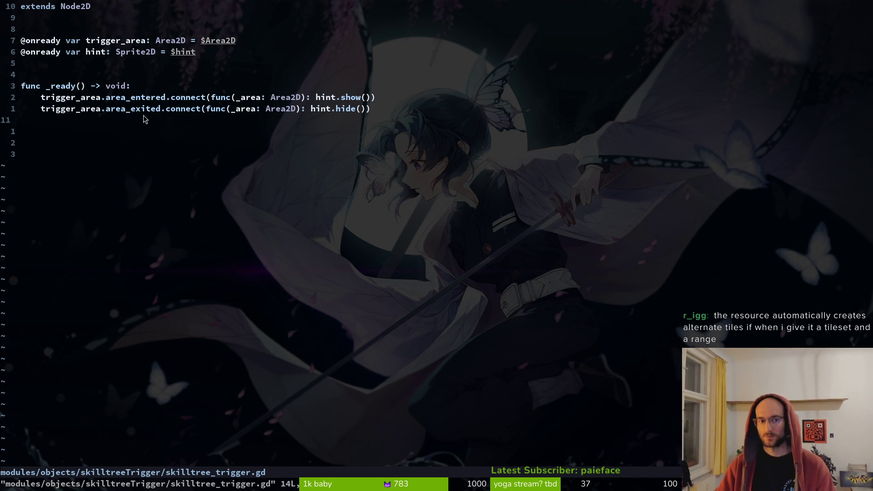